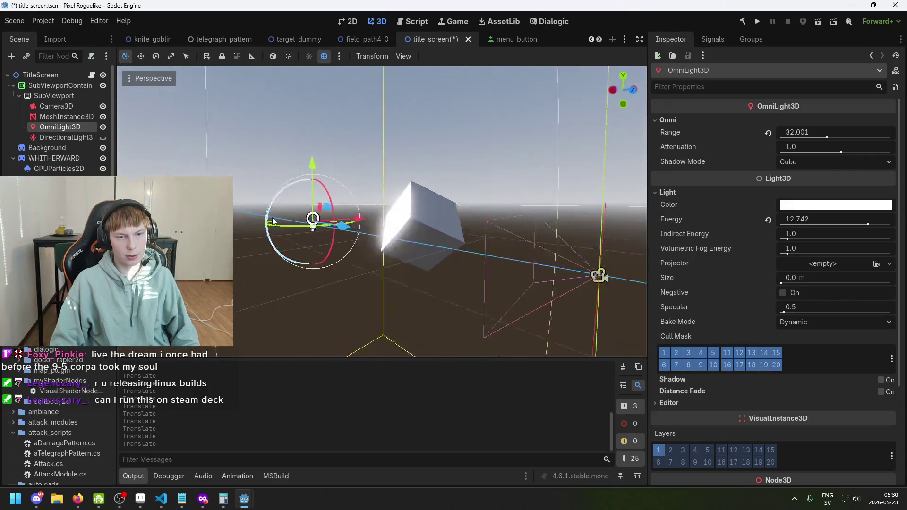
- Save the title scene and test-run the WHITHERWARD title screen
{"action": "left_click", "coordinate": [756, 23]}
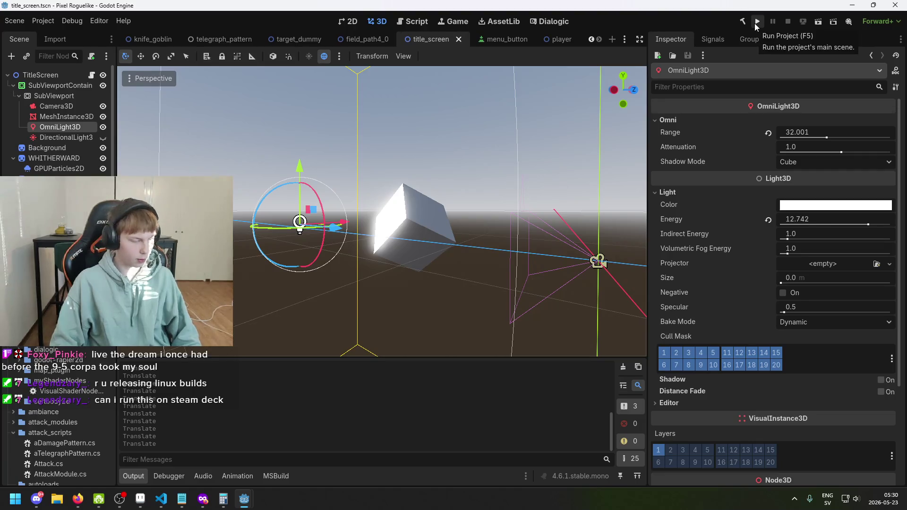
{"action": "left_click", "coordinate": [755, 24]}
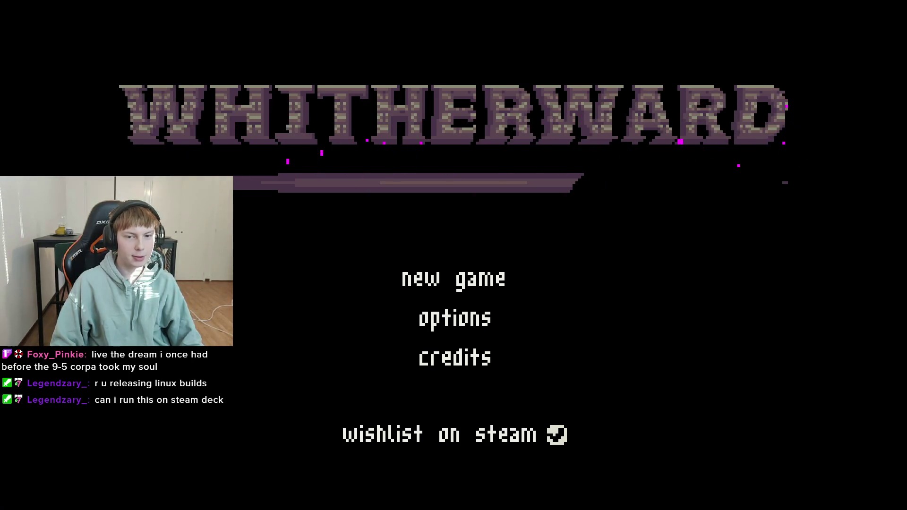
- Stop the game, orbit toward the light, and toggle the preview sky and ground off and on
{"action": "key", "text": "alt+F4"}
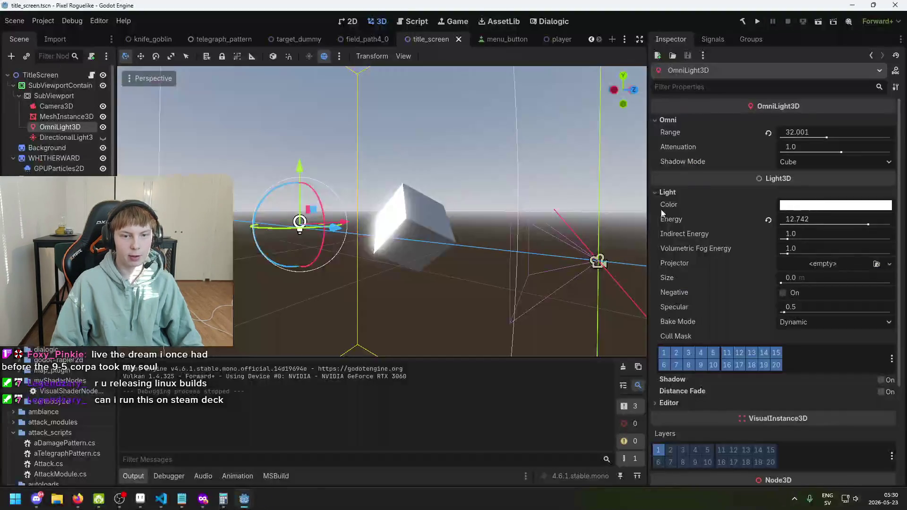
{"action": "mouse_move", "coordinate": [512, 241]}
{"action": "left_mouse_down"}
{"action": "mouse_move", "coordinate": [476, 228]}
{"action": "mouse_move", "coordinate": [268, 211]}
{"action": "mouse_move", "coordinate": [454, 236]}
{"action": "mouse_move", "coordinate": [431, 228]}
{"action": "mouse_move", "coordinate": [638, 217]}
{"action": "mouse_move", "coordinate": [472, 227]}
{"action": "mouse_move", "coordinate": [322, 262]}
{"action": "mouse_move", "coordinate": [437, 227]}
{"action": "mouse_move", "coordinate": [299, 219]}
{"action": "left_mouse_up"}
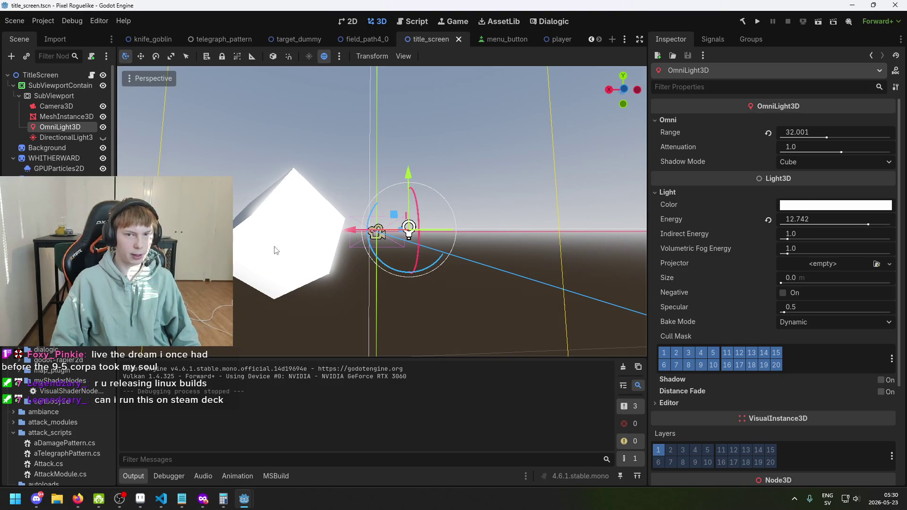
{"action": "left_click_drag", "start_coordinate": [302, 252], "coordinate": [300, 251]}
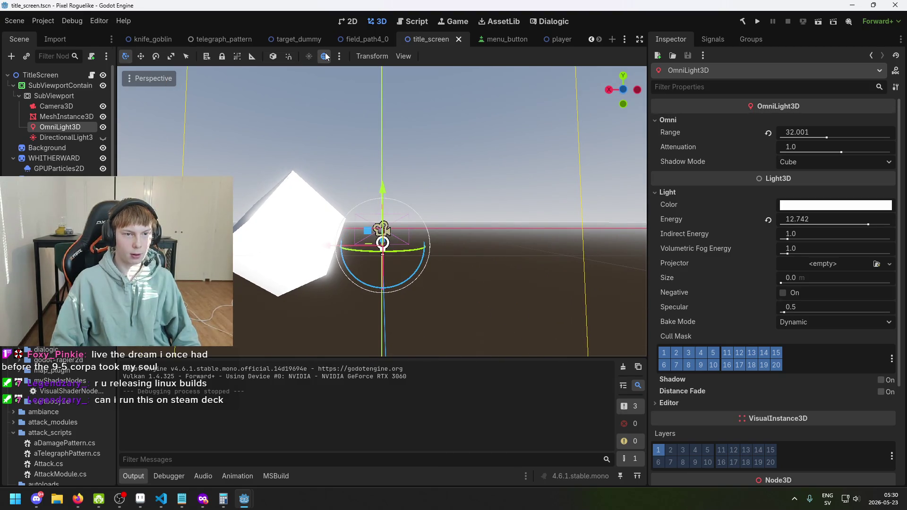
{"action": "left_click", "coordinate": [325, 56]}
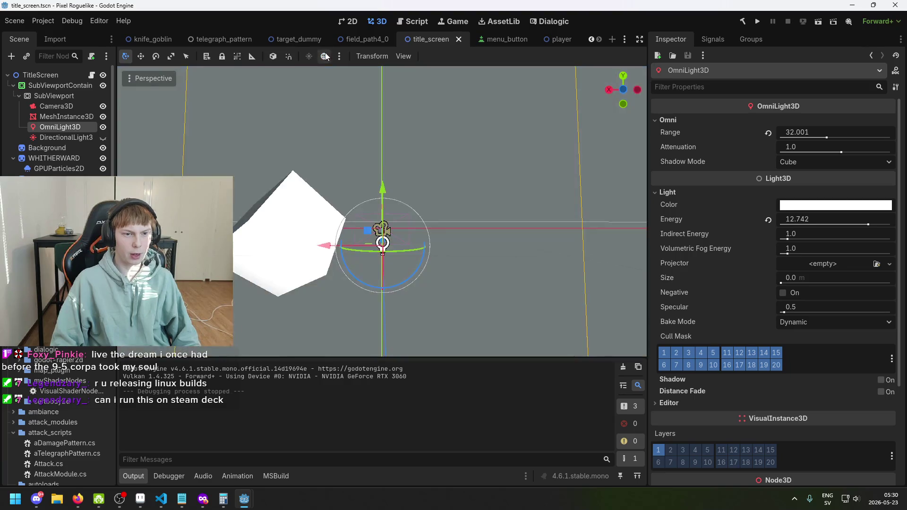
{"action": "left_click", "coordinate": [324, 57]}
{"action": "left_click", "coordinate": [324, 57]}
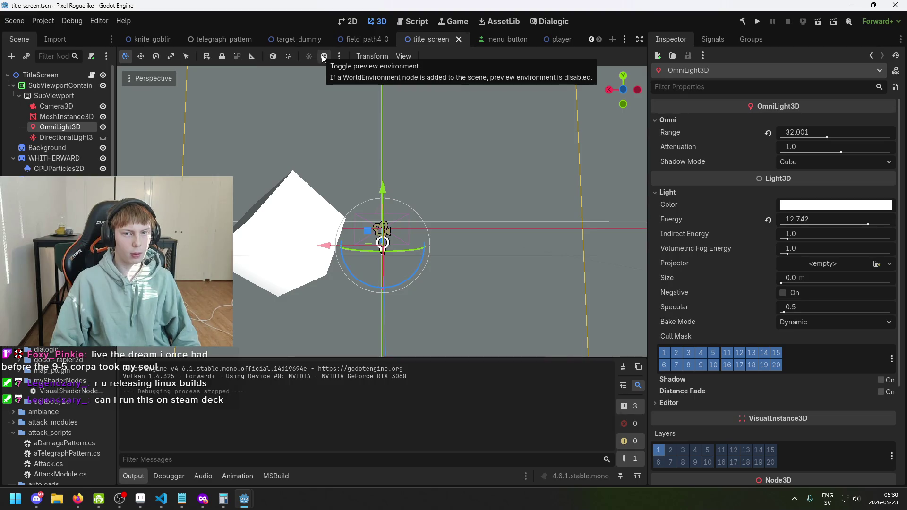
{"action": "left_click", "coordinate": [324, 58]}
- Move the OmniLight3D along Z and X to sit beside the cube, and save the scene
{"action": "mouse_move", "coordinate": [370, 86]}
{"action": "left_mouse_down"}
{"action": "mouse_move", "coordinate": [237, 118]}
{"action": "mouse_move", "coordinate": [364, 224]}
{"action": "mouse_move", "coordinate": [418, 202]}
{"action": "mouse_move", "coordinate": [277, 171]}
{"action": "mouse_move", "coordinate": [279, 157]}
{"action": "left_mouse_up"}
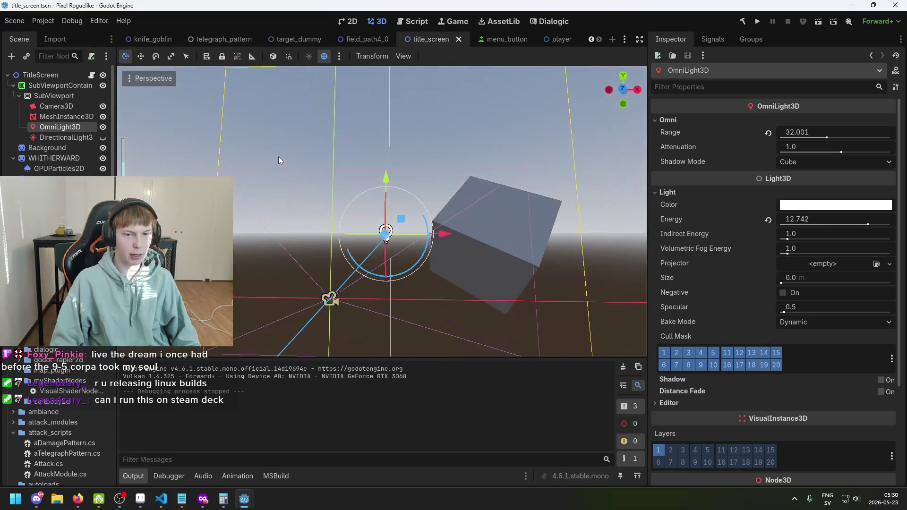
{"action": "mouse_move", "coordinate": [455, 236]}
{"action": "left_mouse_down"}
{"action": "mouse_move", "coordinate": [415, 265]}
{"action": "mouse_move", "coordinate": [406, 251]}
{"action": "left_mouse_up"}
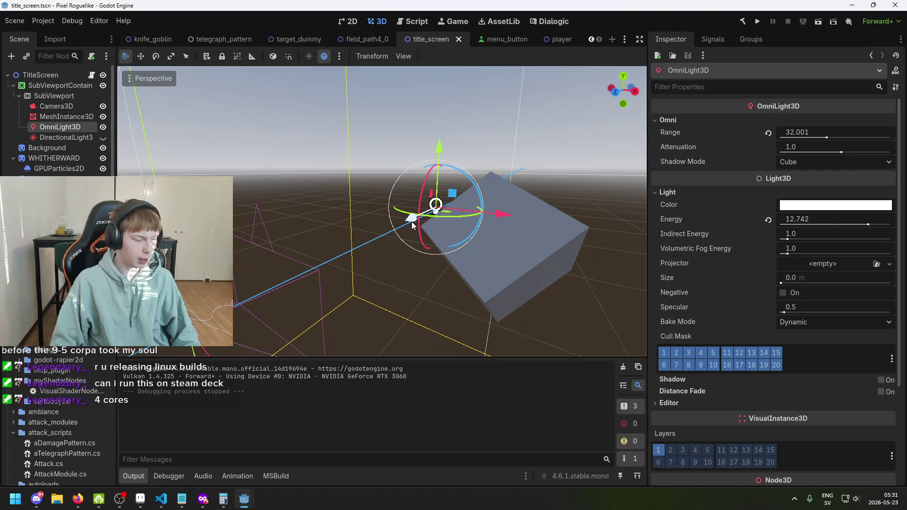
{"action": "mouse_move", "coordinate": [412, 222]}
{"action": "left_mouse_down"}
{"action": "mouse_move", "coordinate": [398, 221]}
{"action": "mouse_move", "coordinate": [404, 207]}
{"action": "left_mouse_up"}
{"action": "key", "text": "ctrl+s"}
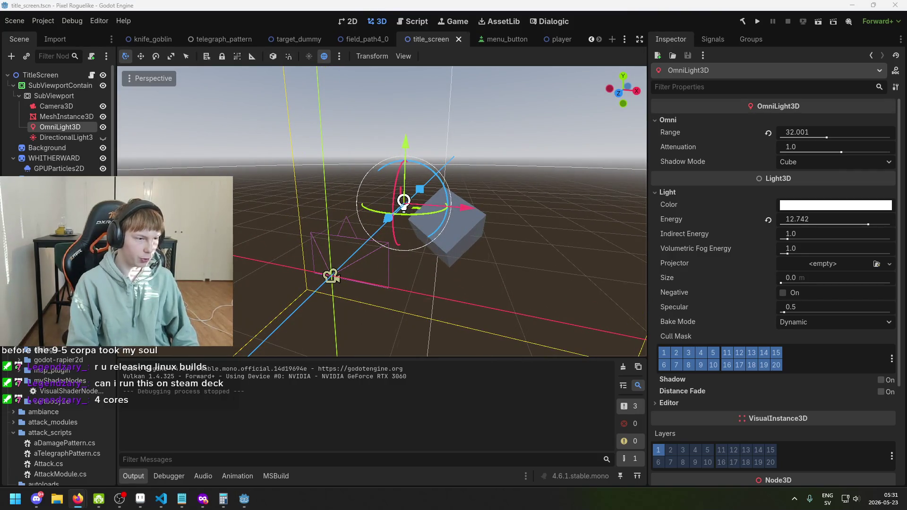
{"action": "left_click_drag", "start_coordinate": [404, 208], "coordinate": [346, 192]}
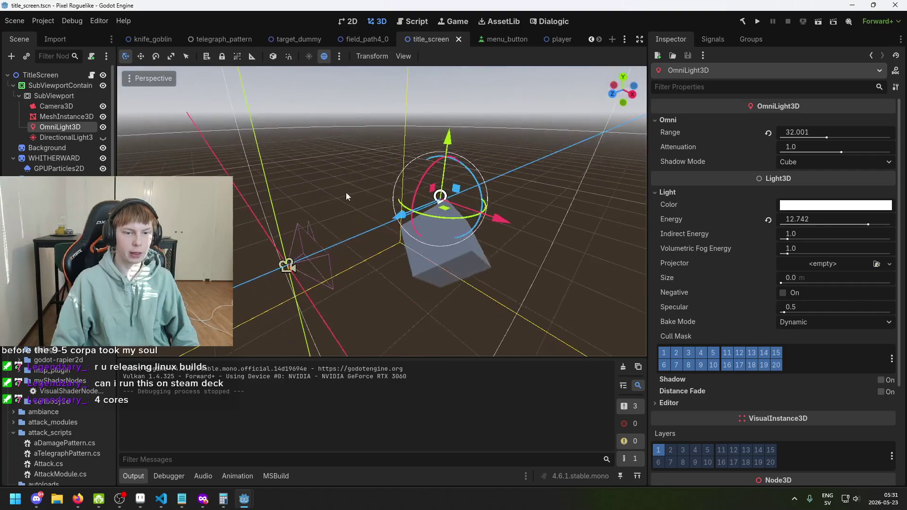
{"action": "key", "text": "ctrl+s"}
{"action": "mouse_move", "coordinate": [401, 217]}
{"action": "left_mouse_down"}
{"action": "mouse_move", "coordinate": [276, 280]}
{"action": "mouse_move", "coordinate": [544, 267]}
{"action": "left_mouse_up"}
{"action": "mouse_move", "coordinate": [489, 234]}
{"action": "left_mouse_down"}
{"action": "mouse_move", "coordinate": [508, 238]}
{"action": "mouse_move", "coordinate": [352, 257]}
{"action": "left_mouse_up"}
{"action": "key", "text": "ctrl+s"}
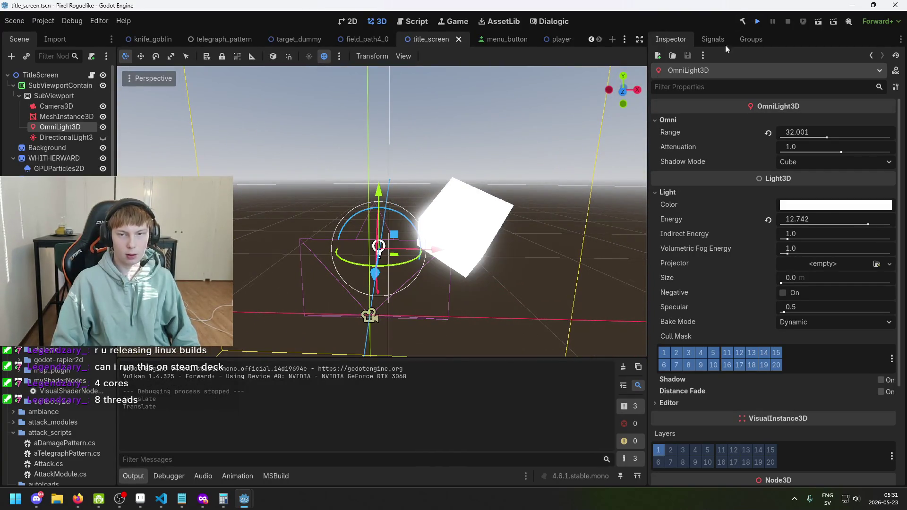
{"action": "key", "text": "F5"}
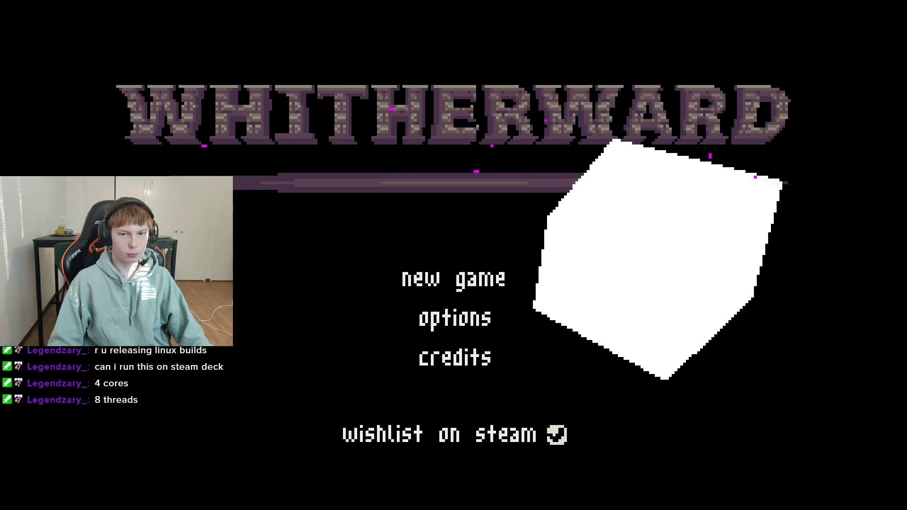
{"action": "key", "text": "F8"}
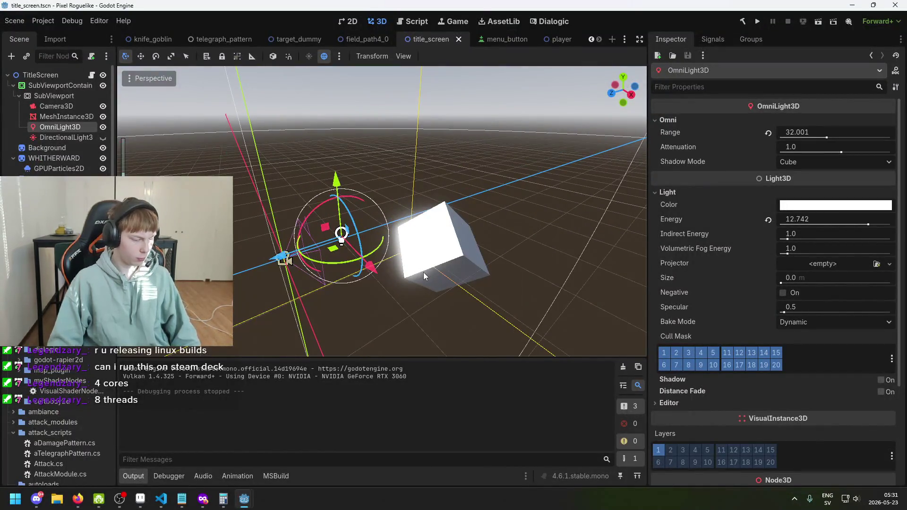
{"action": "mouse_move", "coordinate": [424, 274]}
{"action": "left_mouse_down"}
{"action": "mouse_move", "coordinate": [362, 284]}
{"action": "mouse_move", "coordinate": [325, 263]}
{"action": "left_mouse_up"}
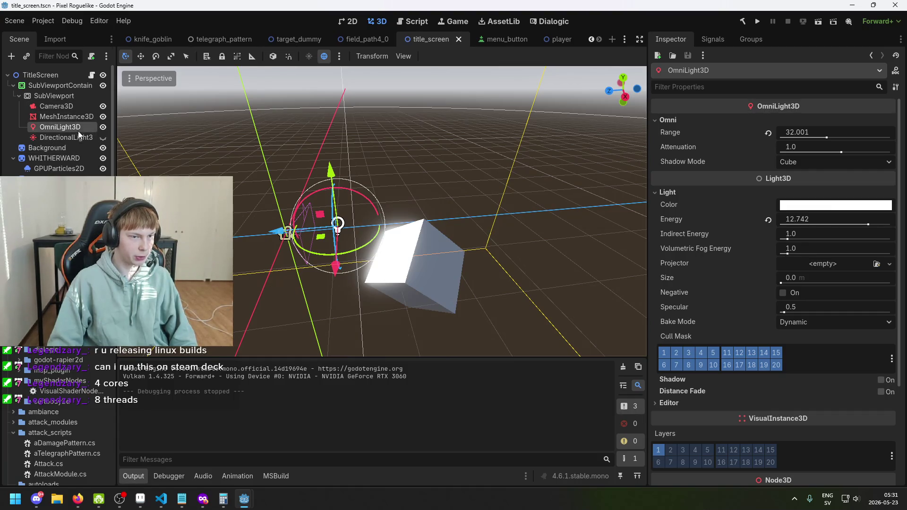
{"action": "left_click", "coordinate": [104, 128]}
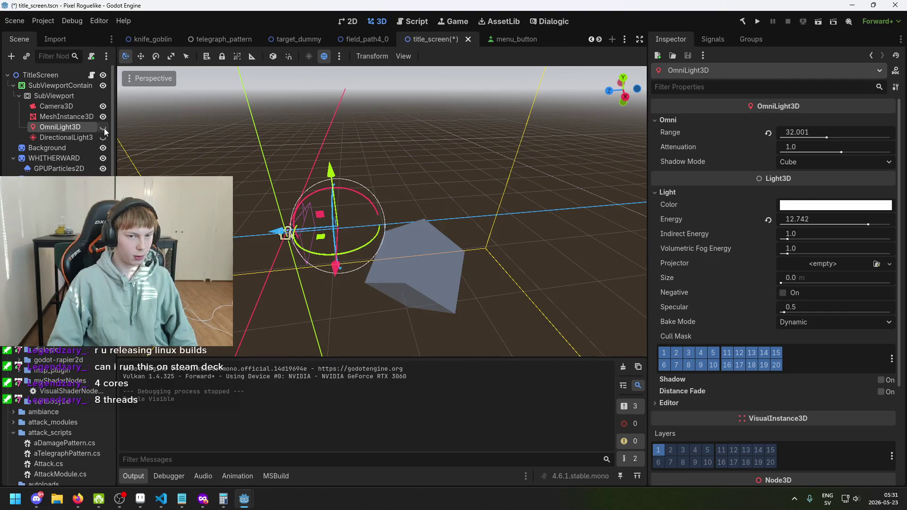
{"action": "left_click", "coordinate": [104, 128]}
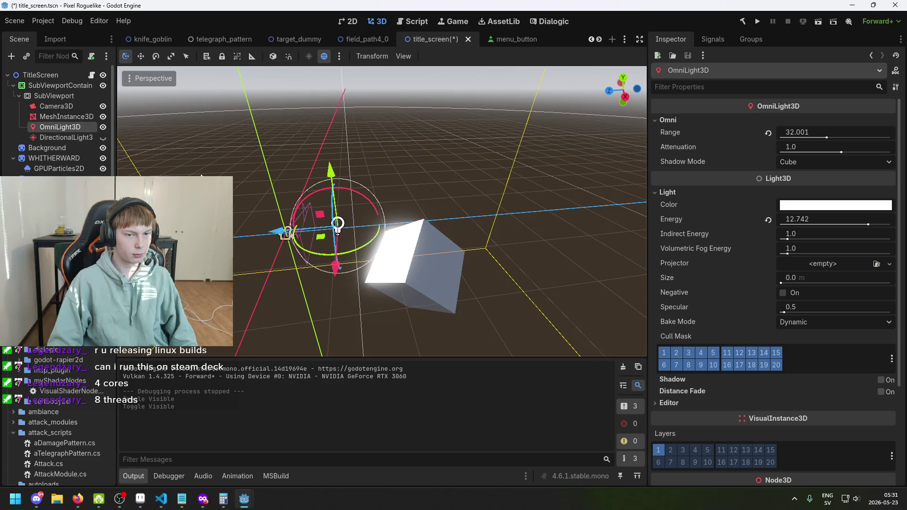
{"action": "mouse_move", "coordinate": [265, 222]}
{"action": "left_mouse_down"}
{"action": "mouse_move", "coordinate": [297, 226]}
{"action": "mouse_move", "coordinate": [359, 182]}
{"action": "mouse_move", "coordinate": [282, 208]}
{"action": "mouse_move", "coordinate": [299, 225]}
{"action": "mouse_move", "coordinate": [483, 226]}
{"action": "left_mouse_up"}
{"action": "mouse_move", "coordinate": [482, 226]}
{"action": "left_mouse_down"}
{"action": "mouse_move", "coordinate": [461, 242]}
{"action": "mouse_move", "coordinate": [518, 226]}
{"action": "mouse_move", "coordinate": [629, 249]}
{"action": "left_mouse_up"}
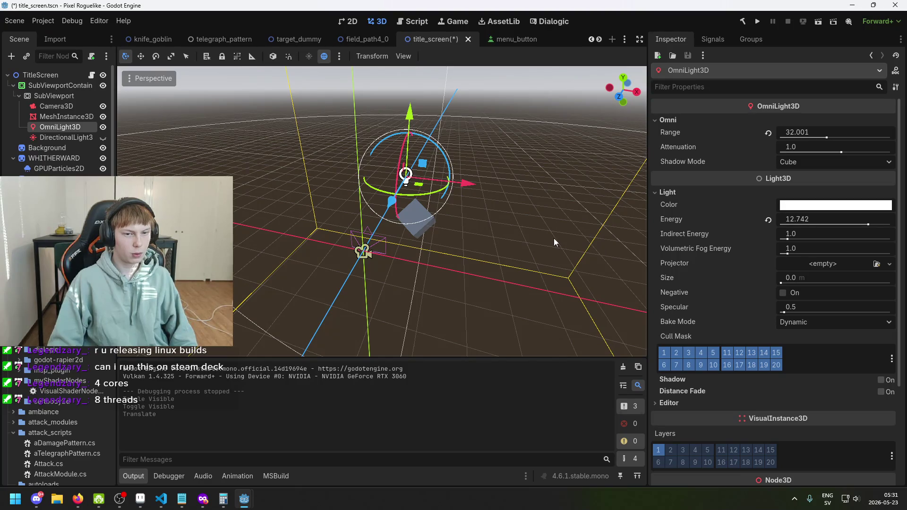
{"action": "key", "text": "ctrl+z"}
{"action": "mouse_move", "coordinate": [553, 238]}
{"action": "left_mouse_down"}
{"action": "mouse_move", "coordinate": [464, 239]}
{"action": "mouse_move", "coordinate": [240, 211]}
{"action": "left_mouse_up"}
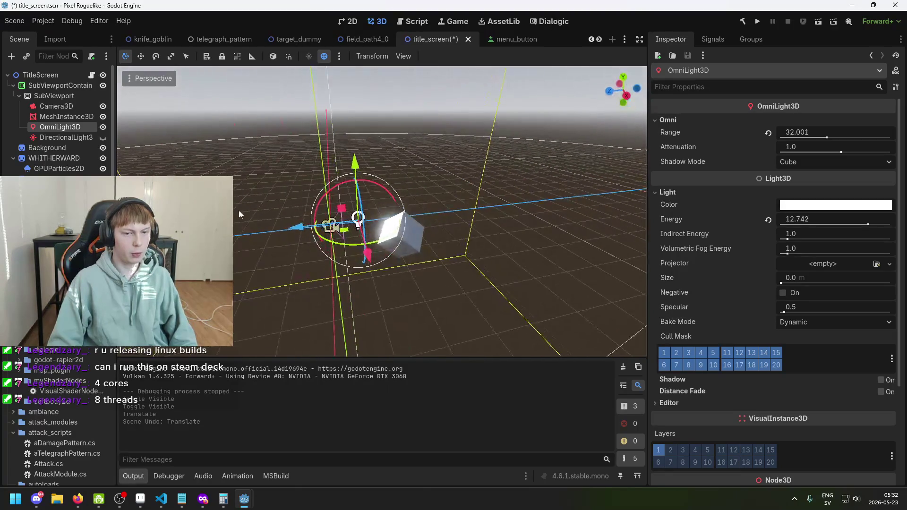
{"action": "left_click", "coordinate": [67, 140]}
{"action": "left_click", "coordinate": [68, 116]}
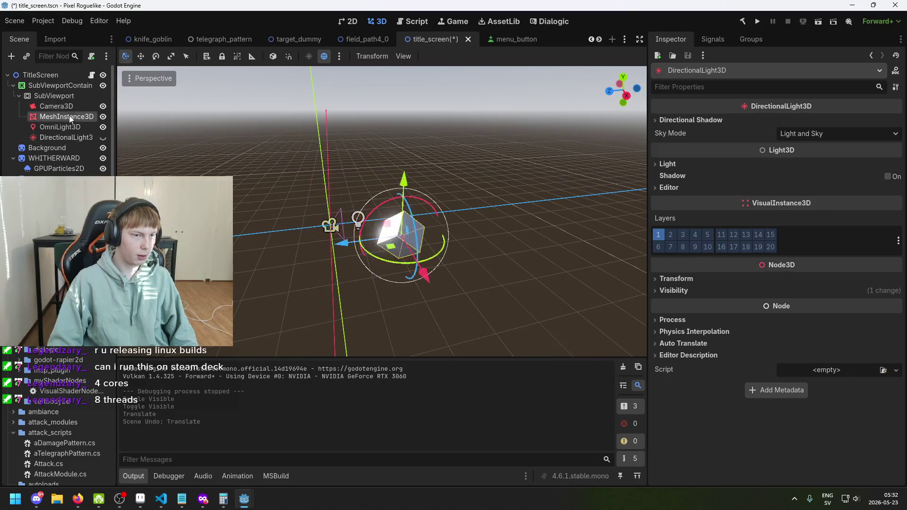
{"action": "mouse_move", "coordinate": [459, 210]}
{"action": "left_mouse_down"}
{"action": "mouse_move", "coordinate": [375, 237]}
{"action": "mouse_move", "coordinate": [545, 182]}
{"action": "mouse_move", "coordinate": [519, 222]}
{"action": "left_mouse_up"}
- Rename the cube mesh node to 'Shard'
{"action": "left_click", "coordinate": [510, 220]}
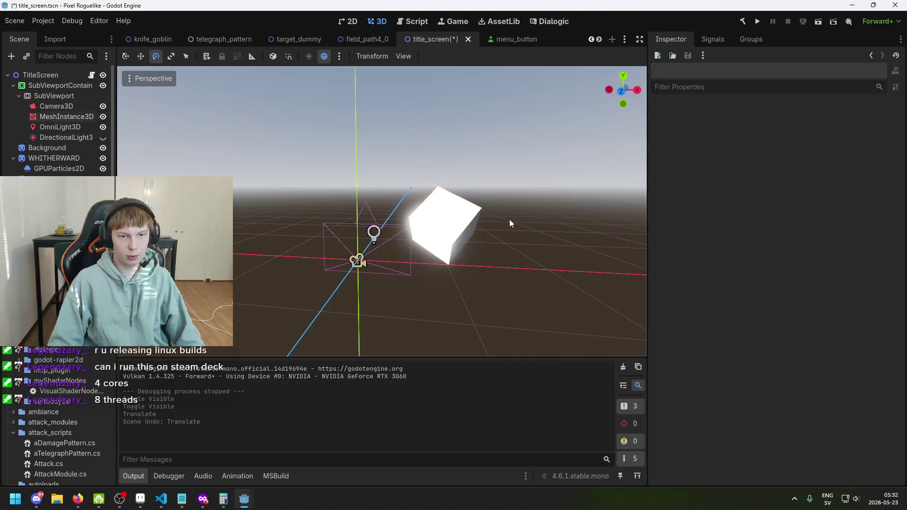
{"action": "key", "text": "ctrl+z"}
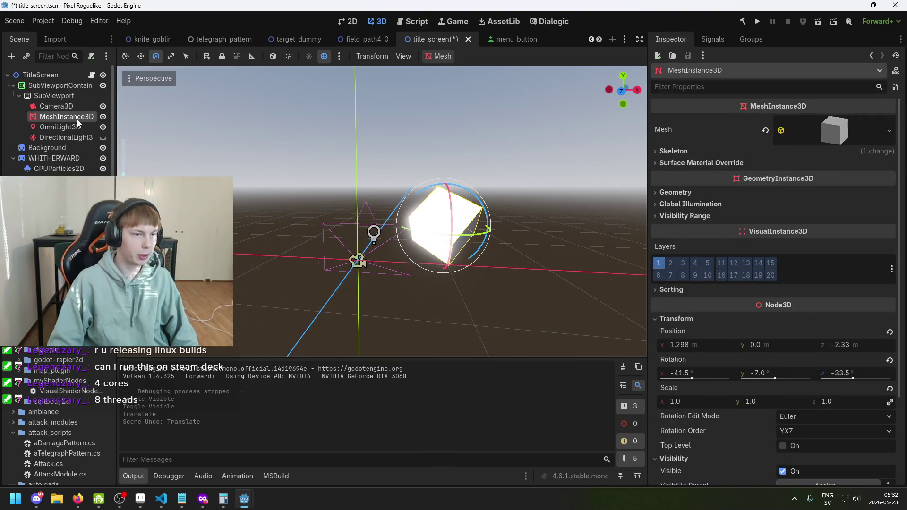
{"action": "double_click", "coordinate": [77, 120]}
{"action": "type", "text": "Shard"}
{"action": "key", "text": "Return"}
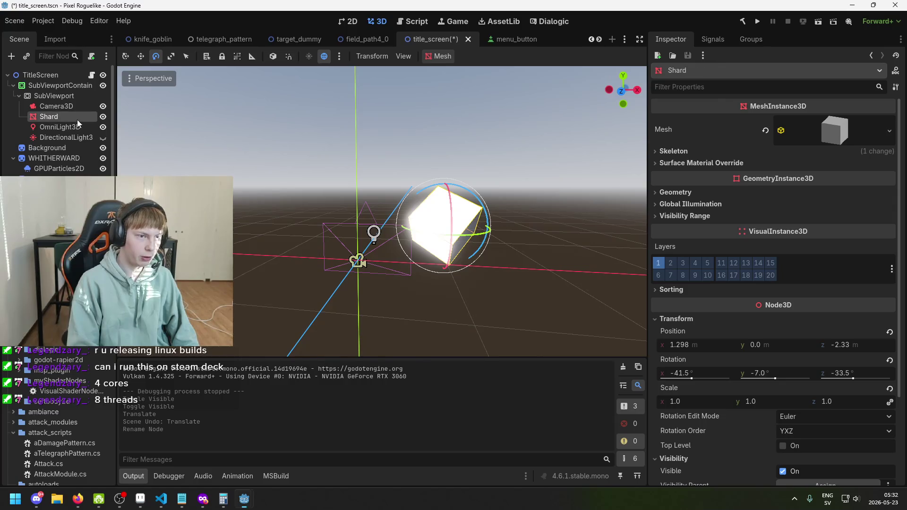
- Try reshaping the Shard into a slab with the scale tool, undoing the missteps
{"action": "left_click_drag", "start_coordinate": [515, 208], "coordinate": [439, 240]}
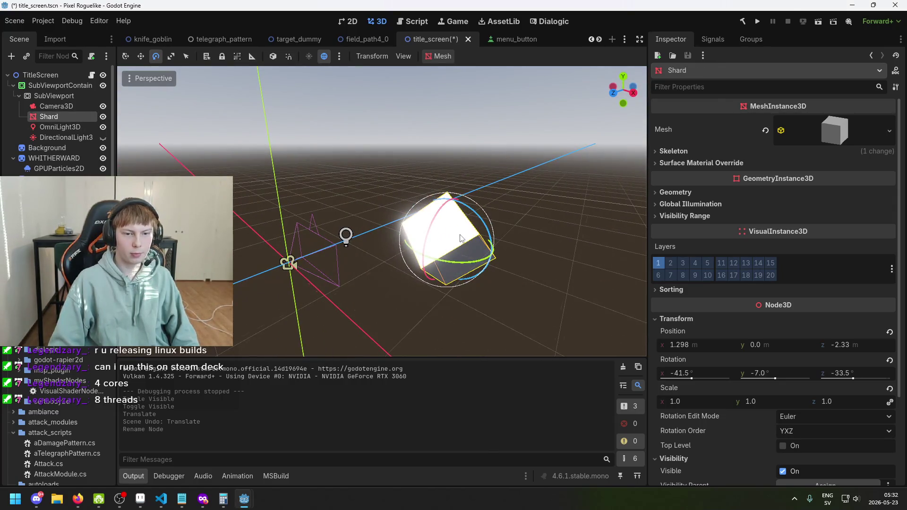
{"action": "key", "text": "r"}
{"action": "mouse_move", "coordinate": [506, 266]}
{"action": "left_mouse_down"}
{"action": "mouse_move", "coordinate": [463, 256]}
{"action": "mouse_move", "coordinate": [588, 254]}
{"action": "mouse_move", "coordinate": [498, 274]}
{"action": "left_mouse_up"}
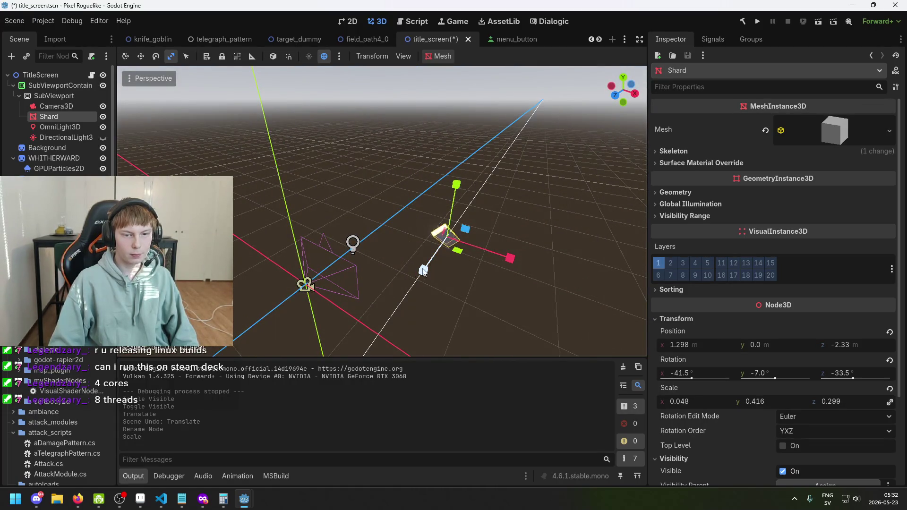
{"action": "left_click_drag", "start_coordinate": [422, 281], "coordinate": [423, 279]}
{"action": "key", "text": "ctrl+z"}
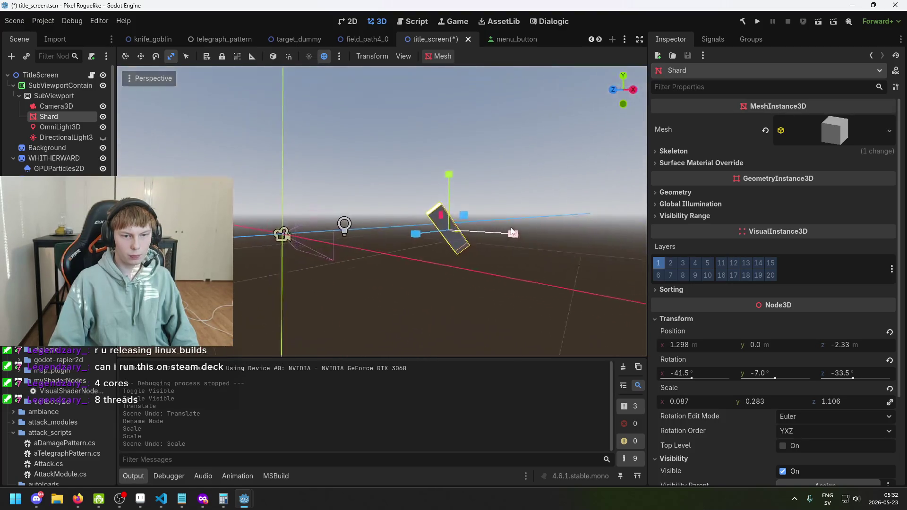
{"action": "left_click_drag", "start_coordinate": [454, 177], "coordinate": [479, 107]}
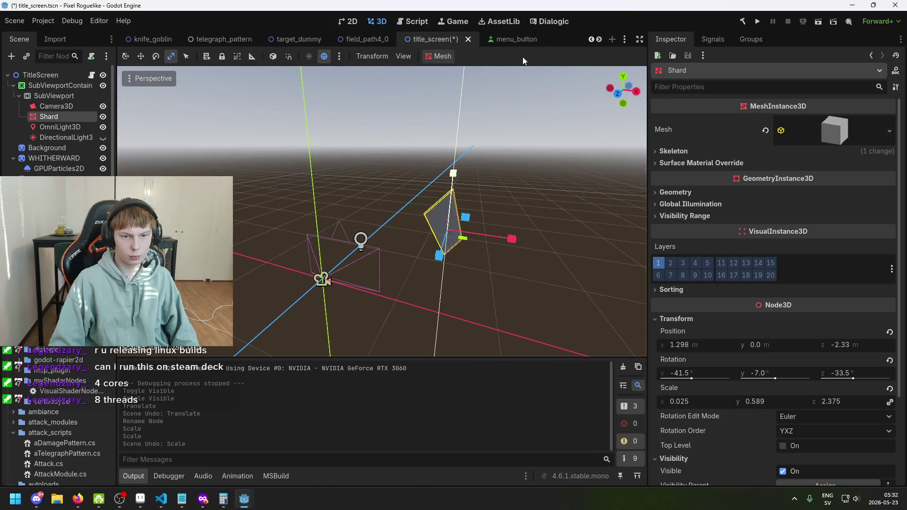
{"action": "left_click_drag", "start_coordinate": [523, 57], "coordinate": [524, 55]}
{"action": "key", "text": "ctrl+z"}
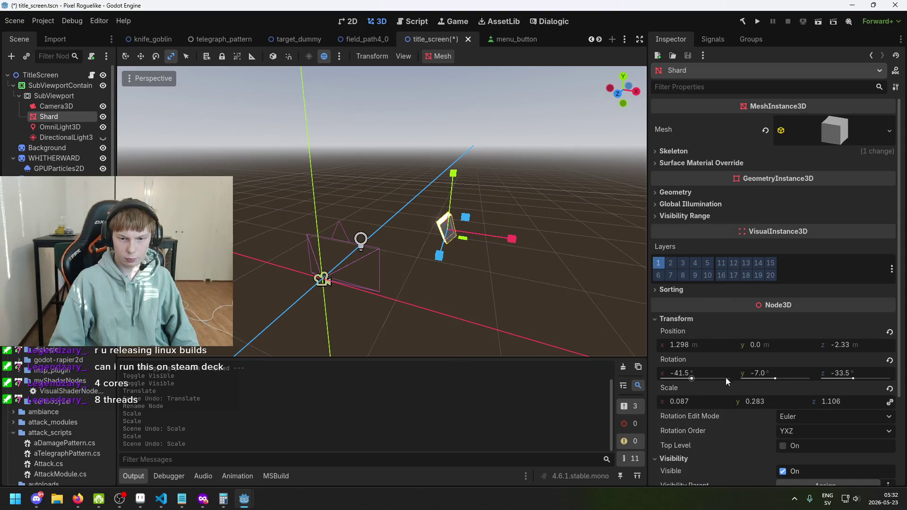
- Drag the linked Inspector Scale values until the Shard is about 0.185 × 0.6 × 2.345
{"action": "mouse_move", "coordinate": [751, 401]}
{"action": "left_mouse_down"}
{"action": "mouse_move", "coordinate": [766, 402]}
{"action": "mouse_move", "coordinate": [756, 402]}
{"action": "left_mouse_up"}
{"action": "left_click_drag", "start_coordinate": [839, 403], "coordinate": [831, 404]}
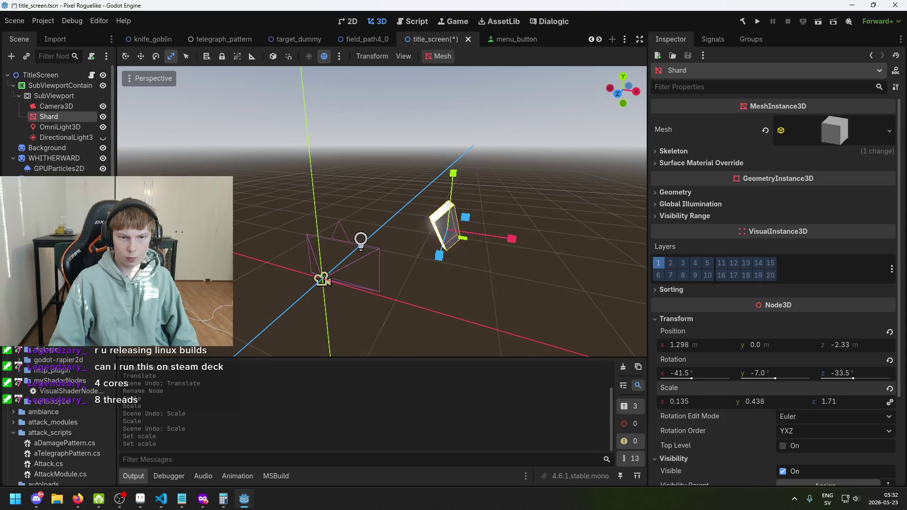
{"action": "mouse_move", "coordinate": [605, 321]}
{"action": "left_mouse_down"}
{"action": "mouse_move", "coordinate": [569, 293]}
{"action": "mouse_move", "coordinate": [460, 244]}
{"action": "mouse_move", "coordinate": [470, 250]}
{"action": "left_mouse_up"}
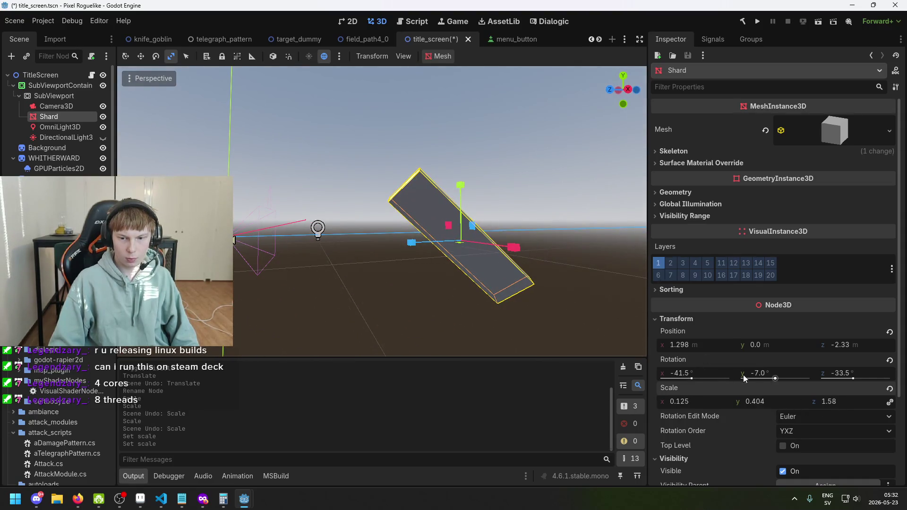
{"action": "mouse_move", "coordinate": [744, 375]}
{"action": "left_mouse_down"}
{"action": "mouse_move", "coordinate": [756, 375]}
{"action": "mouse_move", "coordinate": [762, 394]}
{"action": "left_mouse_up"}
{"action": "key", "text": "ctrl+z"}
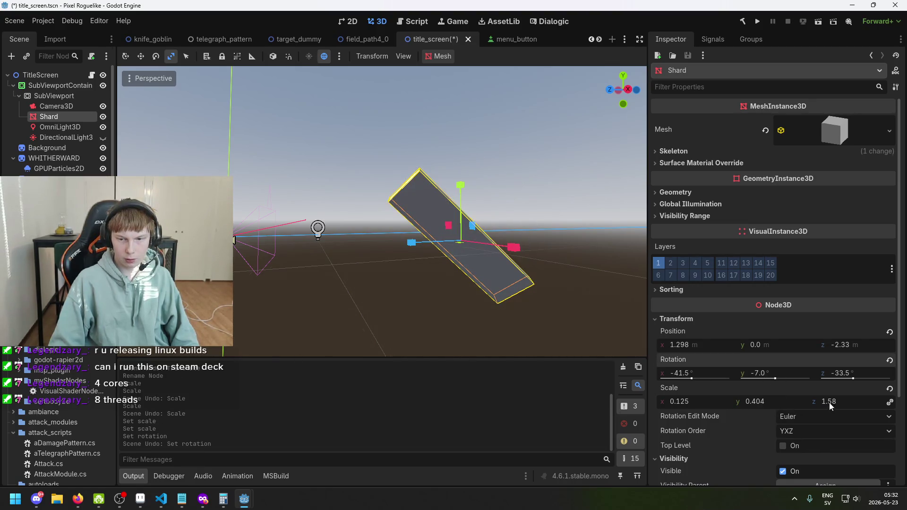
{"action": "left_click_drag", "start_coordinate": [829, 403], "coordinate": [843, 403]}
{"action": "mouse_move", "coordinate": [775, 407]}
{"action": "left_mouse_down"}
{"action": "mouse_move", "coordinate": [803, 407]}
{"action": "mouse_move", "coordinate": [785, 408]}
{"action": "left_mouse_up"}
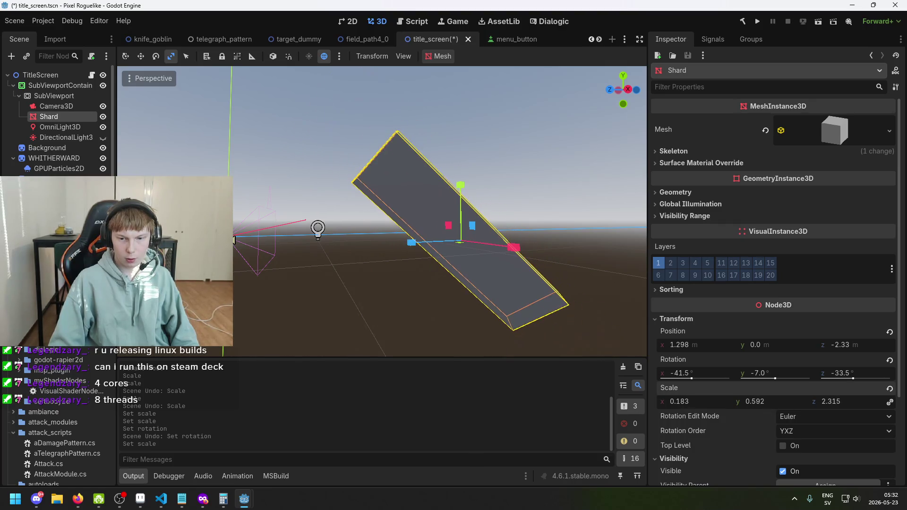
{"action": "mouse_move", "coordinate": [531, 339]}
{"action": "left_mouse_down"}
{"action": "mouse_move", "coordinate": [174, 93]}
{"action": "mouse_move", "coordinate": [295, 87]}
{"action": "left_mouse_up"}
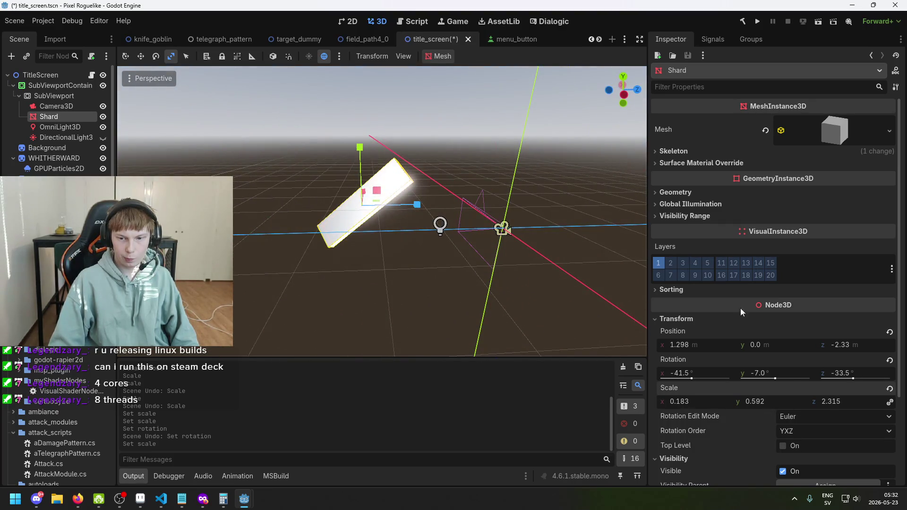
{"action": "mouse_move", "coordinate": [694, 399]}
{"action": "left_mouse_down"}
{"action": "mouse_move", "coordinate": [728, 400]}
{"action": "mouse_move", "coordinate": [694, 400]}
{"action": "left_mouse_up"}
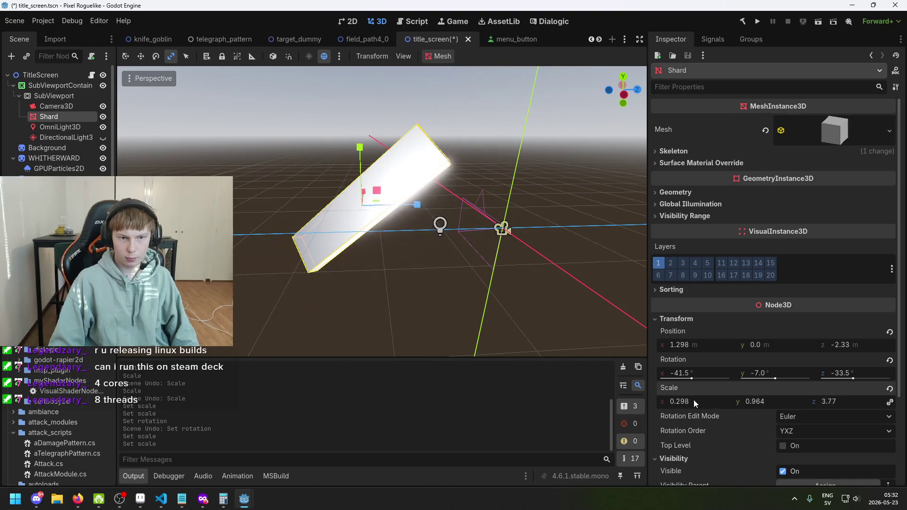
{"action": "mouse_move", "coordinate": [840, 404]}
{"action": "left_mouse_down"}
{"action": "mouse_move", "coordinate": [780, 404]}
{"action": "mouse_move", "coordinate": [823, 404]}
{"action": "mouse_move", "coordinate": [792, 404]}
{"action": "mouse_move", "coordinate": [803, 404]}
{"action": "left_mouse_up"}
- Experiment with enlarging the Shard's scale fields, undoing the oversized results
{"action": "scroll", "coordinate": [471, 270], "scroll_direction": "up", "scroll_amount": 3}
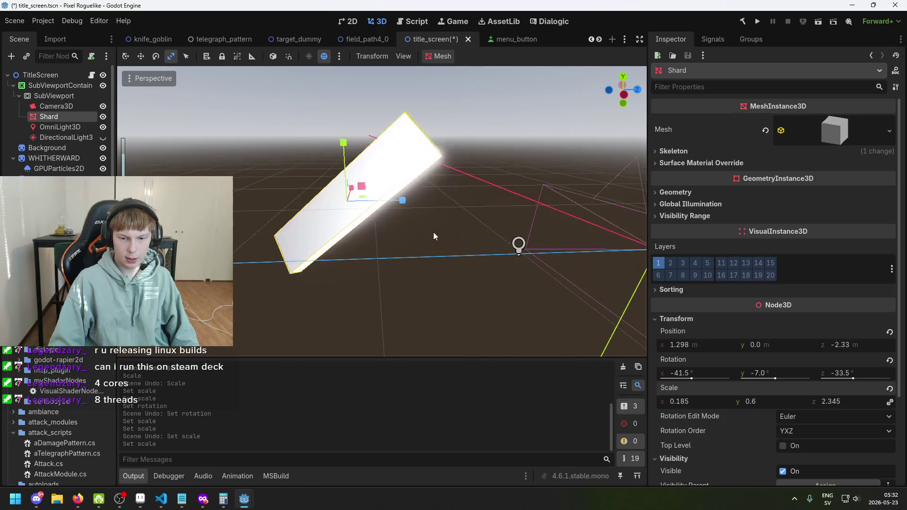
{"action": "mouse_move", "coordinate": [294, 199]}
{"action": "left_mouse_down"}
{"action": "mouse_move", "coordinate": [393, 225]}
{"action": "mouse_move", "coordinate": [491, 276]}
{"action": "mouse_move", "coordinate": [283, 222]}
{"action": "mouse_move", "coordinate": [296, 221]}
{"action": "left_mouse_up"}
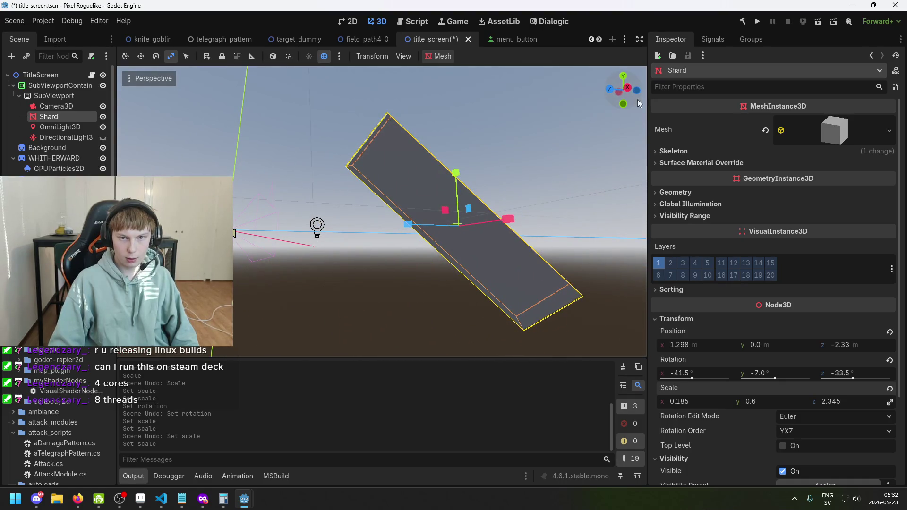
{"action": "scroll", "coordinate": [806, 345], "scroll_direction": "down", "scroll_amount": 2}
{"action": "scroll", "coordinate": [805, 346], "scroll_direction": "down", "scroll_amount": 2}
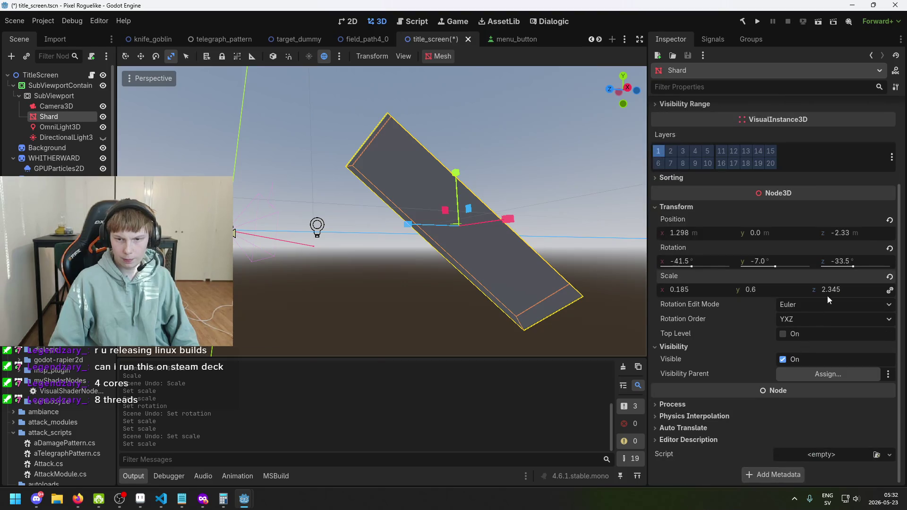
{"action": "mouse_move", "coordinate": [843, 292]}
{"action": "left_mouse_down"}
{"action": "mouse_move", "coordinate": [884, 292]}
{"action": "mouse_move", "coordinate": [798, 292]}
{"action": "mouse_move", "coordinate": [839, 292]}
{"action": "left_mouse_up"}
{"action": "key", "text": "f"}
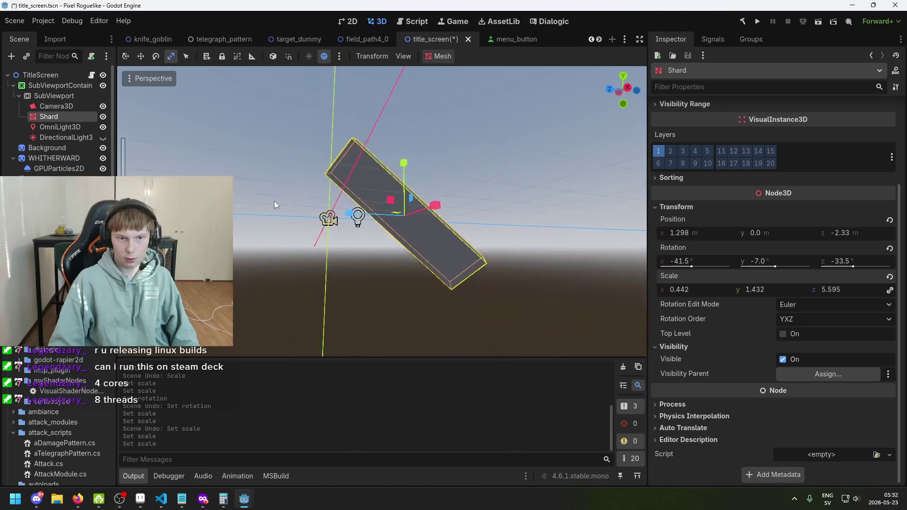
{"action": "left_click_drag", "start_coordinate": [769, 291], "coordinate": [818, 291]}
{"action": "key", "text": "ctrl+z"}
{"action": "key", "text": "ctrl+z"}
{"action": "key", "text": "ctrl+z"}
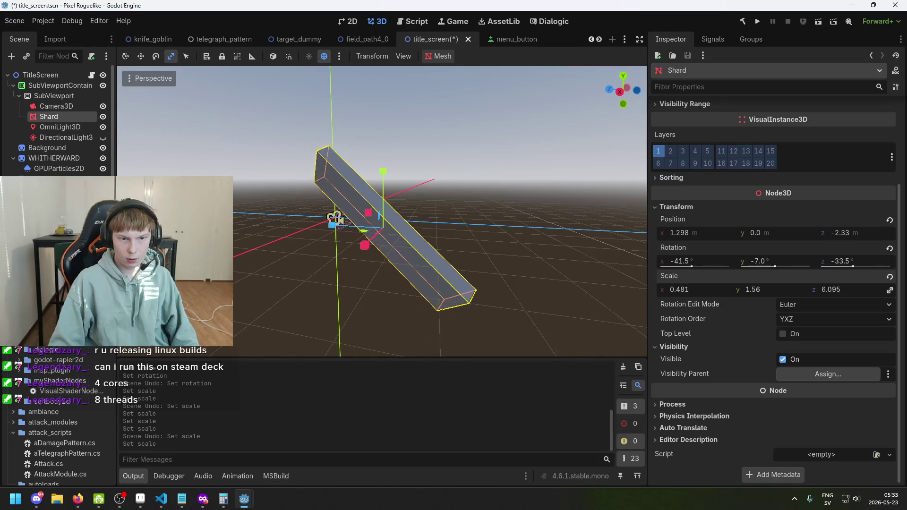
{"action": "left_click_drag", "start_coordinate": [692, 290], "coordinate": [732, 290]}
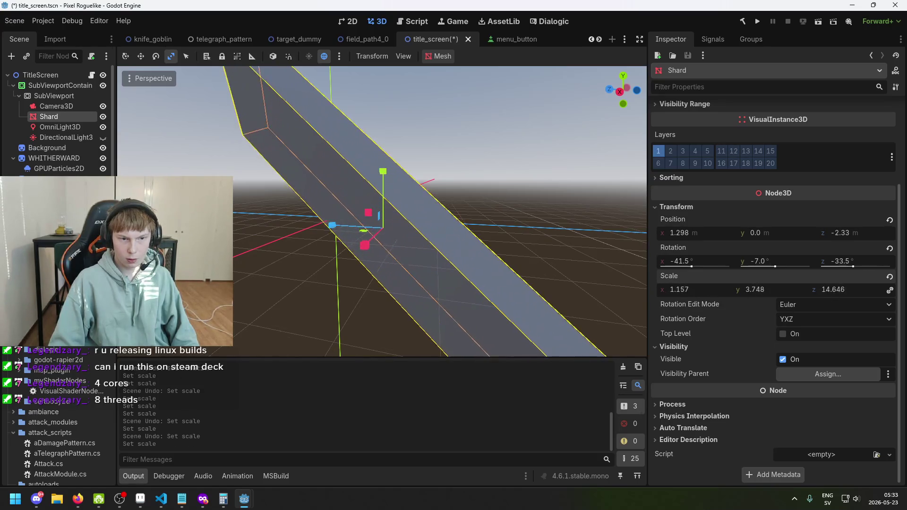
{"action": "mouse_move", "coordinate": [544, 254]}
{"action": "left_mouse_down"}
{"action": "mouse_move", "coordinate": [463, 223]}
{"action": "mouse_move", "coordinate": [263, 250]}
{"action": "left_mouse_up"}
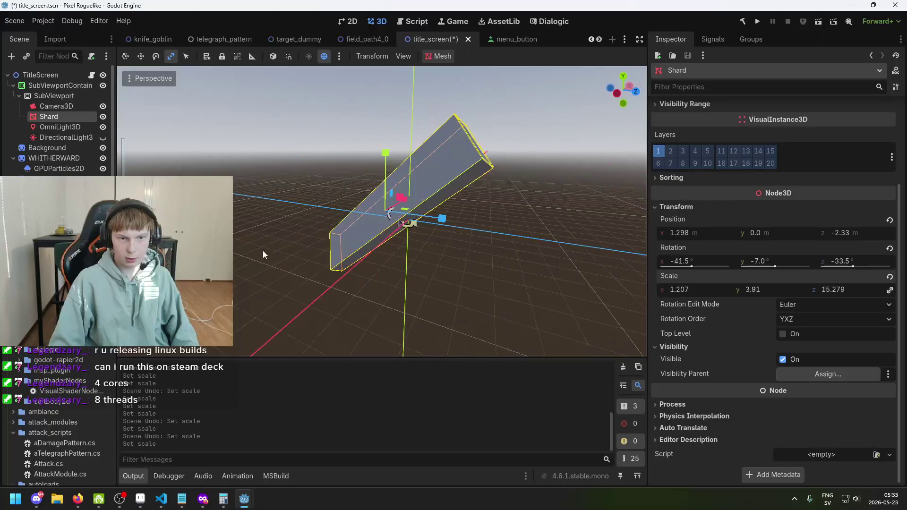
{"action": "key", "text": "ctrl+z"}
{"action": "left_click_drag", "start_coordinate": [705, 290], "coordinate": [745, 290]}
{"action": "key", "text": "ctrl+z"}
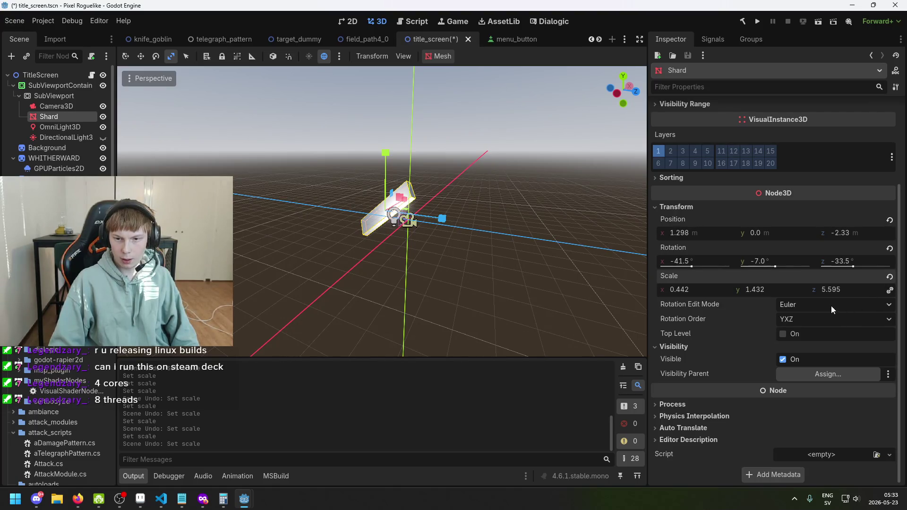
- Reset the Shard's rotation to 0° and thin it along X into an upright panel
{"action": "scroll", "coordinate": [724, 297], "scroll_direction": "up", "scroll_amount": 2}
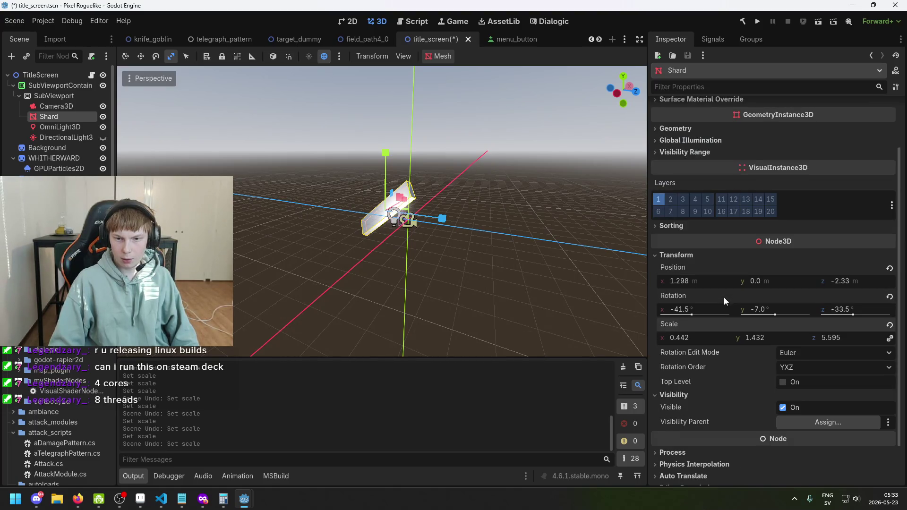
{"action": "left_click", "coordinate": [813, 356]}
{"action": "left_click", "coordinate": [813, 355]}
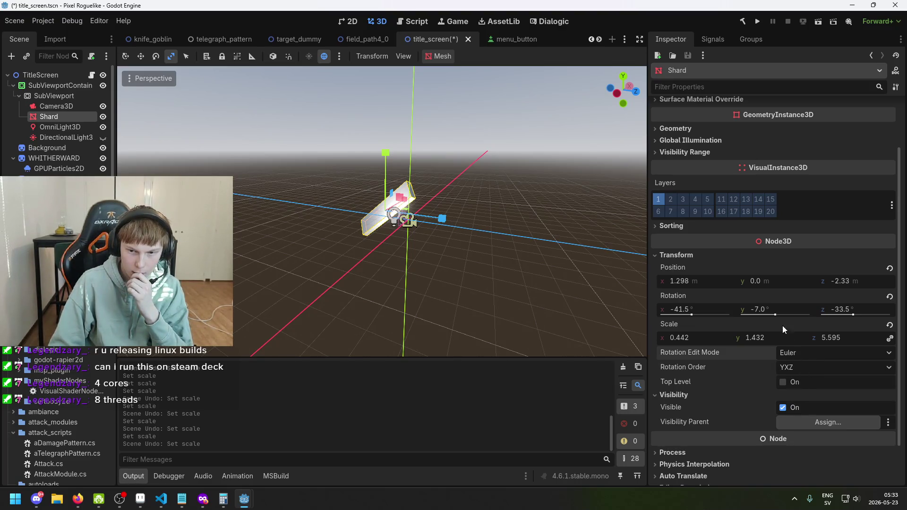
{"action": "left_click", "coordinate": [889, 298]}
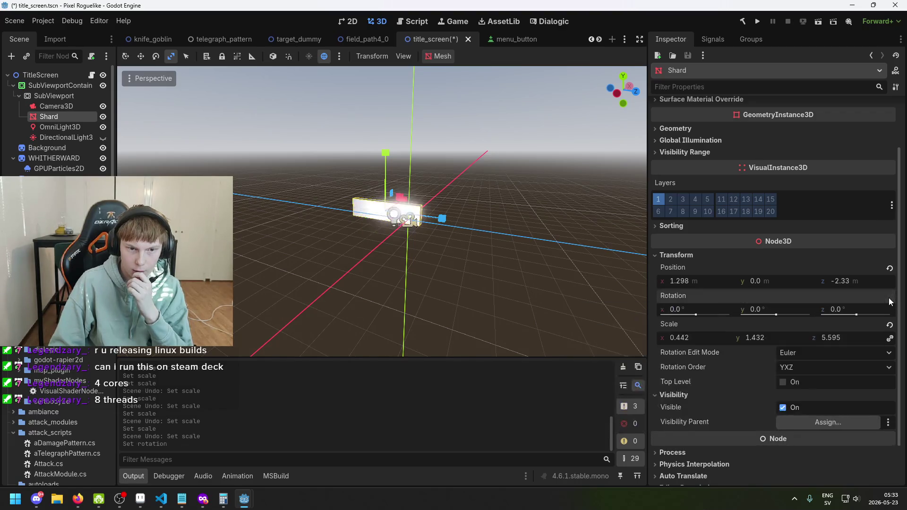
{"action": "left_click_drag", "start_coordinate": [520, 208], "coordinate": [333, 196]}
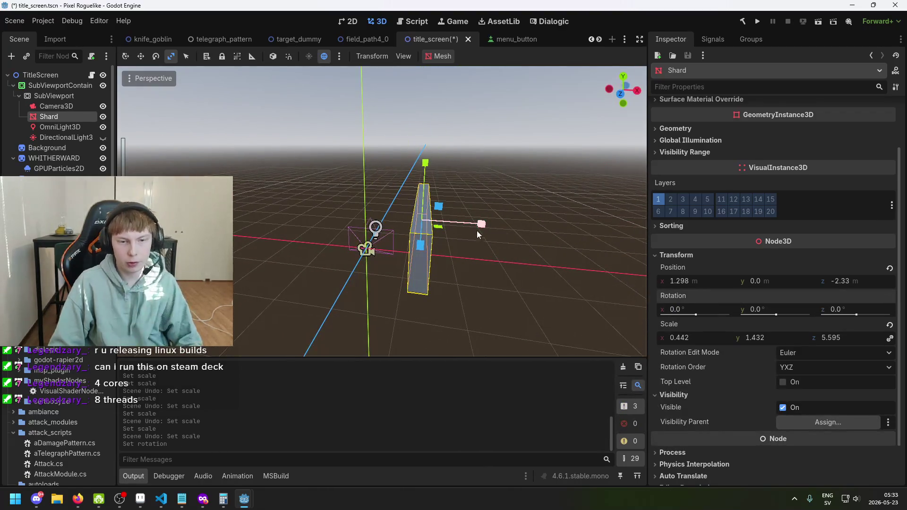
{"action": "mouse_move", "coordinate": [481, 228]}
{"action": "left_mouse_down"}
{"action": "mouse_move", "coordinate": [345, 224]}
{"action": "mouse_move", "coordinate": [555, 233]}
{"action": "mouse_move", "coordinate": [482, 225]}
{"action": "left_mouse_up"}
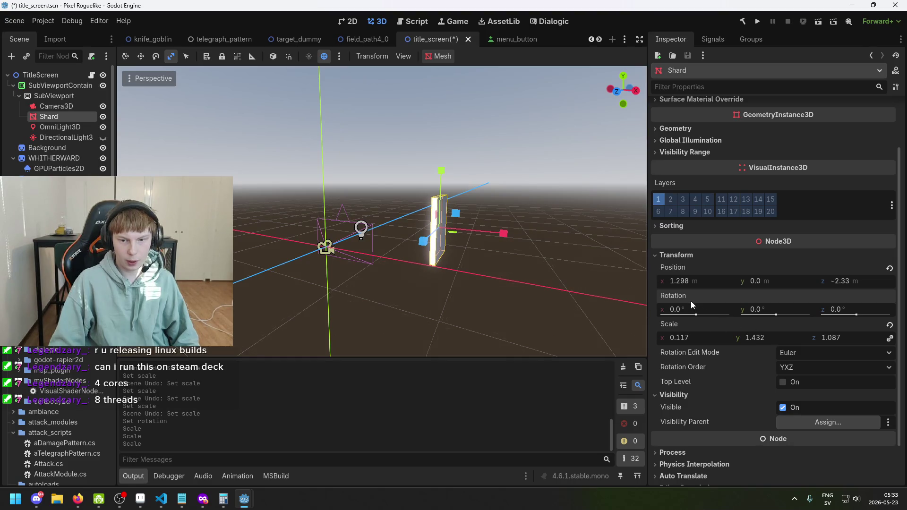
- Tilt the Shard with the rotate tool to 18°, 30.5°, 44.1°
{"action": "key", "text": "e"}
{"action": "left_click", "coordinate": [434, 231]}
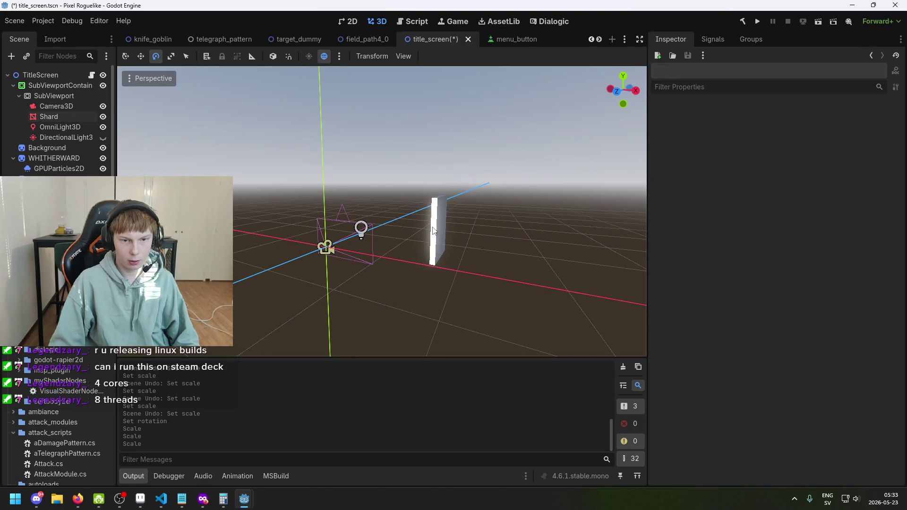
{"action": "left_click", "coordinate": [439, 233]}
{"action": "mouse_move", "coordinate": [393, 222]}
{"action": "left_mouse_down"}
{"action": "mouse_move", "coordinate": [420, 237]}
{"action": "mouse_move", "coordinate": [424, 227]}
{"action": "left_mouse_up"}
{"action": "left_click_drag", "start_coordinate": [415, 236], "coordinate": [421, 238]}
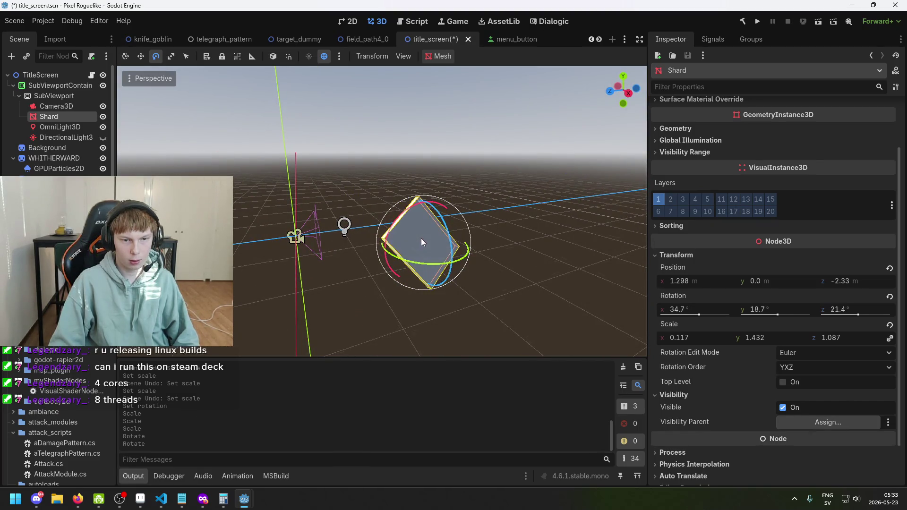
{"action": "mouse_move", "coordinate": [456, 203]}
{"action": "left_mouse_down"}
{"action": "mouse_move", "coordinate": [471, 235]}
{"action": "mouse_move", "coordinate": [557, 209]}
{"action": "left_mouse_up"}
{"action": "left_click", "coordinate": [68, 106]}
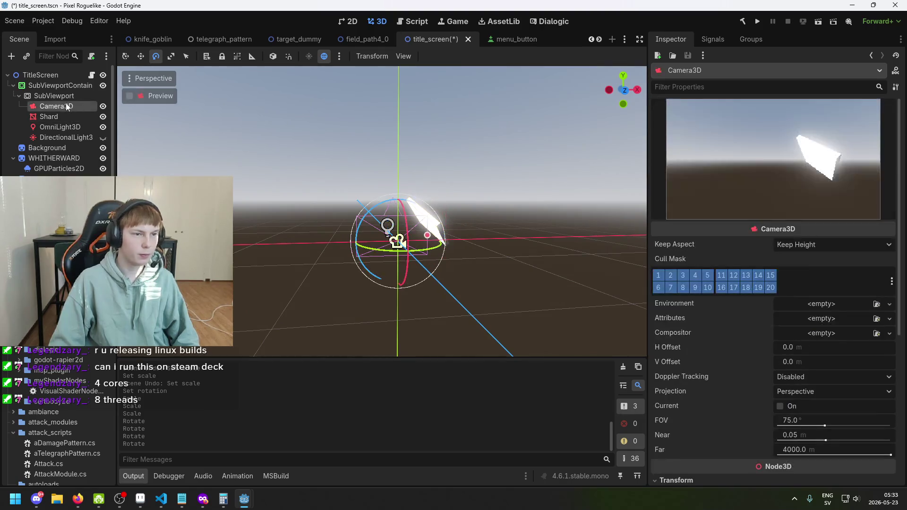
{"action": "mouse_move", "coordinate": [480, 237]}
{"action": "left_mouse_down"}
{"action": "mouse_move", "coordinate": [370, 260]}
{"action": "mouse_move", "coordinate": [406, 226]}
{"action": "mouse_move", "coordinate": [432, 248]}
{"action": "left_mouse_up"}
{"action": "left_click", "coordinate": [435, 227]}
{"action": "left_click_drag", "start_coordinate": [429, 216], "coordinate": [424, 203]}
- Duplicate the Shard as Shard2 and select the copy
{"action": "key", "text": "ctrl+d"}
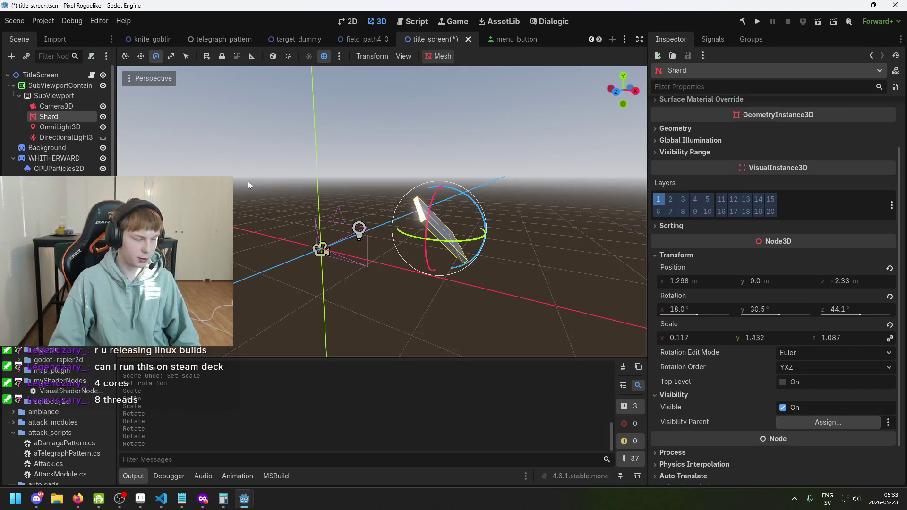
{"action": "left_click_drag", "start_coordinate": [247, 181], "coordinate": [425, 233]}
{"action": "left_click", "coordinate": [426, 234]}
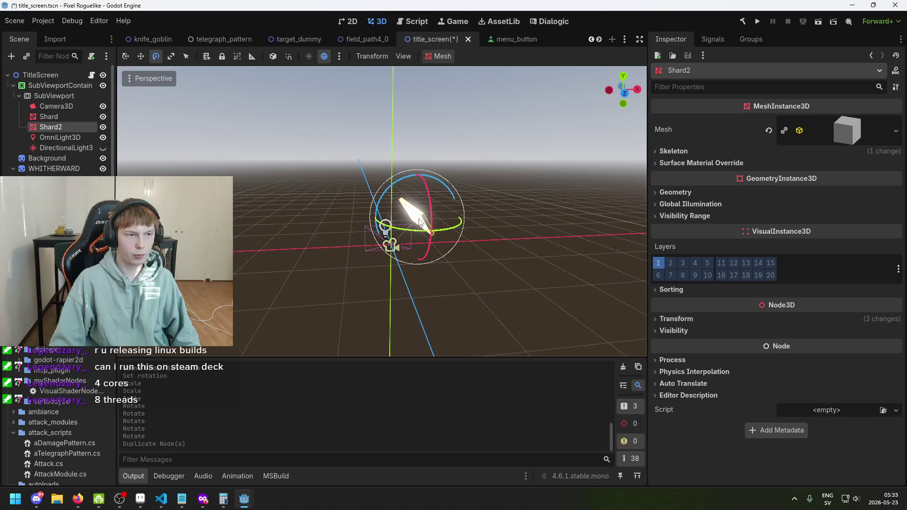
- Move Shard2 to the left of the light
{"action": "key", "text": "w"}
{"action": "left_click", "coordinate": [426, 214]}
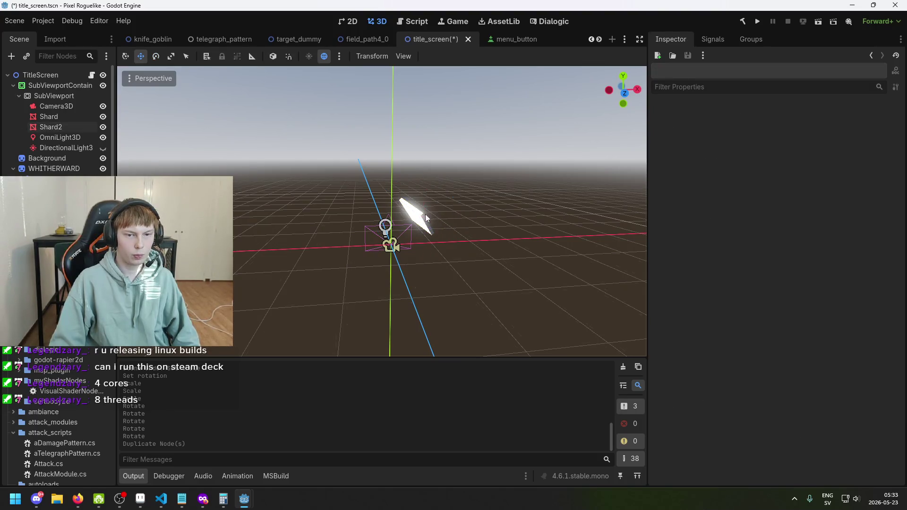
{"action": "left_click", "coordinate": [50, 127]}
{"action": "left_click_drag", "start_coordinate": [455, 217], "coordinate": [297, 223]}
{"action": "key", "text": "e"}
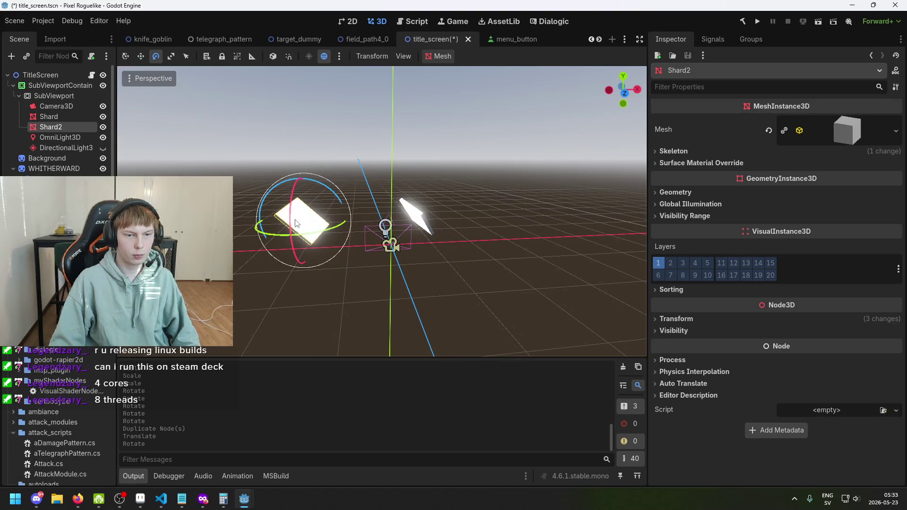
- Duplicate Shard2 as Shard3, move it right and up, and rotate it around X
{"action": "key", "text": "ctrl+d"}
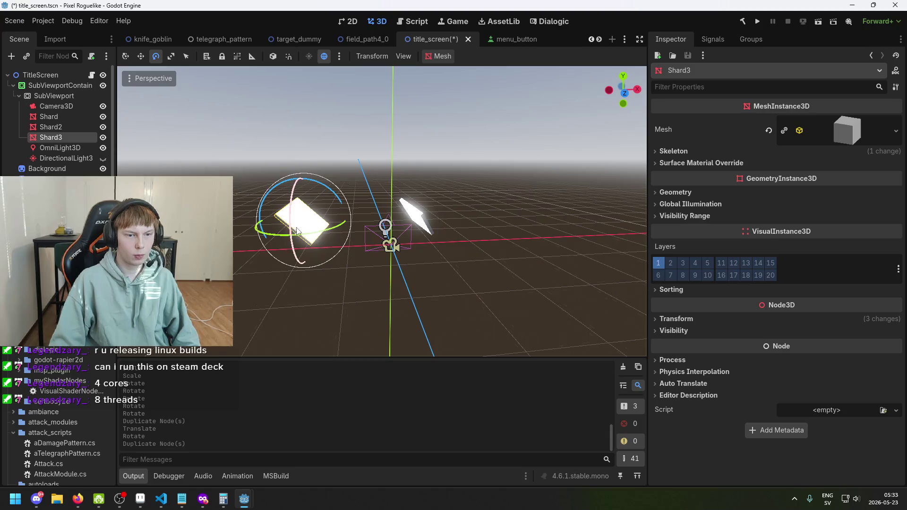
{"action": "key", "text": "w"}
{"action": "left_click", "coordinate": [69, 107]}
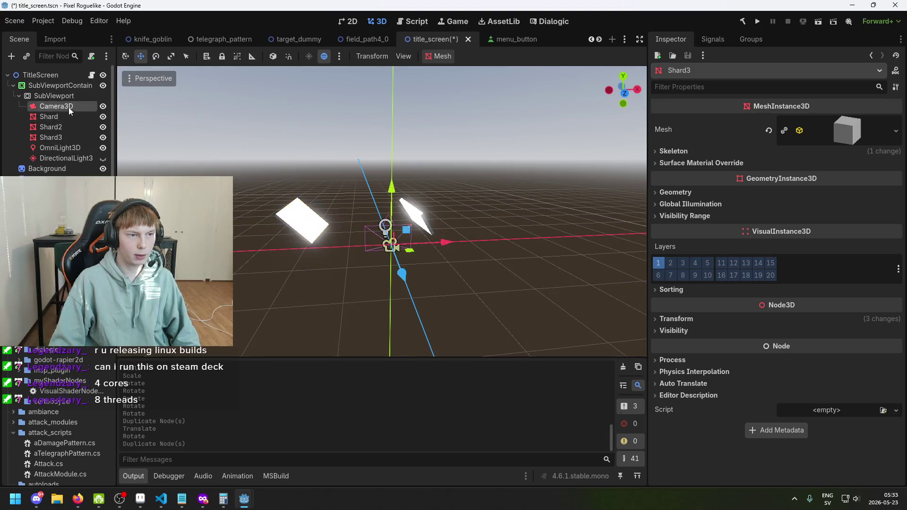
{"action": "left_click", "coordinate": [71, 137]}
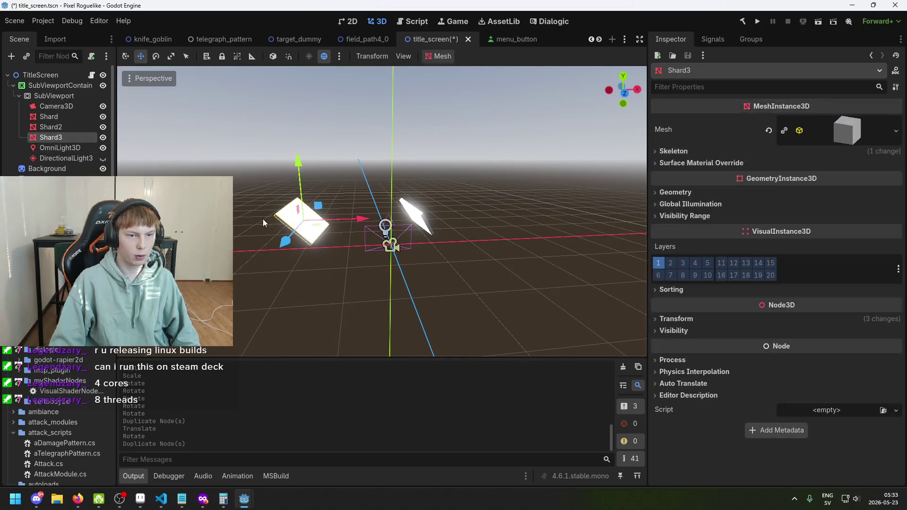
{"action": "mouse_move", "coordinate": [366, 222]}
{"action": "left_mouse_down"}
{"action": "mouse_move", "coordinate": [445, 221]}
{"action": "mouse_move", "coordinate": [421, 221]}
{"action": "left_mouse_up"}
{"action": "mouse_move", "coordinate": [367, 202]}
{"action": "left_mouse_down"}
{"action": "mouse_move", "coordinate": [367, 192]}
{"action": "mouse_move", "coordinate": [430, 209]}
{"action": "mouse_move", "coordinate": [374, 228]}
{"action": "left_mouse_up"}
{"action": "key", "text": "e"}
{"action": "mouse_move", "coordinate": [393, 193]}
{"action": "left_mouse_down"}
{"action": "mouse_move", "coordinate": [391, 222]}
{"action": "mouse_move", "coordinate": [371, 224]}
{"action": "left_mouse_up"}
- Duplicate Shard2 as Shard4, reposition it along Z, X and Y, and rotate it
{"action": "left_click", "coordinate": [49, 127]}
{"action": "key", "text": "w"}
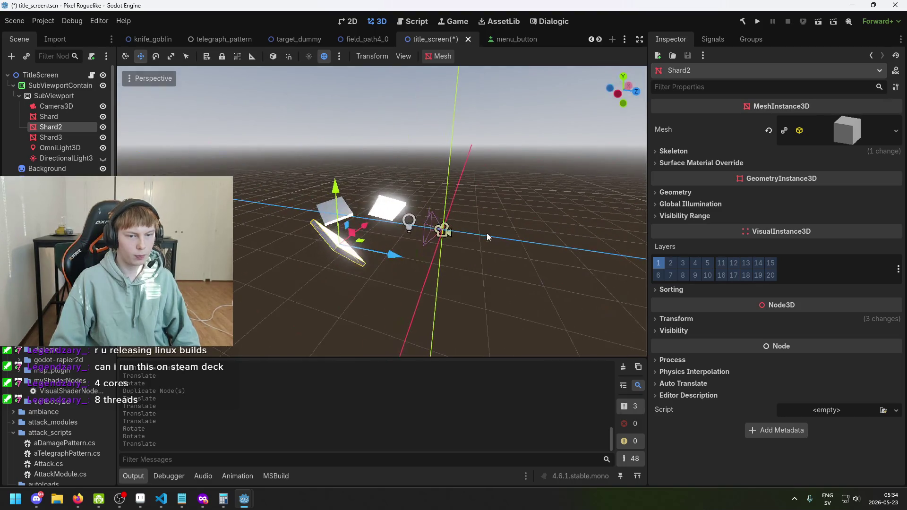
{"action": "key", "text": "ctrl+d"}
{"action": "left_click_drag", "start_coordinate": [432, 253], "coordinate": [347, 261]}
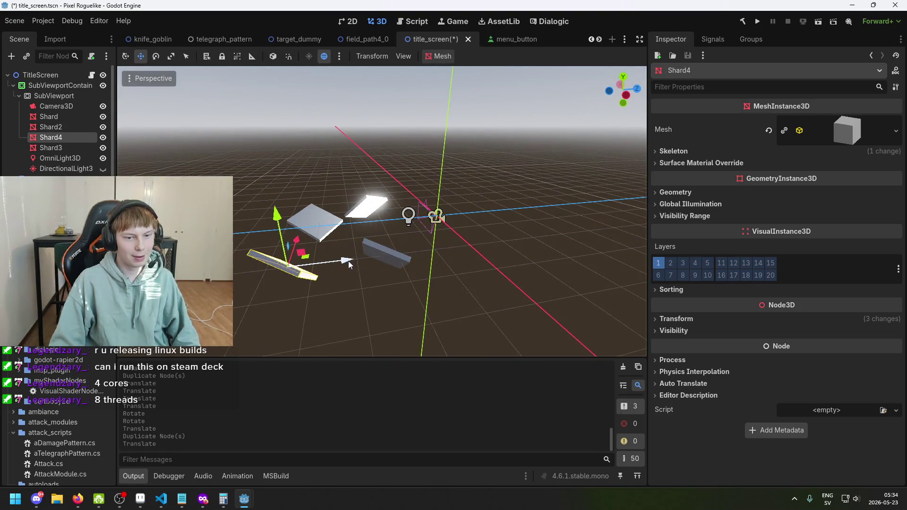
{"action": "left_click", "coordinate": [399, 256]}
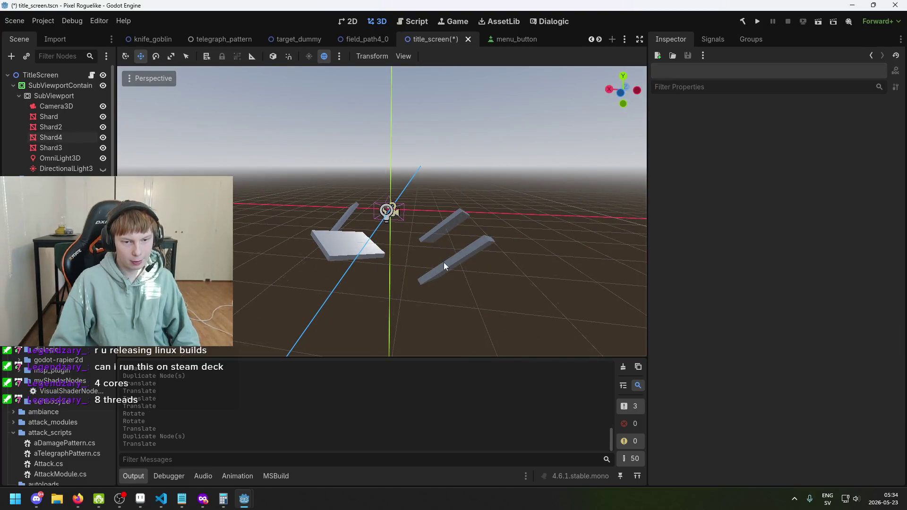
{"action": "left_click", "coordinate": [444, 262]}
{"action": "left_click_drag", "start_coordinate": [405, 257], "coordinate": [391, 247]}
{"action": "left_click_drag", "start_coordinate": [444, 204], "coordinate": [446, 204]}
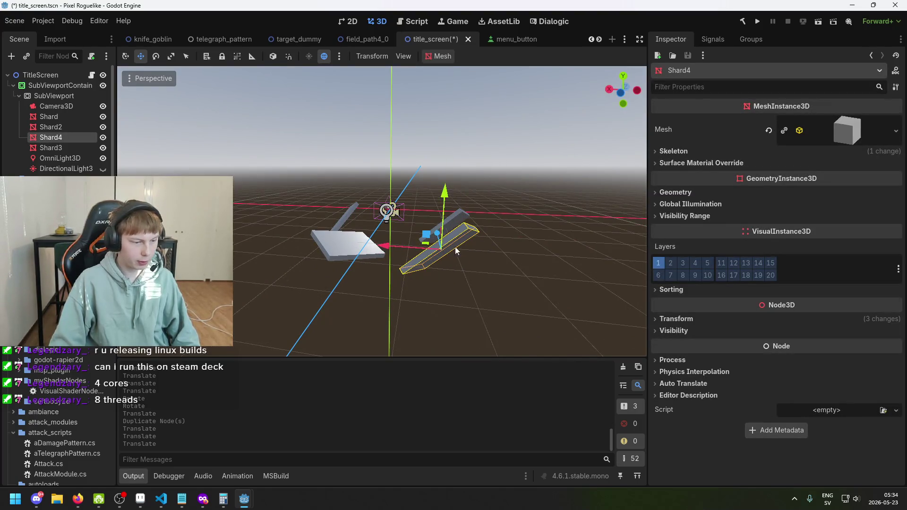
{"action": "key", "text": "e"}
{"action": "left_click_drag", "start_coordinate": [459, 271], "coordinate": [359, 247]}
{"action": "key", "text": "w"}
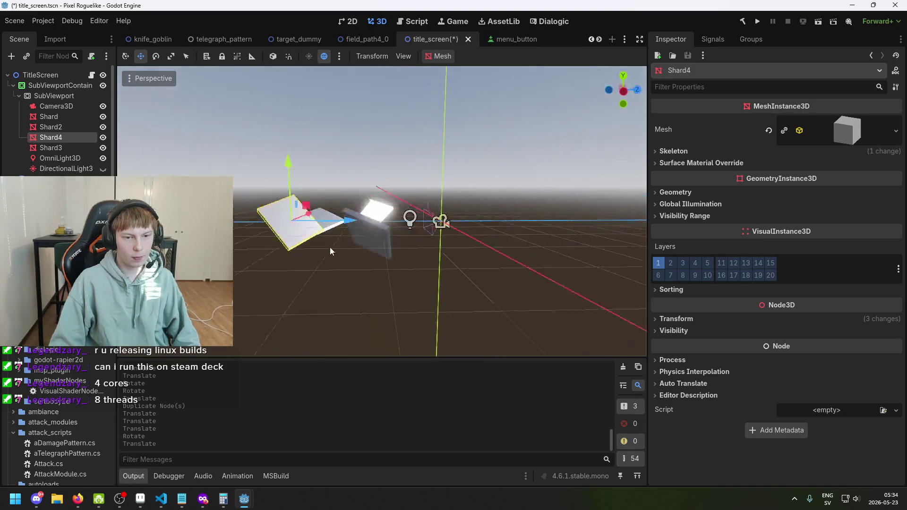
- Save title_screen.tscn with the four shards in place
{"action": "key", "text": "ctrl+s"}
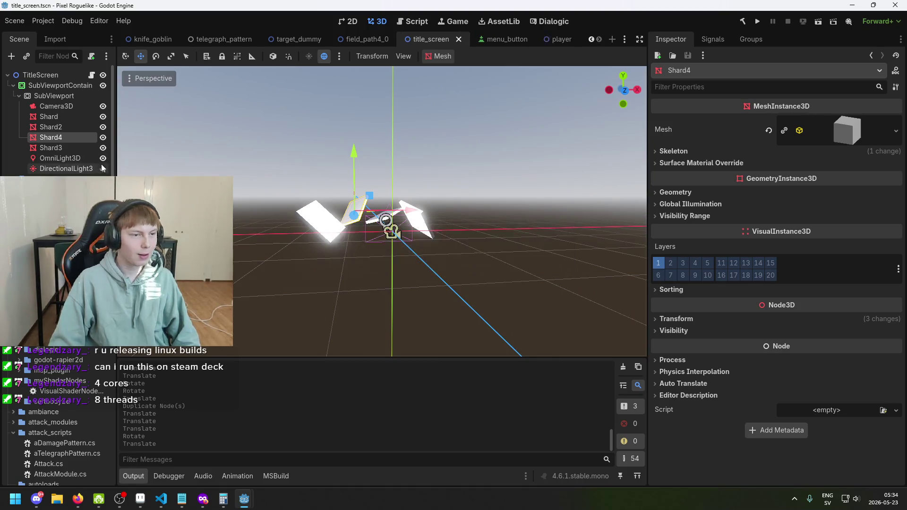
{"action": "left_click", "coordinate": [81, 156]}
{"action": "key", "text": "ctrl+s"}
- Give the Camera3D a New Environment and look at its Background mode options
{"action": "left_click", "coordinate": [59, 106]}
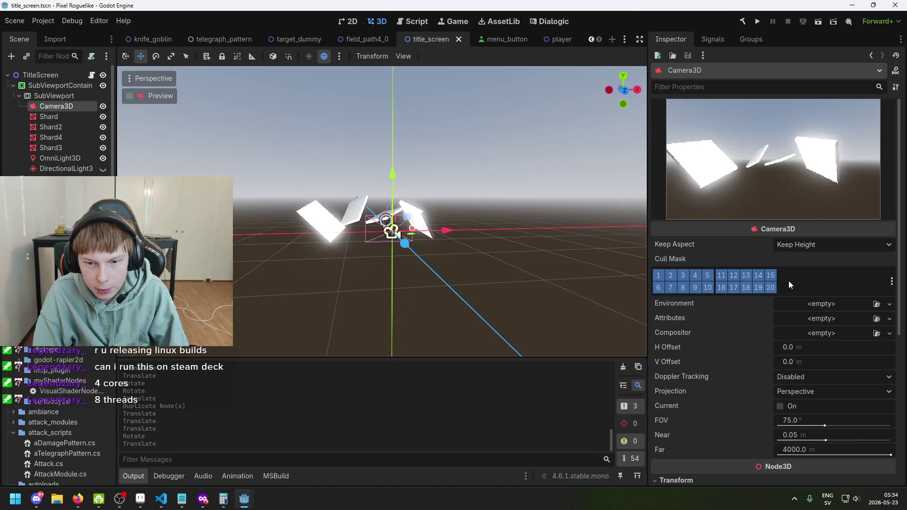
{"action": "scroll", "coordinate": [789, 281], "scroll_direction": "down", "scroll_amount": 2}
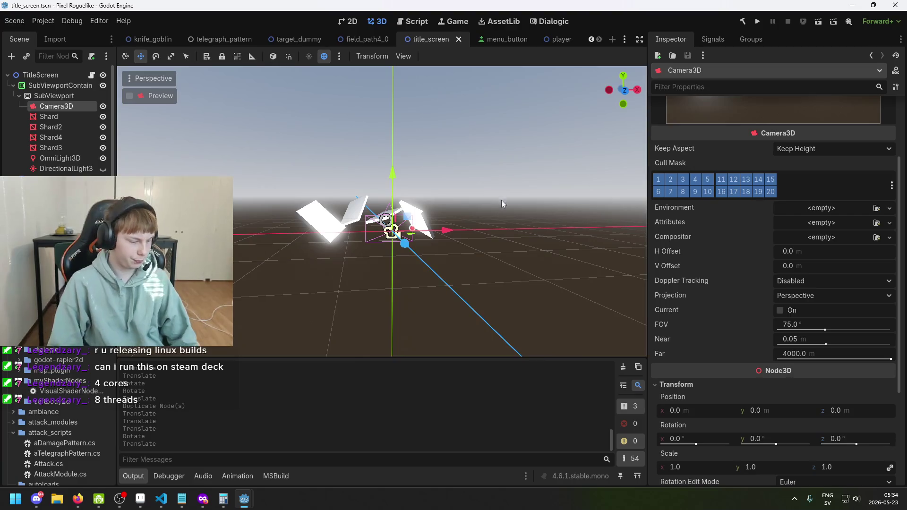
{"action": "scroll", "coordinate": [833, 273], "scroll_direction": "up", "scroll_amount": 1}
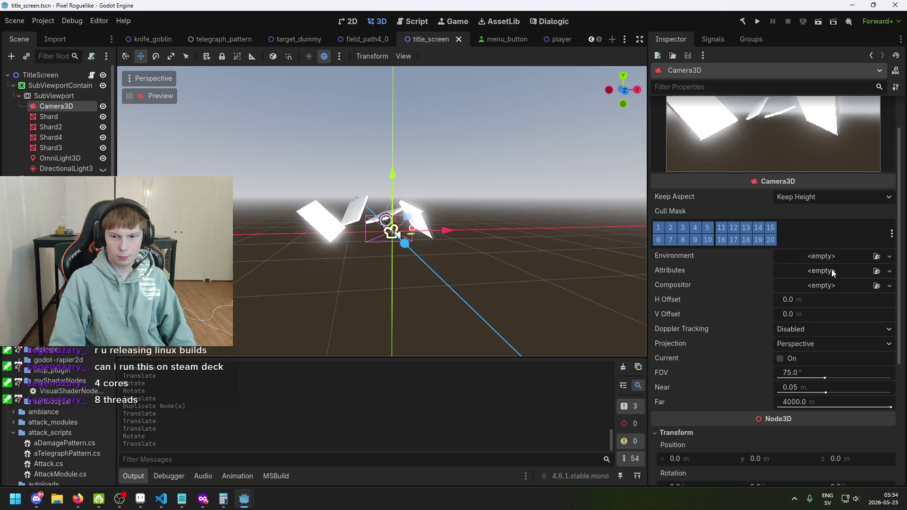
{"action": "left_click", "coordinate": [846, 259]}
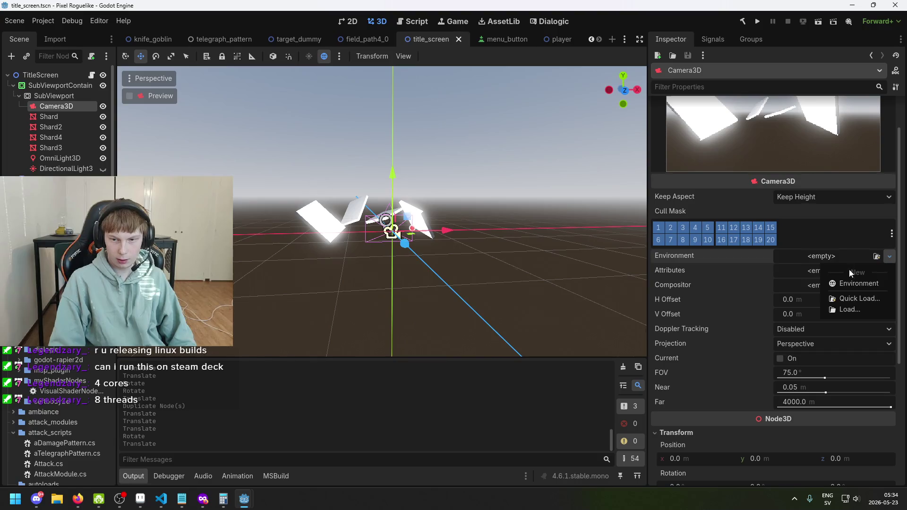
{"action": "left_click", "coordinate": [851, 280]}
{"action": "scroll", "coordinate": [835, 284], "scroll_direction": "up", "scroll_amount": 1}
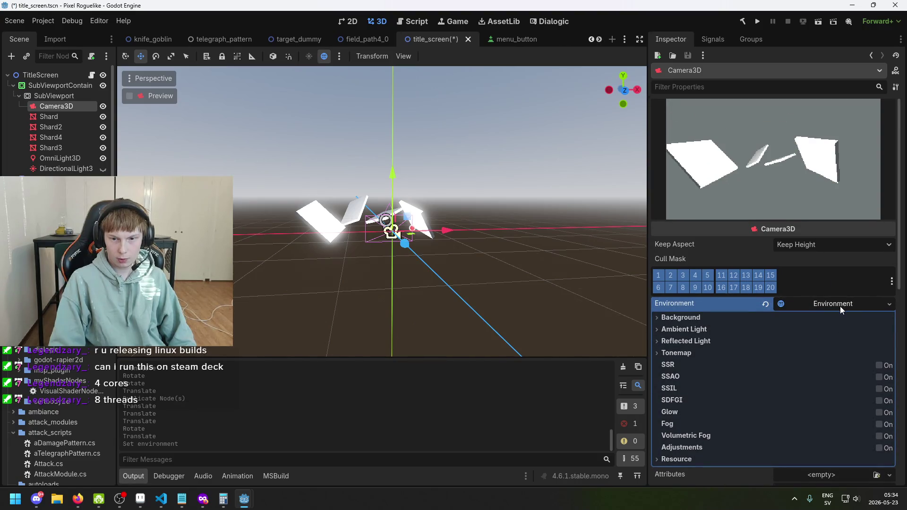
{"action": "left_click", "coordinate": [684, 318]}
{"action": "left_click", "coordinate": [803, 331]}
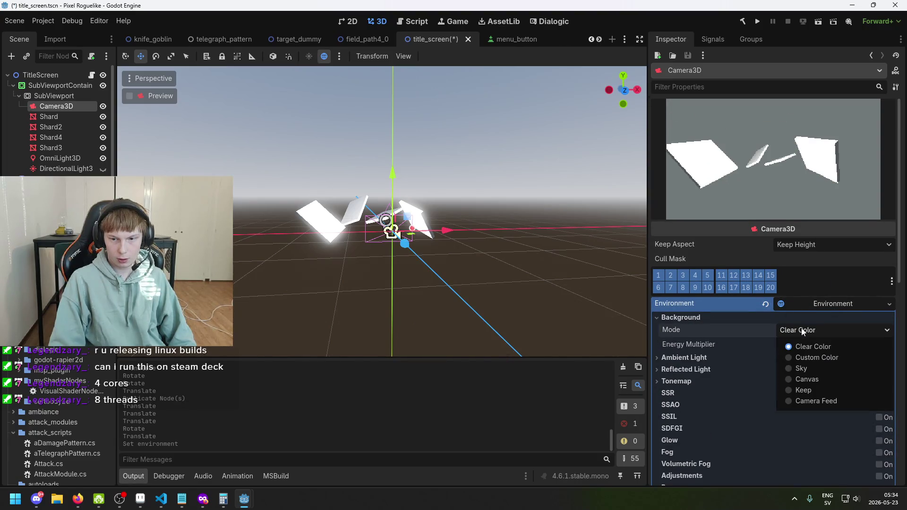
{"action": "left_click", "coordinate": [767, 305]}
- Clear the camera's Environment back to empty, save, and run the project
{"action": "left_click", "coordinate": [766, 305]}
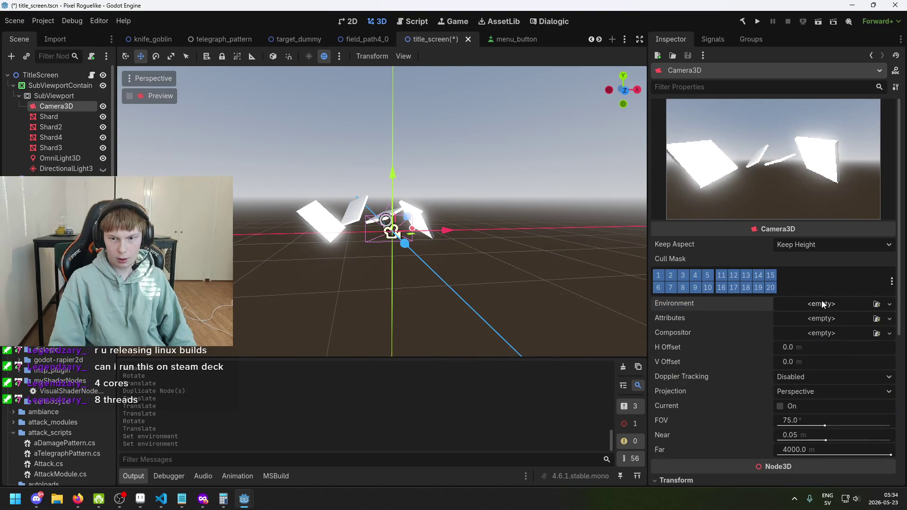
{"action": "key", "text": "ctrl+s"}
{"action": "key", "text": "F5"}
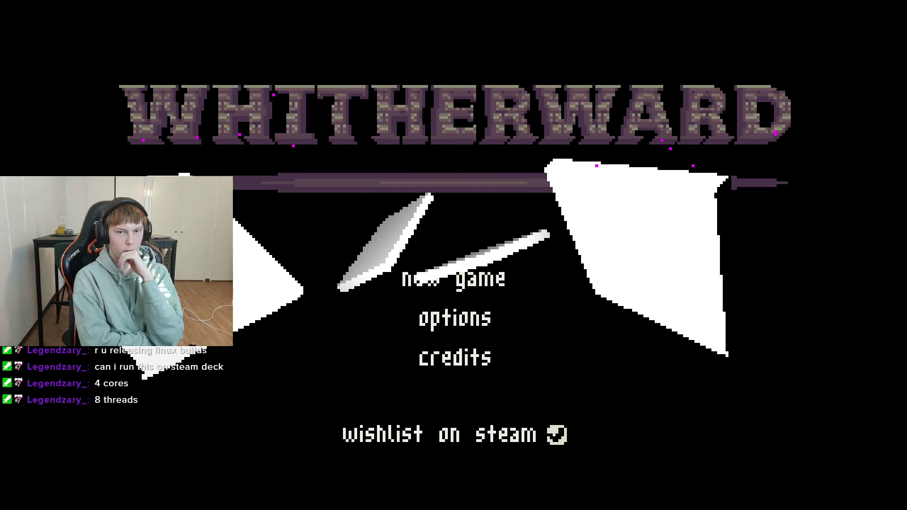
{"action": "key", "text": "Down"}
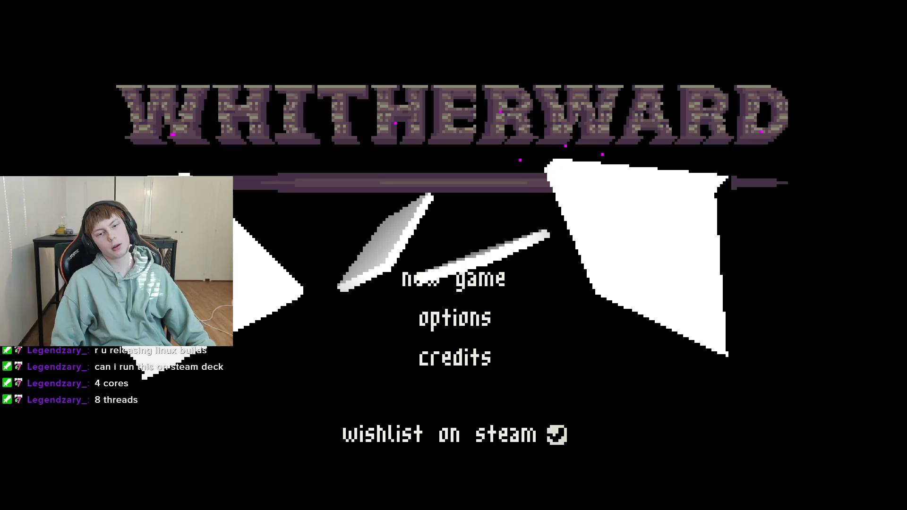
{"action": "key", "text": "alt+F4"}
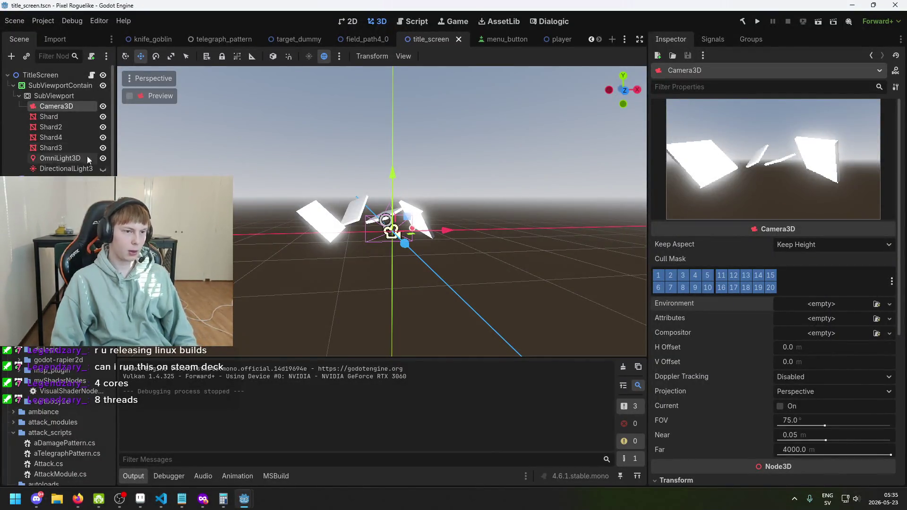
- Select all the shards, push them farther from the camera, save, and test-run the game
{"action": "left_click", "coordinate": [59, 118]}
{"action": "left_click", "coordinate": [61, 147], "text": "shift"}
{"action": "mouse_move", "coordinate": [331, 246]}
{"action": "left_mouse_down"}
{"action": "mouse_move", "coordinate": [397, 268]}
{"action": "mouse_move", "coordinate": [396, 222]}
{"action": "mouse_move", "coordinate": [262, 222]}
{"action": "left_mouse_up"}
{"action": "key", "text": "ctrl+s"}
{"action": "mouse_move", "coordinate": [445, 278]}
{"action": "left_mouse_down"}
{"action": "mouse_move", "coordinate": [430, 259]}
{"action": "mouse_move", "coordinate": [386, 249]}
{"action": "mouse_move", "coordinate": [339, 201]}
{"action": "left_mouse_up"}
{"action": "key", "text": "ctrl+s"}
{"action": "left_click", "coordinate": [758, 22]}
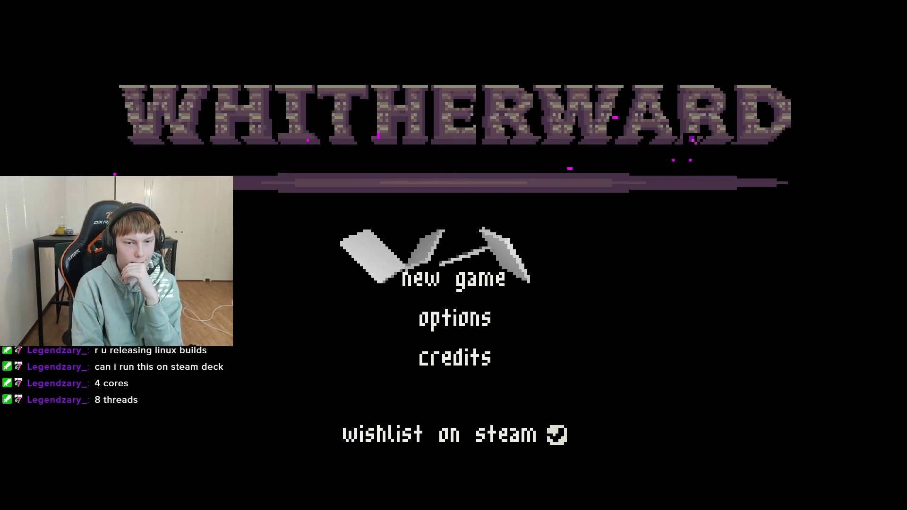
- Close the game and undo the shard moves, trying and reverting shifts of Shard4 and Shard3 along X
{"action": "key", "text": "alt+F4"}
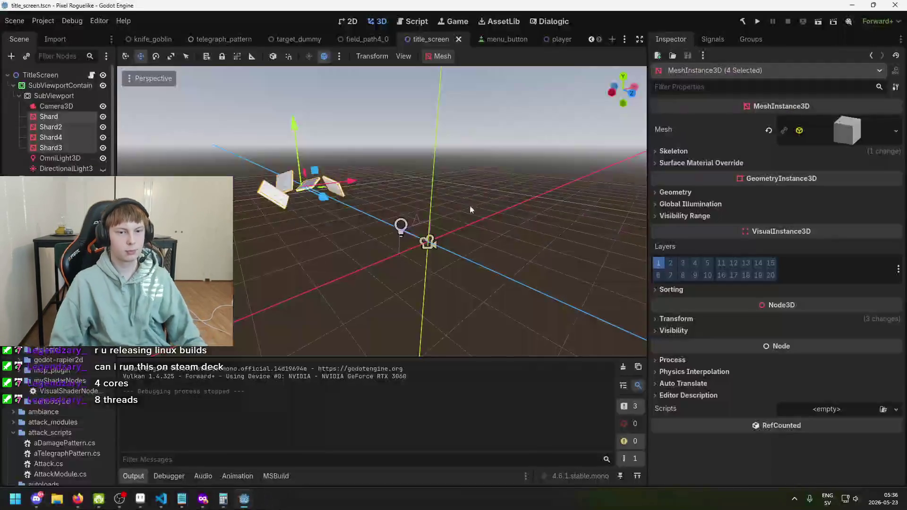
{"action": "left_click", "coordinate": [50, 137]}
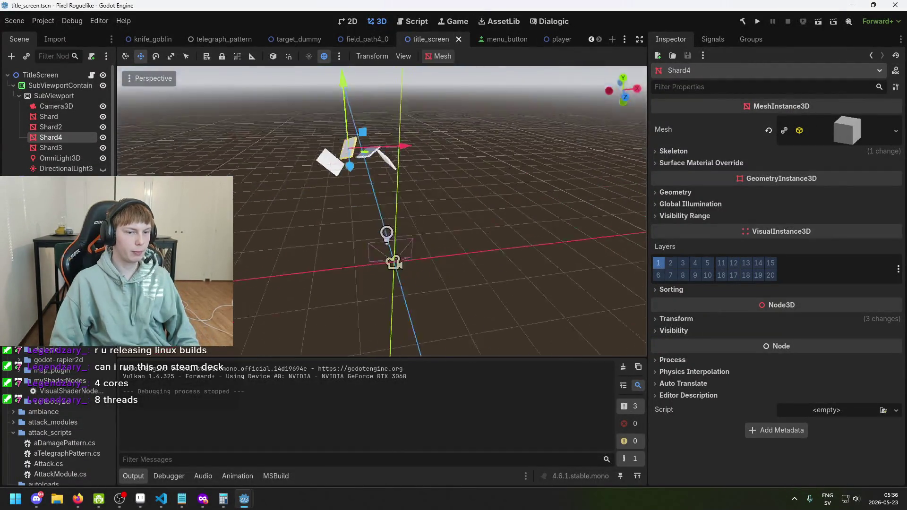
{"action": "key", "text": "ctrl+z"}
{"action": "key", "text": "ctrl+z"}
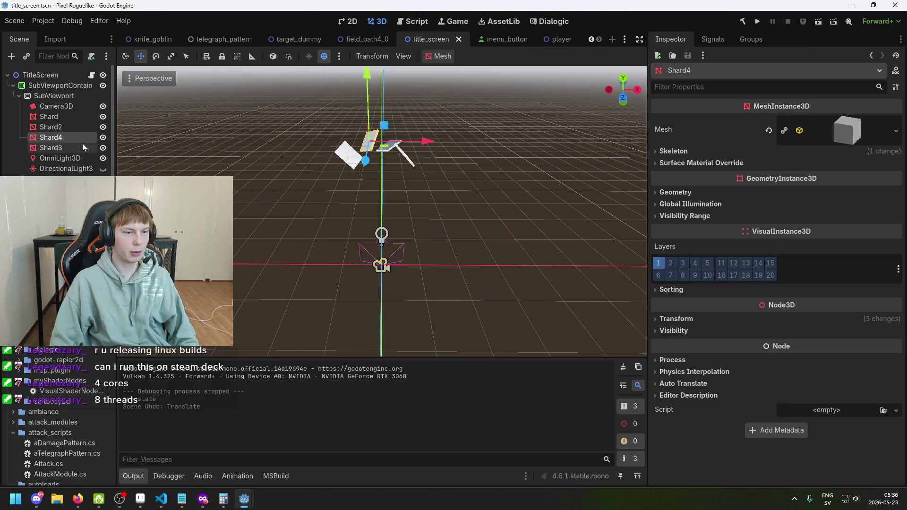
{"action": "left_click", "coordinate": [74, 144], "text": "ctrl"}
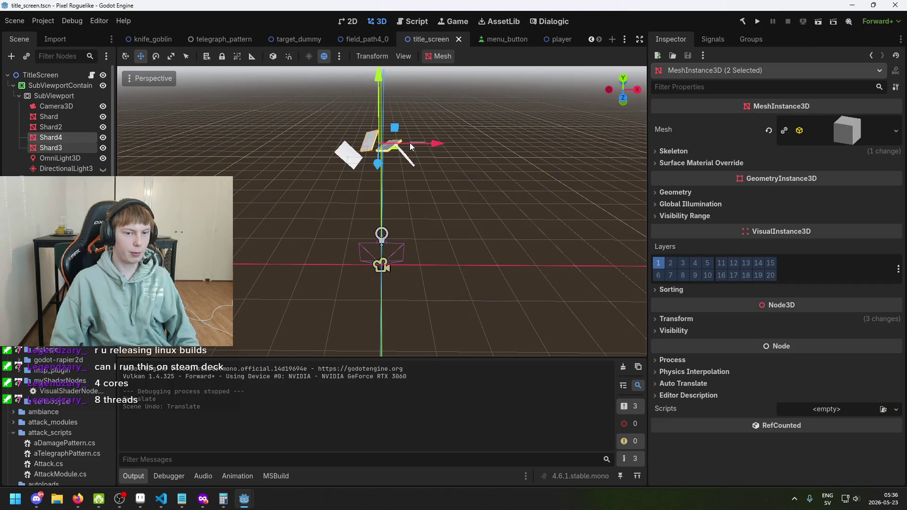
{"action": "left_click", "coordinate": [271, 167]}
{"action": "left_click", "coordinate": [74, 147]}
{"action": "left_click", "coordinate": [76, 140], "text": "ctrl"}
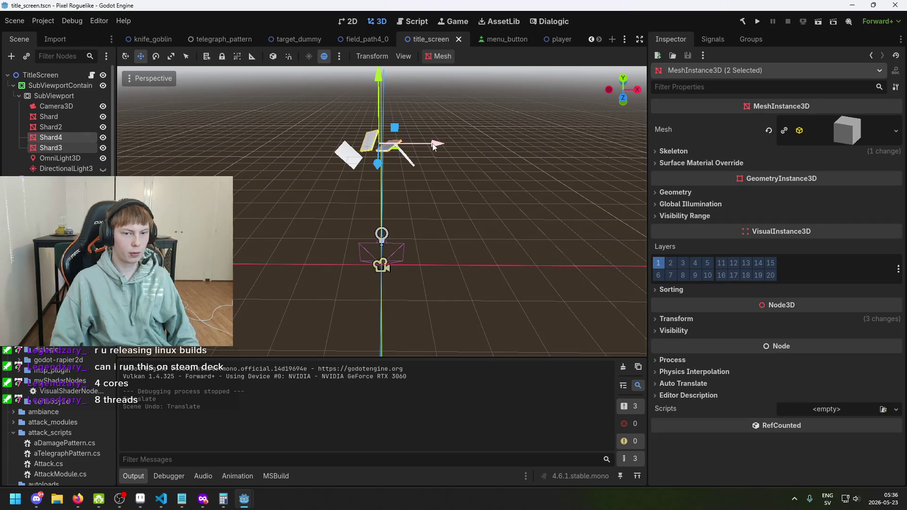
{"action": "left_click_drag", "start_coordinate": [418, 152], "coordinate": [365, 152]}
{"action": "key", "text": "ctrl+z"}
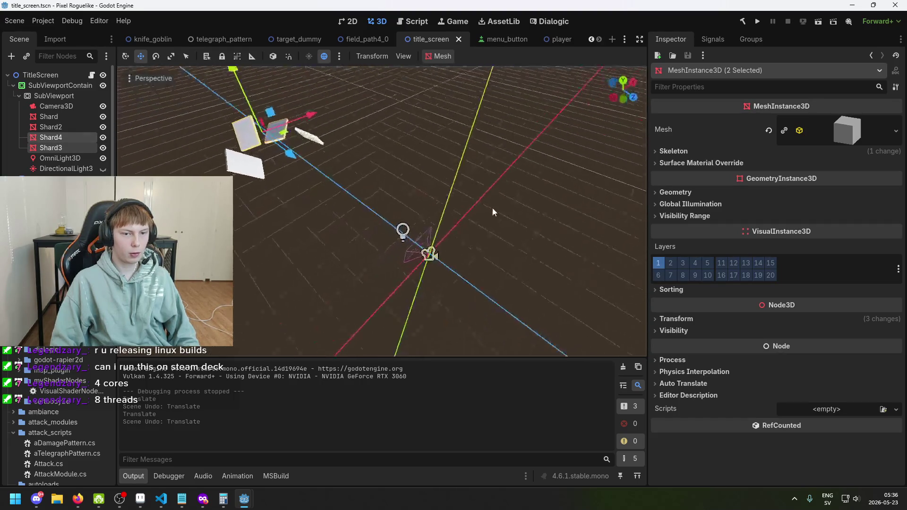
{"action": "left_click_drag", "start_coordinate": [420, 144], "coordinate": [473, 144]}
{"action": "key", "text": "ctrl+z"}
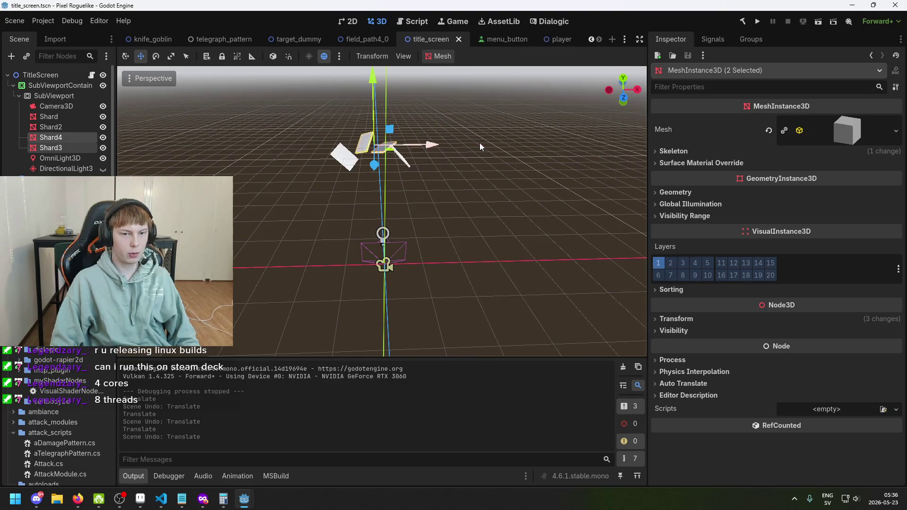
- Select the SubViewport and start adding a child node under it
{"action": "left_click_drag", "start_coordinate": [404, 160], "coordinate": [470, 156]}
{"action": "left_click", "coordinate": [486, 152]}
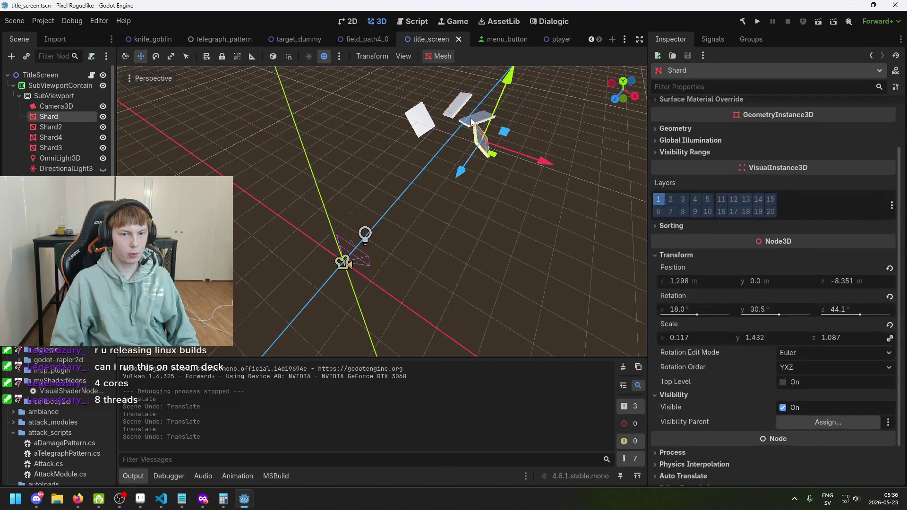
{"action": "left_click", "coordinate": [471, 120], "text": "shift"}
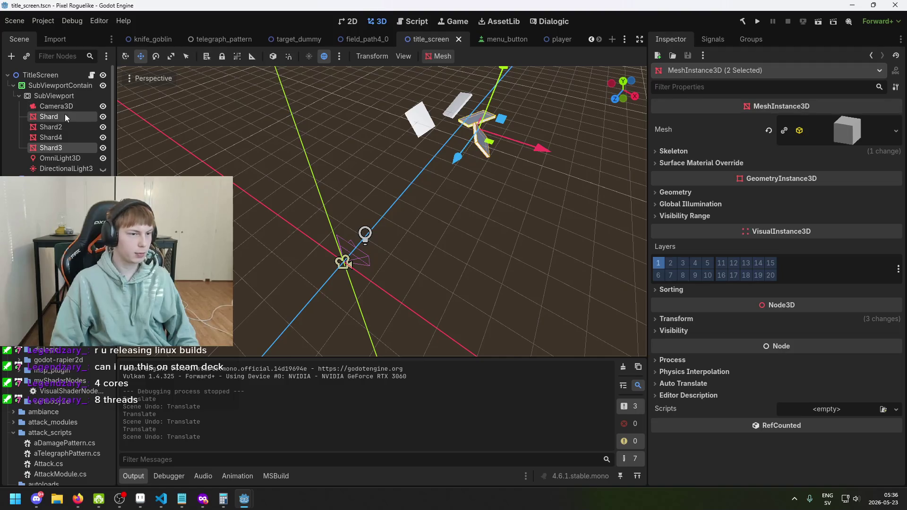
{"action": "right_click", "coordinate": [64, 114]}
{"action": "left_click", "coordinate": [61, 96]}
{"action": "right_click", "coordinate": [70, 98]}
{"action": "left_click", "coordinate": [72, 105]}
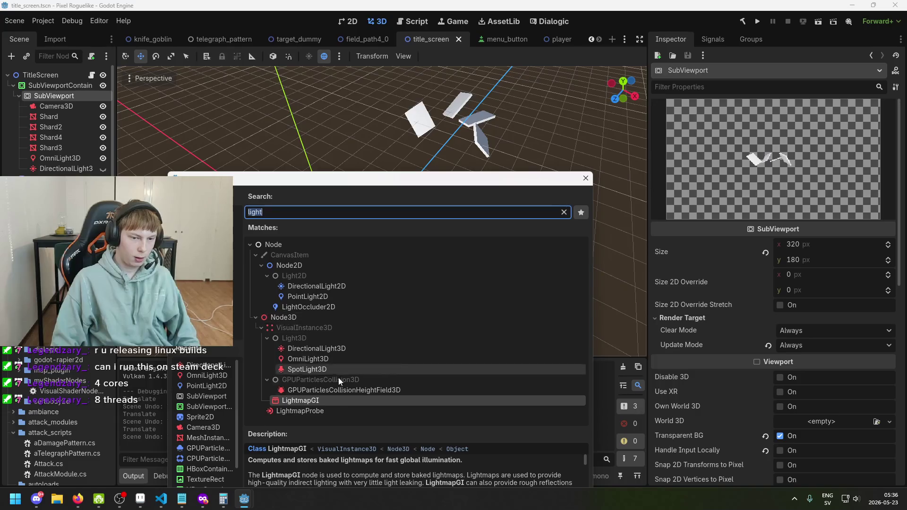
- Add a Shard Group Node3D under Camera3D and shift the four shards left along X
{"action": "left_click", "coordinate": [339, 316]}
{"action": "double_click", "coordinate": [339, 314]}
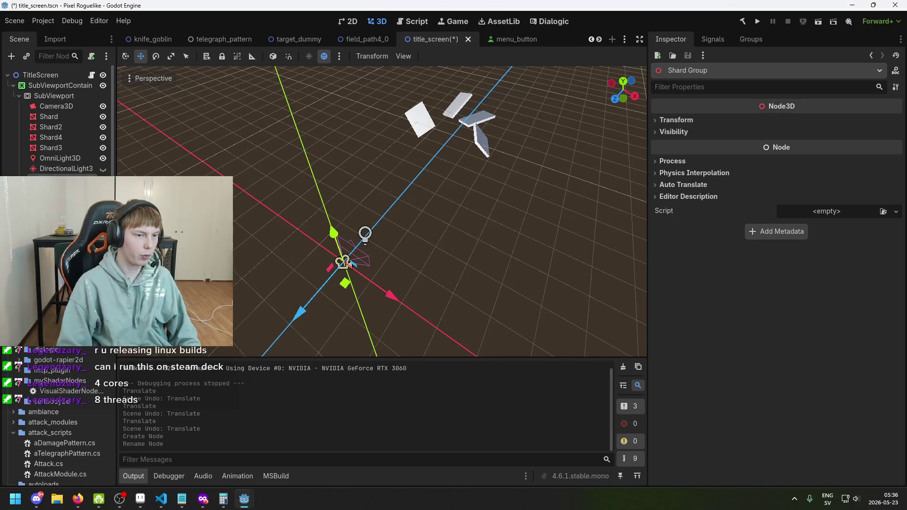
{"action": "left_click_drag", "start_coordinate": [61, 172], "coordinate": [66, 115]}
{"action": "left_click", "coordinate": [65, 126]}
{"action": "left_click", "coordinate": [67, 157], "text": "shift"}
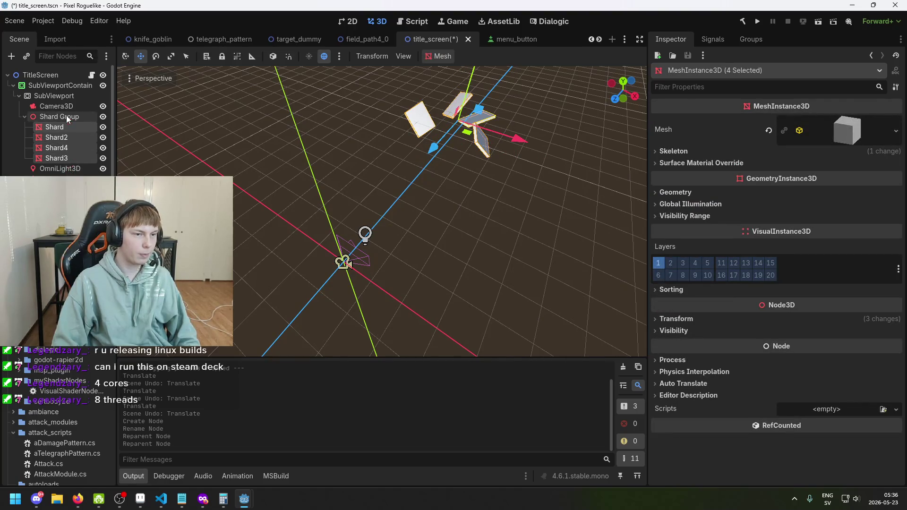
{"action": "mouse_move", "coordinate": [419, 159]}
{"action": "left_mouse_down"}
{"action": "mouse_move", "coordinate": [362, 163]}
{"action": "mouse_move", "coordinate": [508, 165]}
{"action": "left_mouse_up"}
- Duplicate the shards twice, slide the copies along X to lengthen the row, and save
{"action": "key", "text": "ctrl+d"}
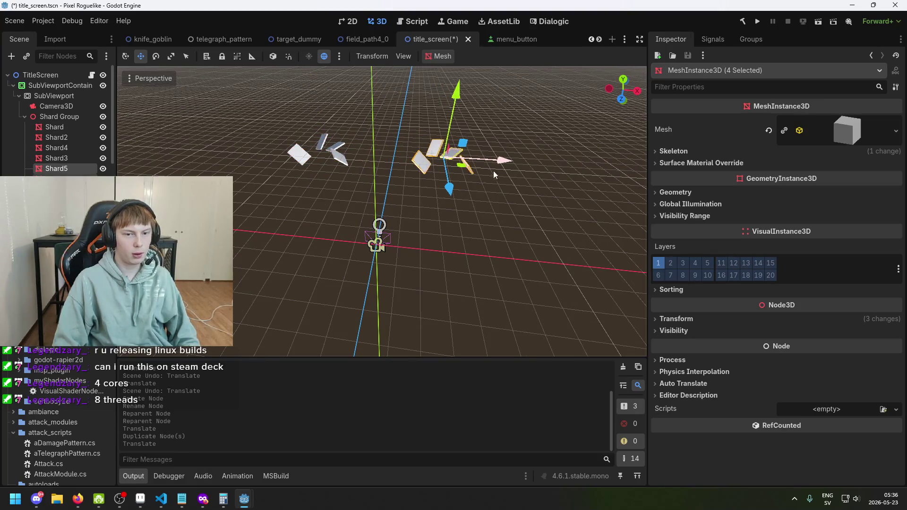
{"action": "key", "text": "ctrl+d"}
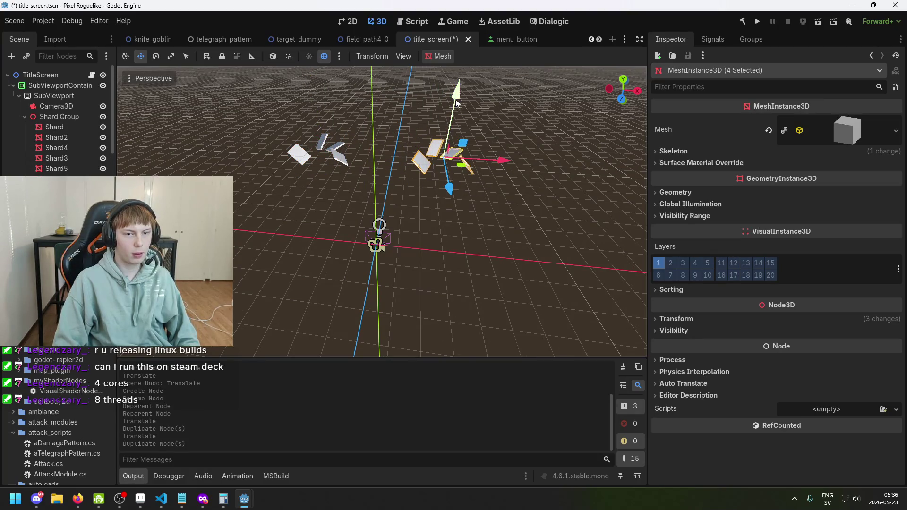
{"action": "left_click_drag", "start_coordinate": [496, 163], "coordinate": [421, 163]}
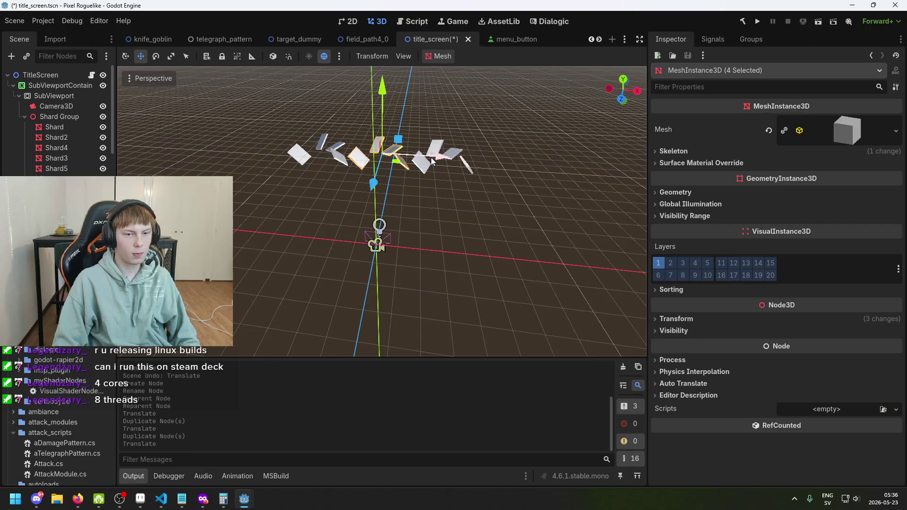
{"action": "key", "text": "ctrl+s"}
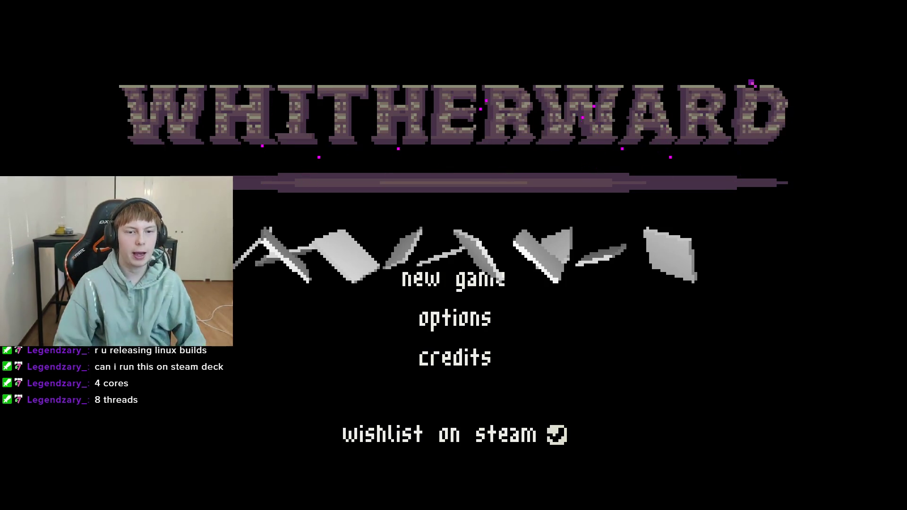
- Close the running game, collapse Shard Group's children and select the Shard Group node
{"action": "key", "text": "F8"}
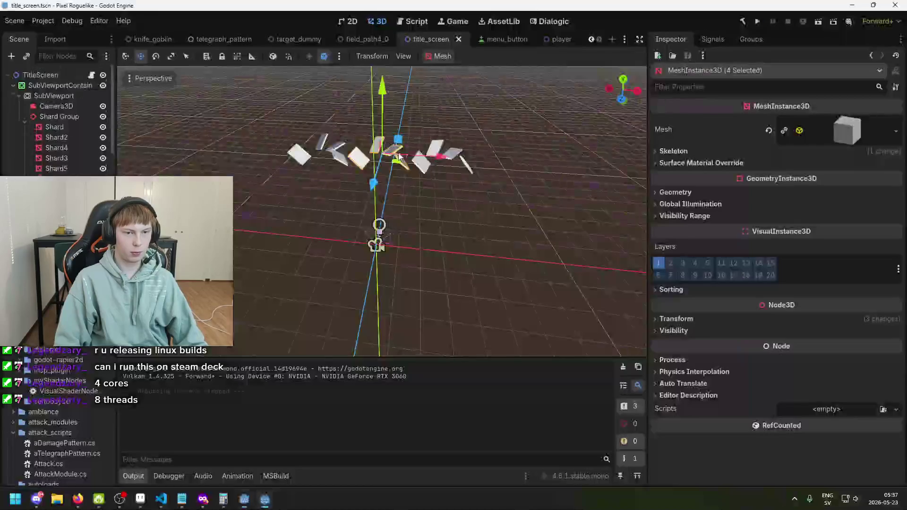
{"action": "left_click", "coordinate": [25, 116]}
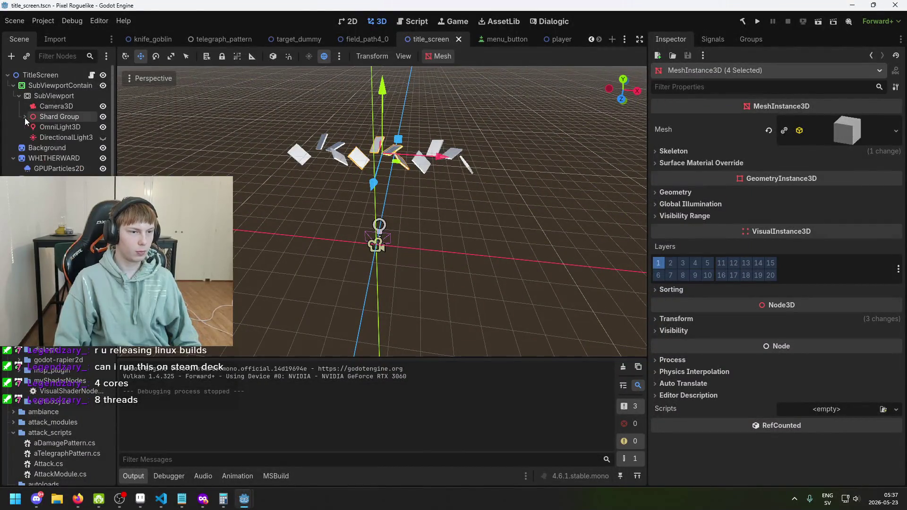
{"action": "left_click", "coordinate": [64, 117]}
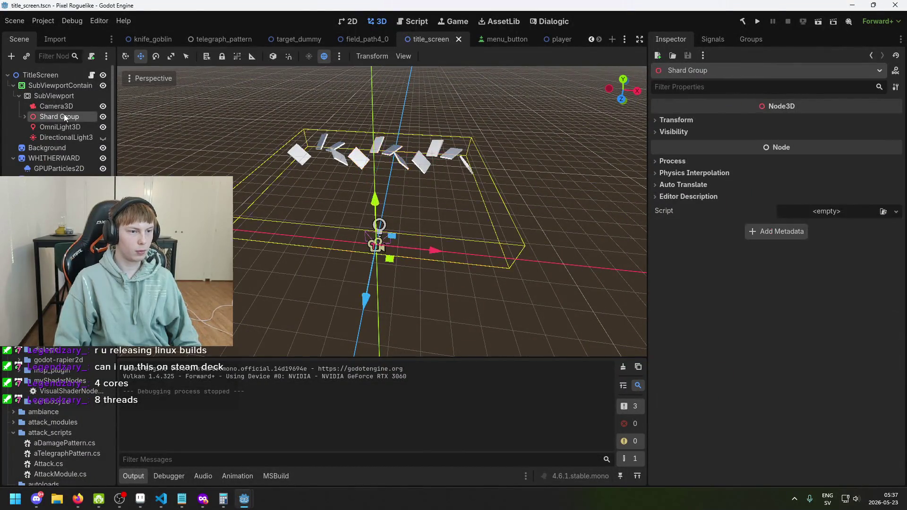
- Frame Shard Group, raise it along Y, and run the project to preview the title screen
{"action": "key", "text": "f"}
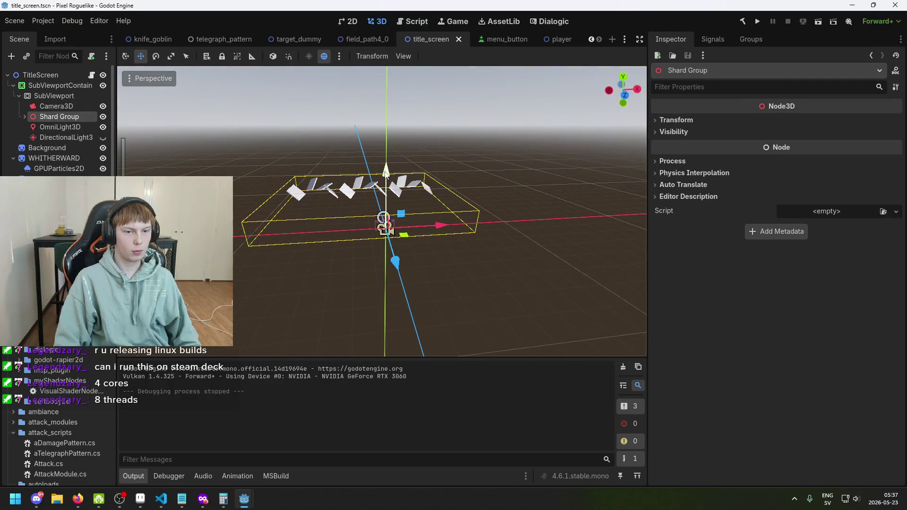
{"action": "left_click_drag", "start_coordinate": [386, 173], "coordinate": [387, 124]}
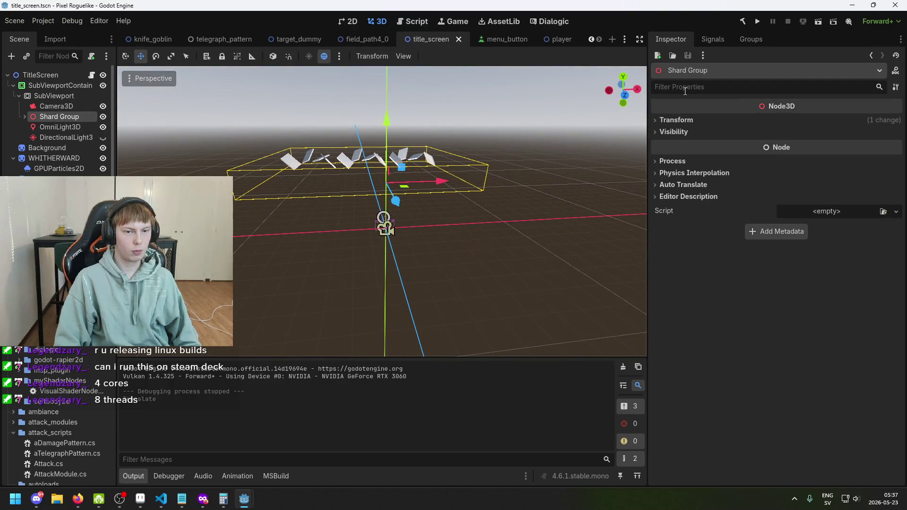
{"action": "left_click", "coordinate": [759, 21]}
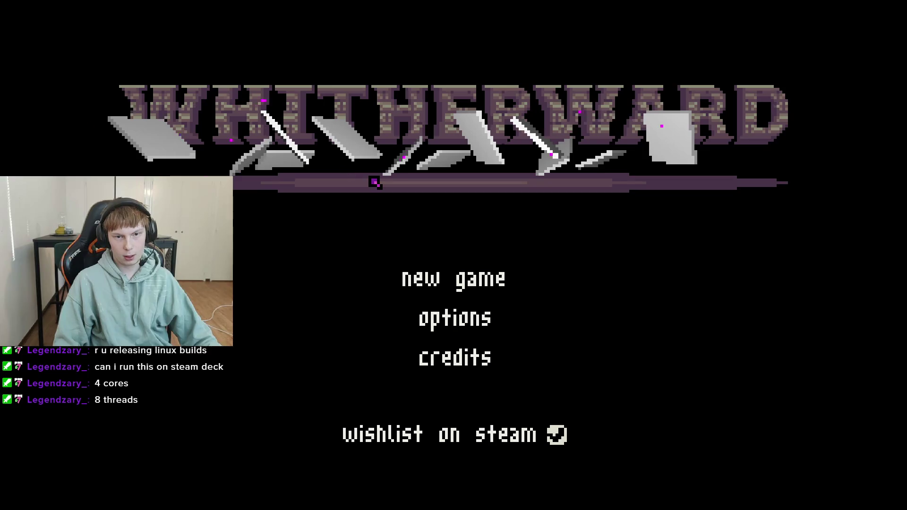
- Stop the game, orbit down toward the horizon, and expand Shard Group in the tree
{"action": "key", "text": "alt+F4"}
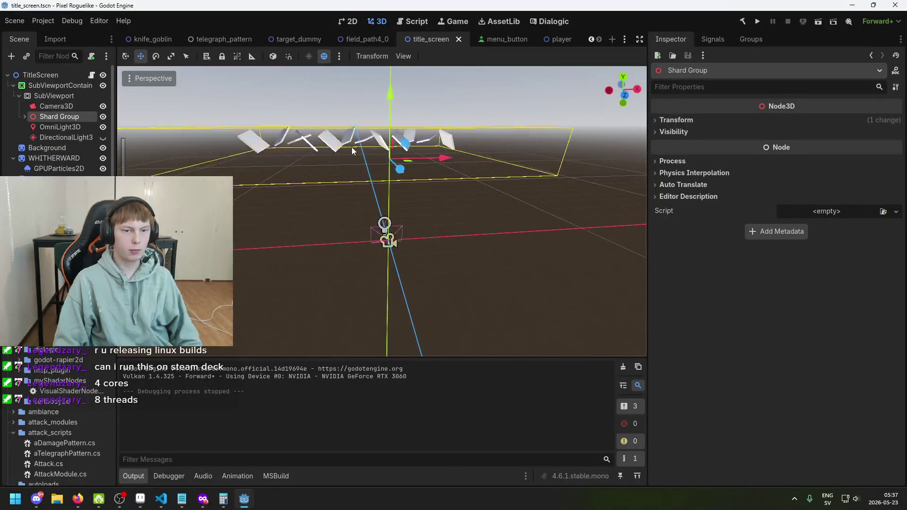
{"action": "scroll", "coordinate": [368, 175], "scroll_direction": "down", "scroll_amount": 8}
{"action": "scroll", "coordinate": [388, 184], "scroll_direction": "up", "scroll_amount": 3}
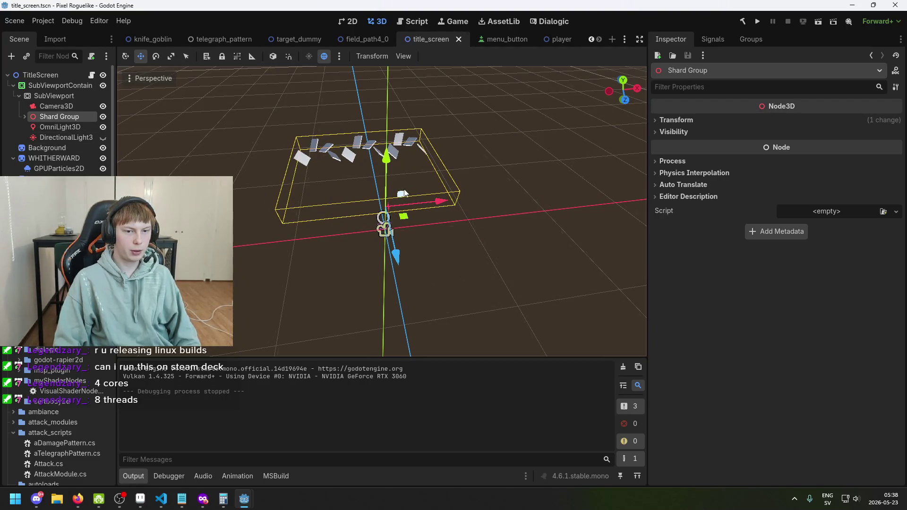
{"action": "mouse_move", "coordinate": [404, 193]}
{"action": "left_mouse_down"}
{"action": "mouse_move", "coordinate": [348, 138]}
{"action": "mouse_move", "coordinate": [339, 109]}
{"action": "mouse_move", "coordinate": [365, 120]}
{"action": "left_mouse_up"}
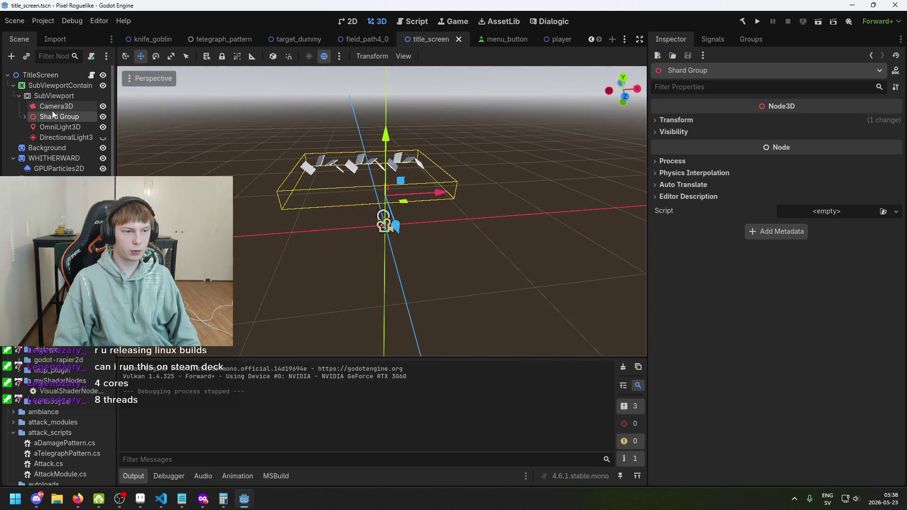
{"action": "left_click", "coordinate": [24, 117]}
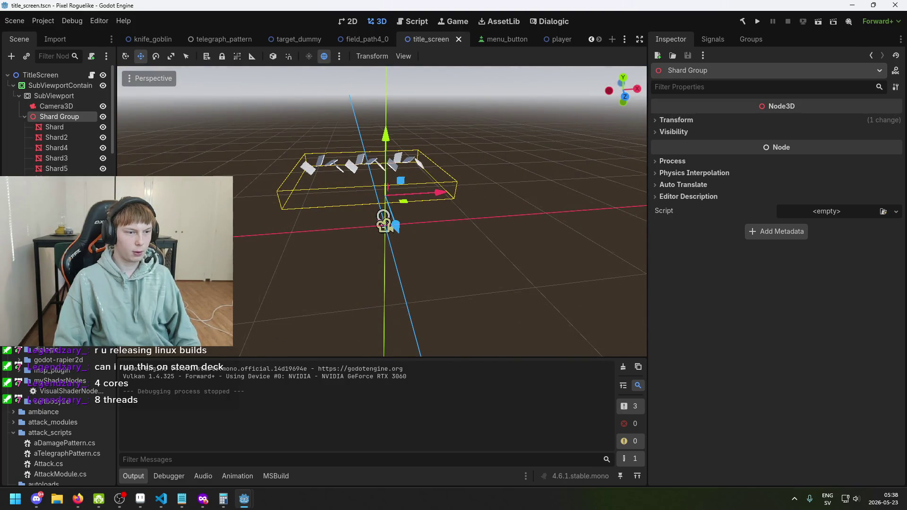
{"action": "double_click", "coordinate": [103, 116]}
- Select the seven shard meshes and orbit around them to inspect the row
{"action": "scroll", "coordinate": [382, 212], "scroll_direction": "down", "scroll_amount": 1}
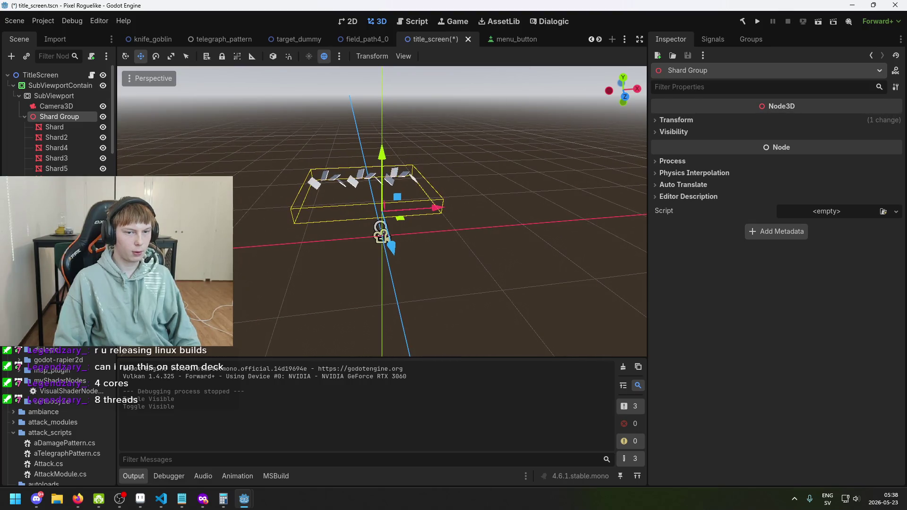
{"action": "left_click", "coordinate": [64, 129]}
{"action": "left_click", "coordinate": [64, 138], "text": "ctrl"}
{"action": "left_click", "coordinate": [66, 147], "text": "ctrl"}
{"action": "left_click", "coordinate": [66, 159], "text": "ctrl"}
{"action": "left_click", "coordinate": [68, 168], "text": "ctrl"}
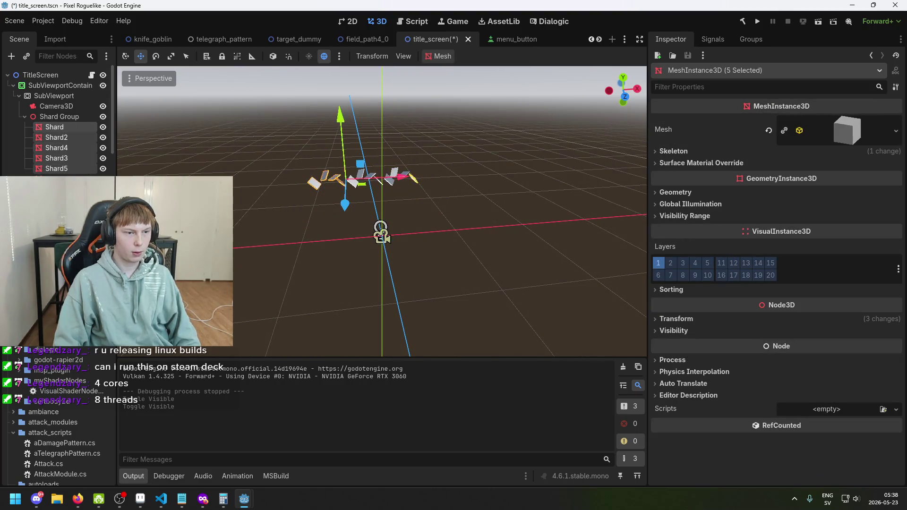
{"action": "left_click", "coordinate": [69, 179], "text": "ctrl"}
{"action": "left_click", "coordinate": [69, 189], "text": "ctrl"}
{"action": "mouse_move", "coordinate": [283, 160]}
{"action": "left_mouse_down"}
{"action": "mouse_move", "coordinate": [140, 159]}
{"action": "mouse_move", "coordinate": [593, 195]}
{"action": "left_mouse_up"}
{"action": "mouse_move", "coordinate": [470, 196]}
{"action": "left_mouse_down"}
{"action": "mouse_move", "coordinate": [441, 208]}
{"action": "mouse_move", "coordinate": [537, 208]}
{"action": "left_mouse_up"}
{"action": "left_click", "coordinate": [444, 211]}
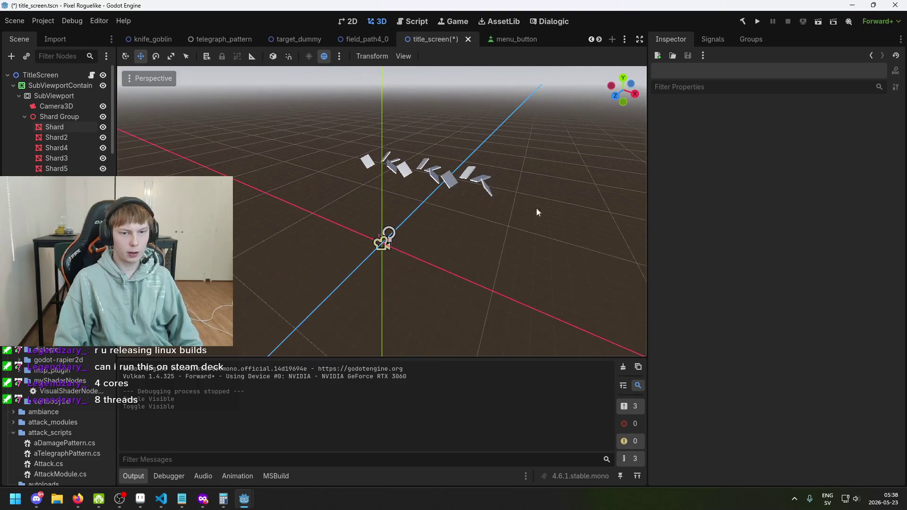
- Move Shard Group left, review the light and camera settings, then view the 2D title screen
{"action": "left_click", "coordinate": [24, 117]}
{"action": "left_click", "coordinate": [57, 117]}
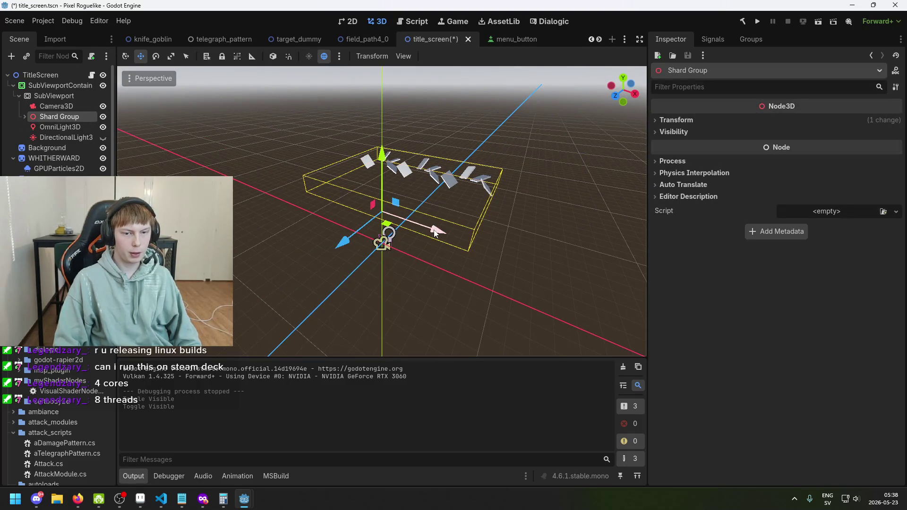
{"action": "mouse_move", "coordinate": [435, 232]}
{"action": "left_mouse_down"}
{"action": "mouse_move", "coordinate": [317, 193]}
{"action": "mouse_move", "coordinate": [477, 206]}
{"action": "mouse_move", "coordinate": [414, 193]}
{"action": "left_mouse_up"}
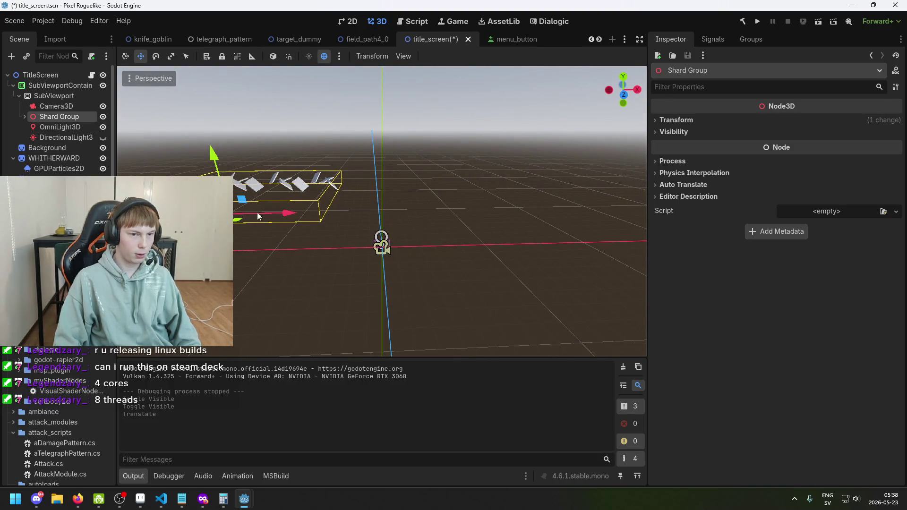
{"action": "left_click", "coordinate": [64, 138]}
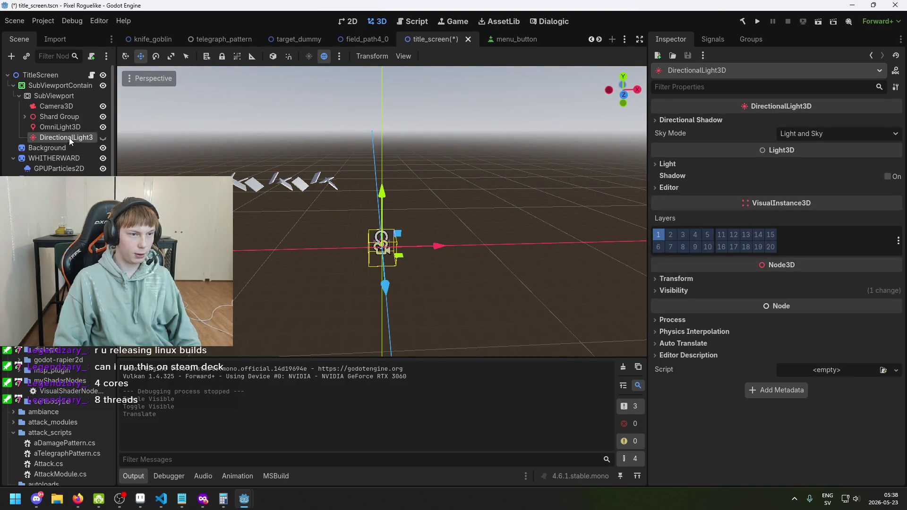
{"action": "left_click", "coordinate": [76, 107]}
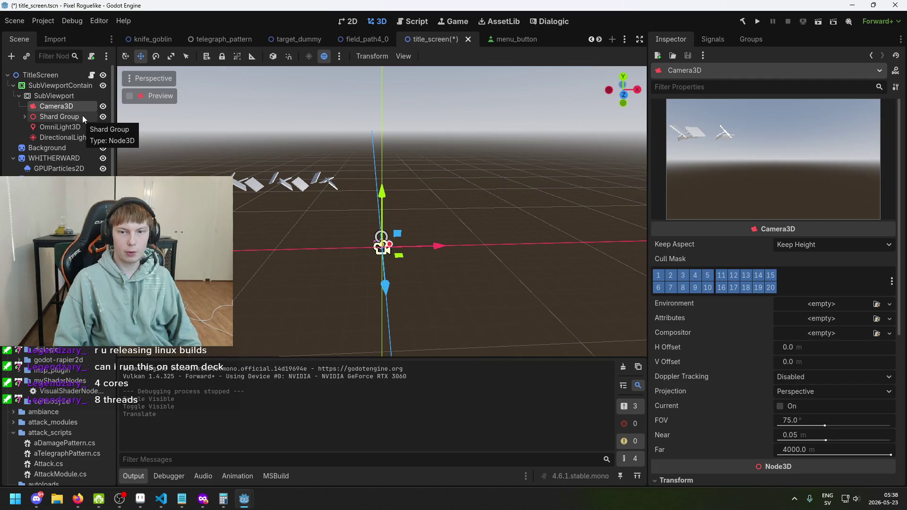
{"action": "left_click", "coordinate": [82, 115]}
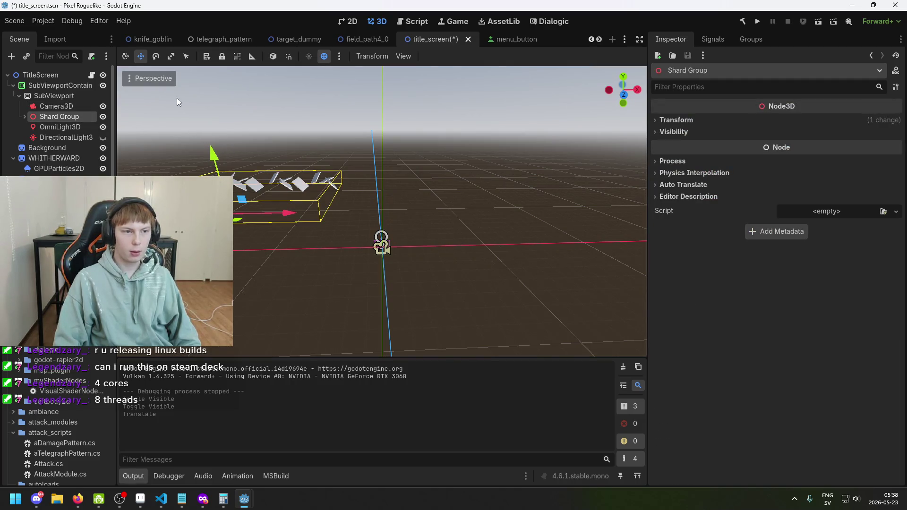
{"action": "left_click", "coordinate": [352, 21]}
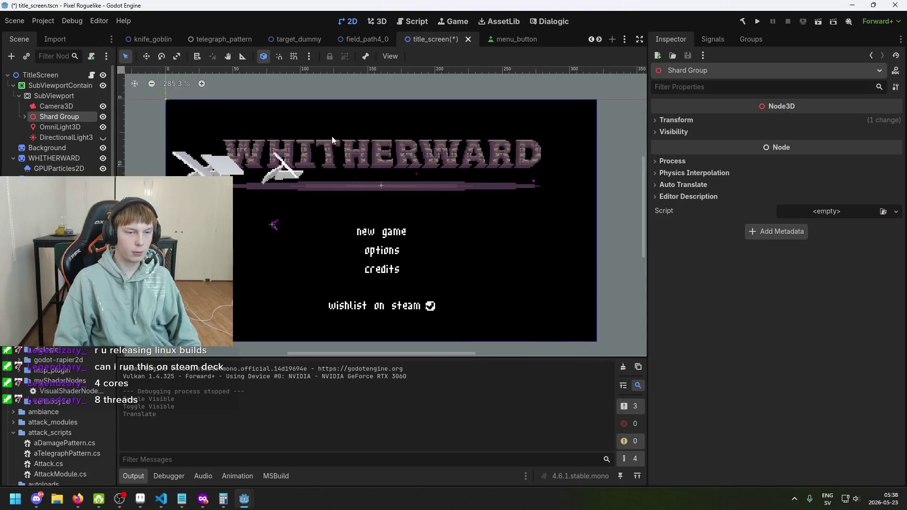
- Nudge Shard Group along X, checking in 2D, until the shards slant beneath the logo's left half; save
{"action": "key", "text": "ctrl+s"}
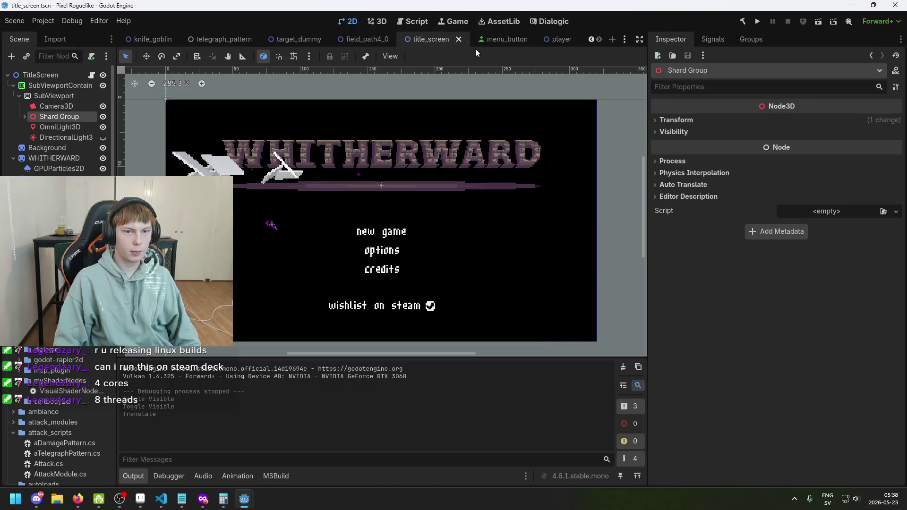
{"action": "left_click", "coordinate": [379, 22]}
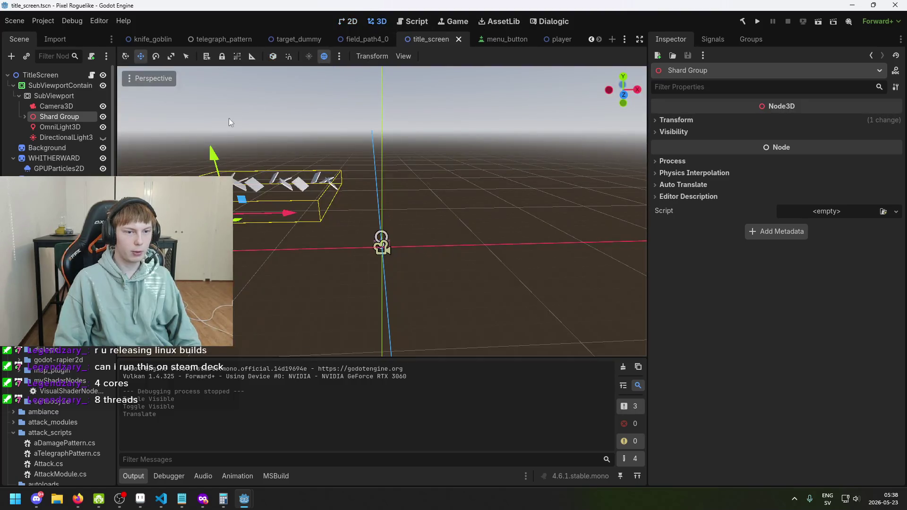
{"action": "left_click_drag", "start_coordinate": [294, 215], "coordinate": [288, 135]}
{"action": "left_click", "coordinate": [357, 22]}
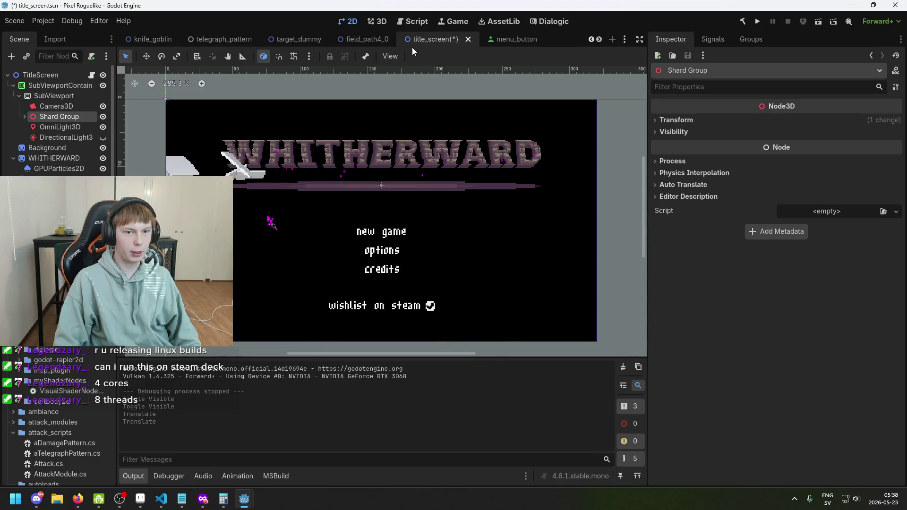
{"action": "left_click", "coordinate": [379, 21]}
{"action": "mouse_move", "coordinate": [258, 214]}
{"action": "left_mouse_down"}
{"action": "mouse_move", "coordinate": [275, 223]}
{"action": "mouse_move", "coordinate": [265, 221]}
{"action": "left_mouse_up"}
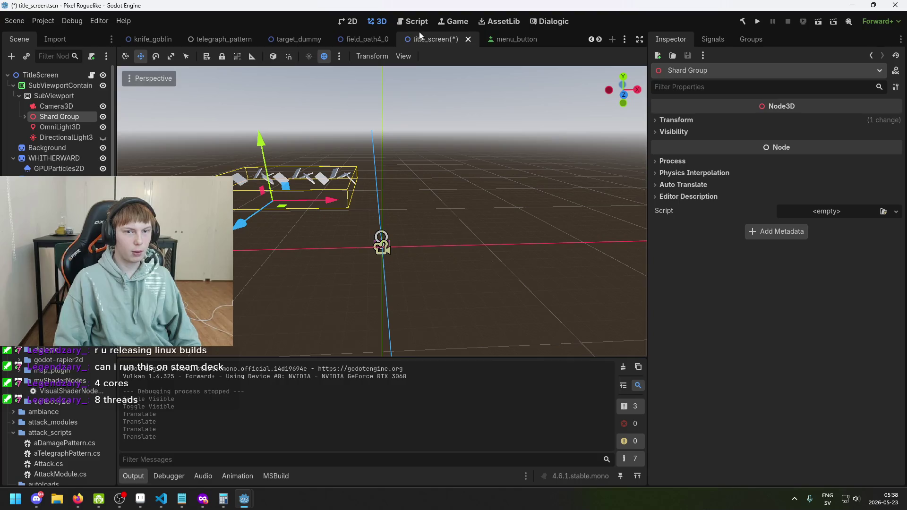
{"action": "key", "text": "ctrl+s"}
{"action": "key", "text": "ctrl+F1"}
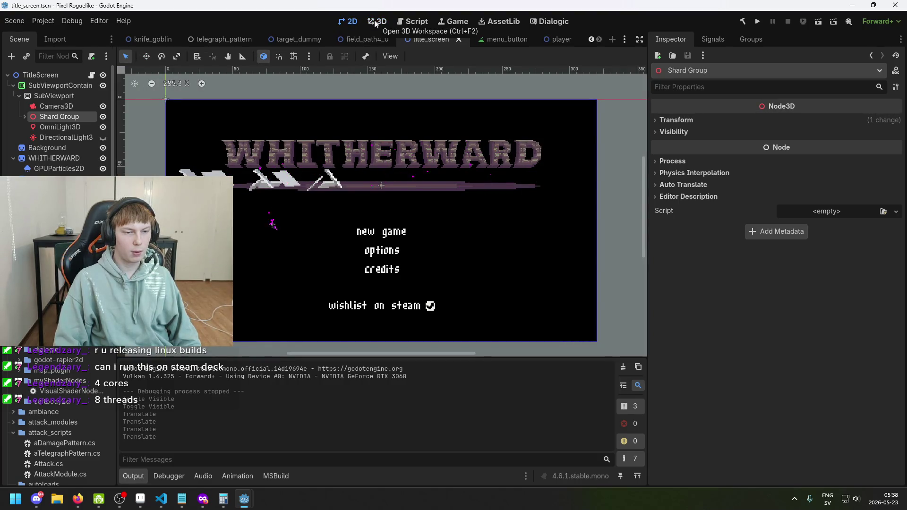
{"action": "scroll", "coordinate": [291, 148], "scroll_direction": "up", "scroll_amount": 1}
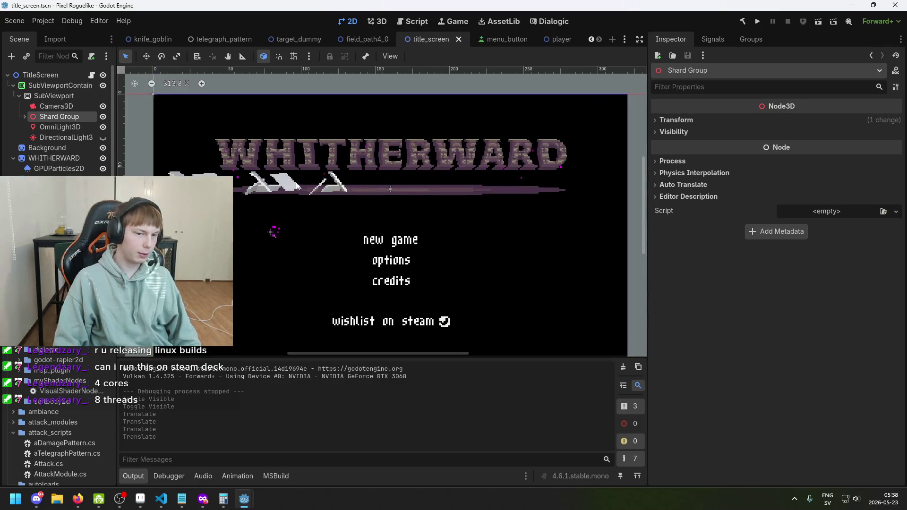
{"action": "scroll", "coordinate": [302, 192], "scroll_direction": "up", "scroll_amount": 3}
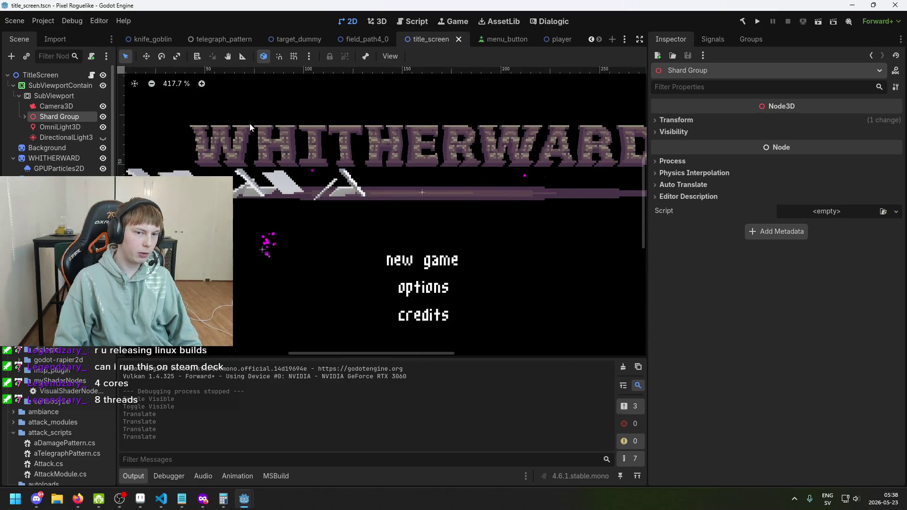
{"action": "scroll", "coordinate": [346, 148], "scroll_direction": "down", "scroll_amount": 3}
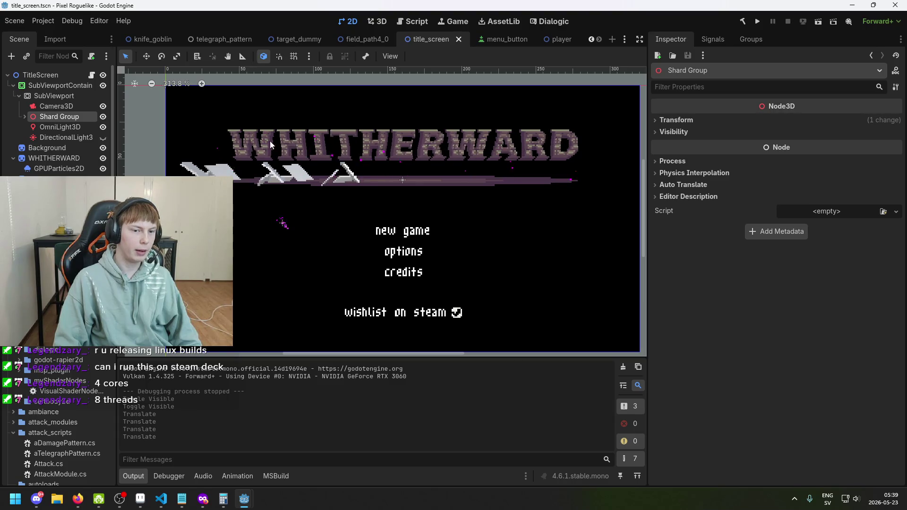
- Inspect the SubViewportContainer and SubViewport nodes, comparing the 3D and 2D views
{"action": "left_click", "coordinate": [57, 85]}
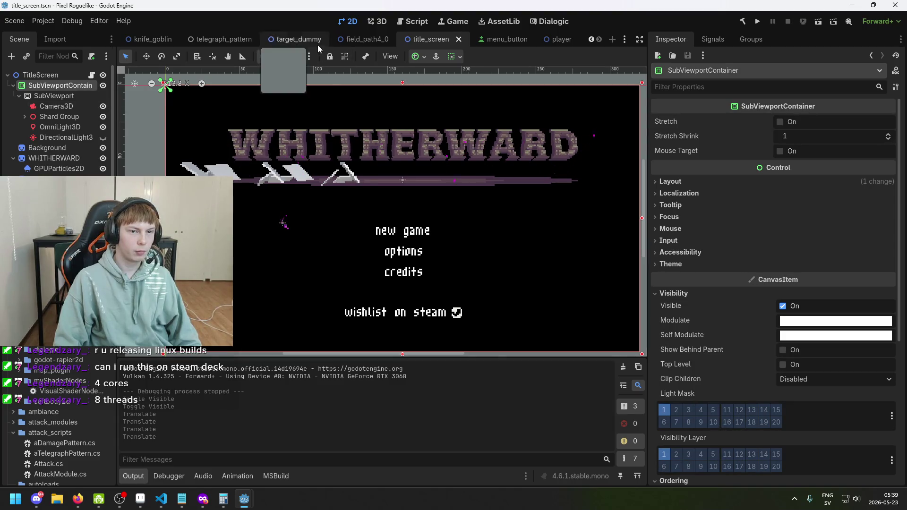
{"action": "left_click", "coordinate": [381, 21]}
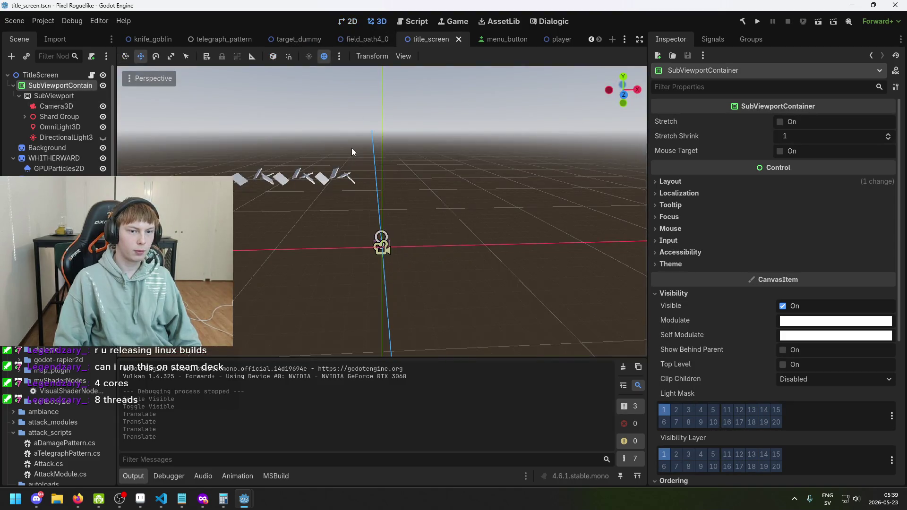
{"action": "left_click", "coordinate": [59, 97]}
{"action": "left_click", "coordinate": [63, 87]}
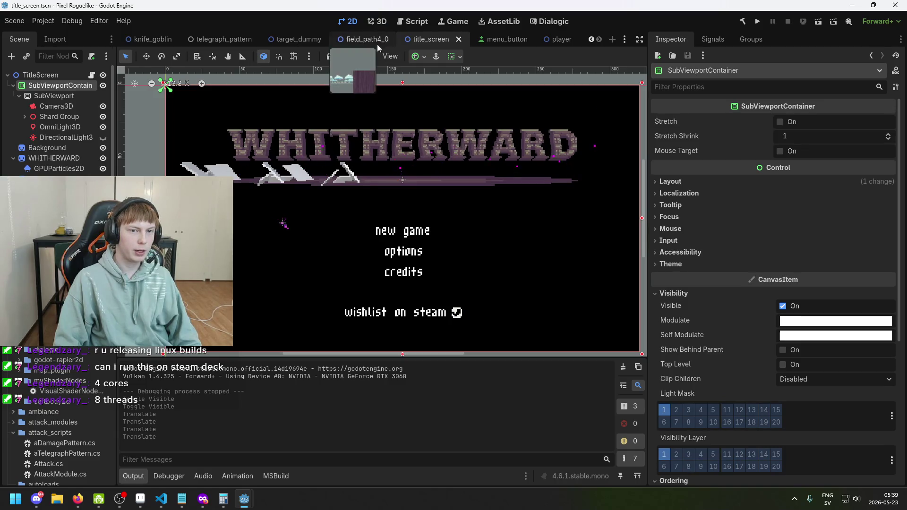
{"action": "scroll", "coordinate": [279, 160], "scroll_direction": "up", "scroll_amount": 2}
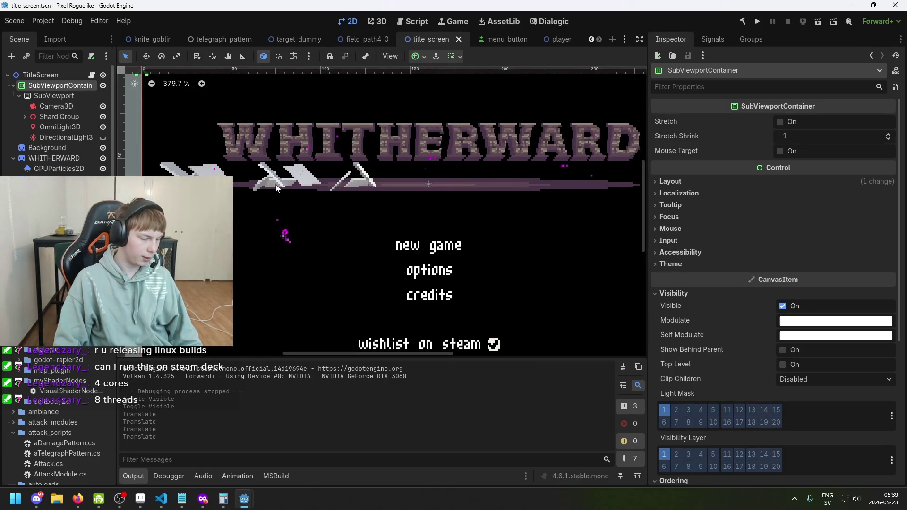
{"action": "left_click", "coordinate": [381, 22]}
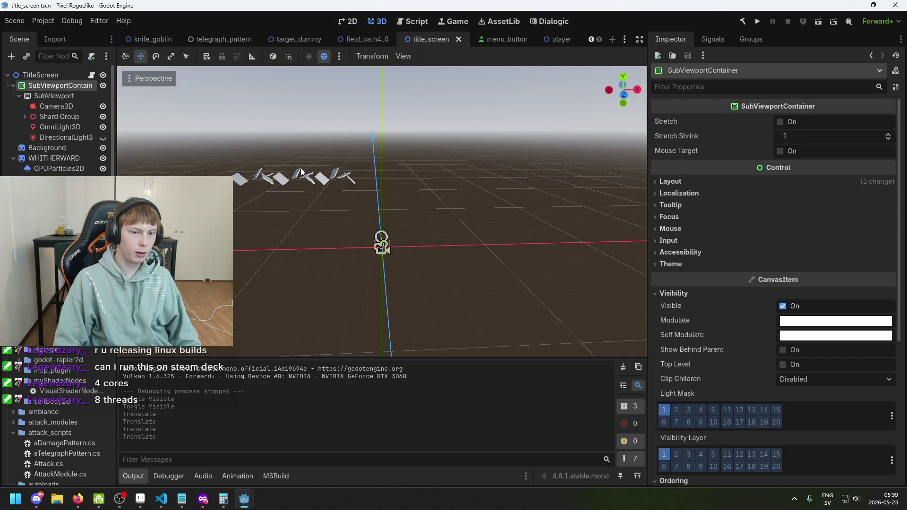
{"action": "mouse_move", "coordinate": [394, 201]}
{"action": "left_mouse_down"}
{"action": "mouse_move", "coordinate": [441, 221]}
{"action": "mouse_move", "coordinate": [331, 189]}
{"action": "left_mouse_up"}
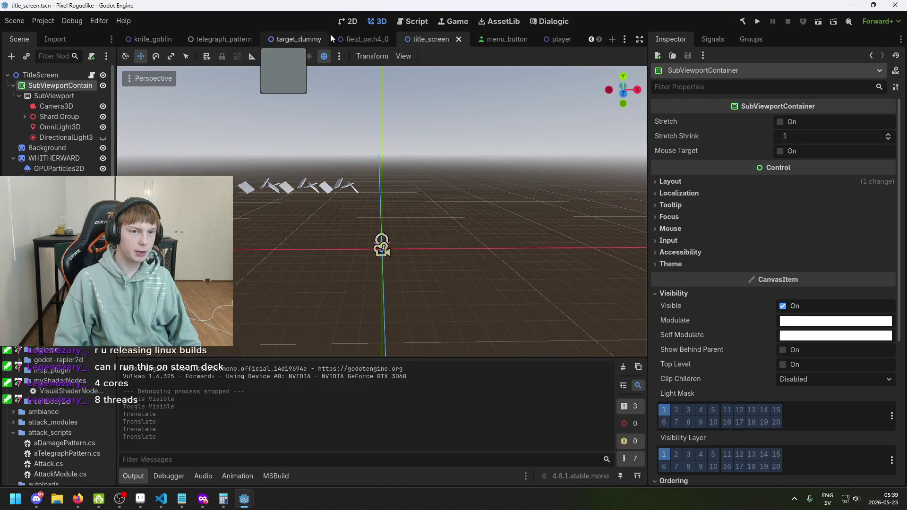
{"action": "left_click", "coordinate": [349, 22]}
{"action": "scroll", "coordinate": [324, 132], "scroll_direction": "up", "scroll_amount": 4}
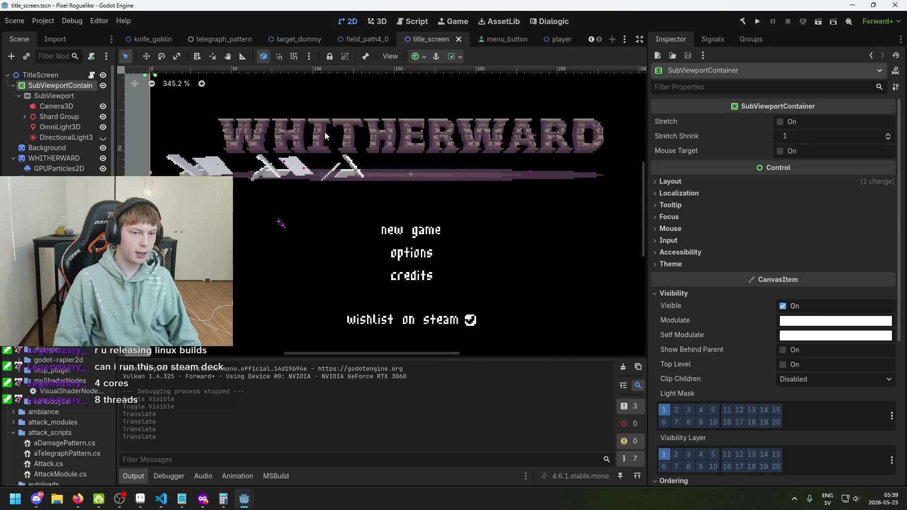
{"action": "mouse_move", "coordinate": [325, 132]}
{"action": "left_mouse_down"}
{"action": "mouse_move", "coordinate": [379, 136]}
{"action": "mouse_move", "coordinate": [316, 152]}
{"action": "left_mouse_up"}
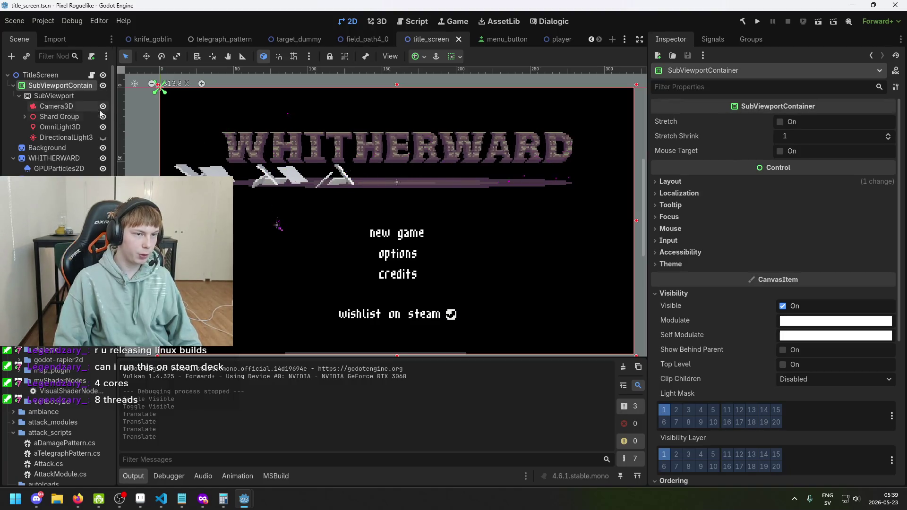
- Switch to Move mode and review the SubViewport and SubViewportContainer nodes on the 2D title screen
{"action": "left_click", "coordinate": [54, 96]}
{"action": "key", "text": "w"}
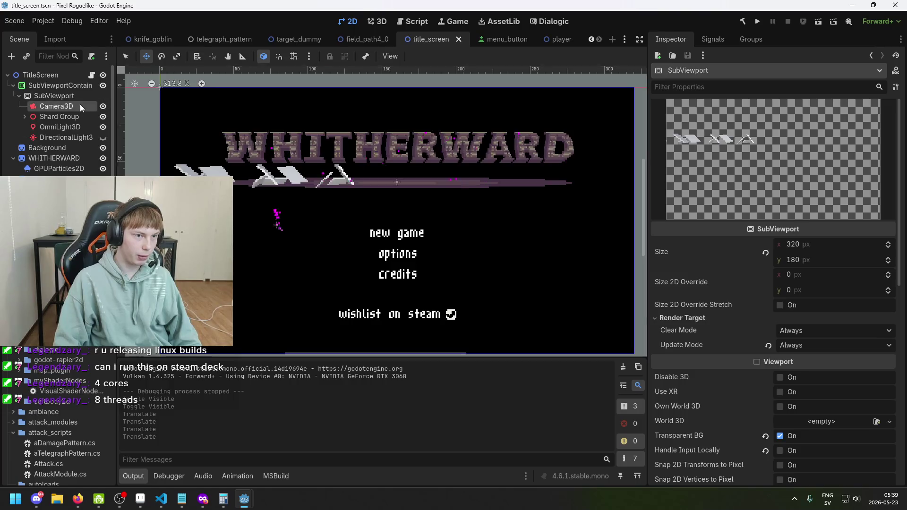
{"action": "left_click", "coordinate": [80, 105]}
{"action": "left_click", "coordinate": [76, 94]}
{"action": "left_click", "coordinate": [348, 21]}
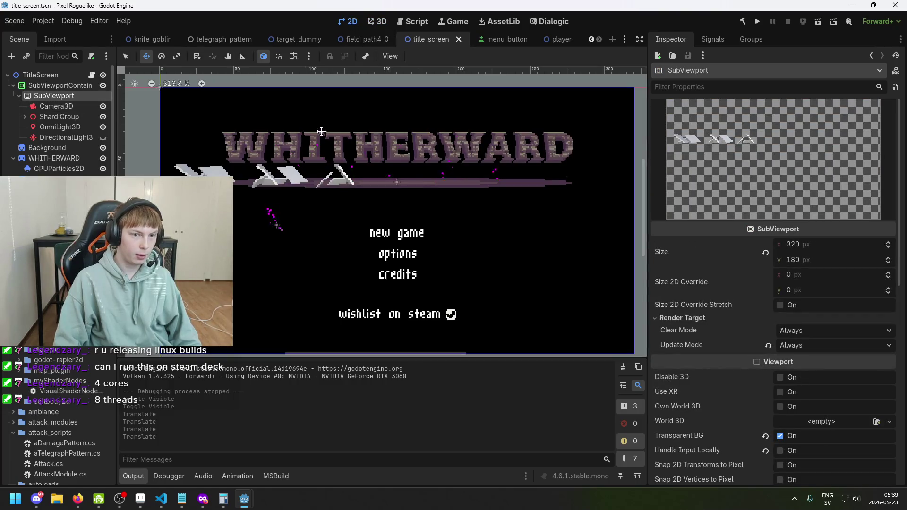
{"action": "scroll", "coordinate": [276, 146], "scroll_direction": "up", "scroll_amount": 1}
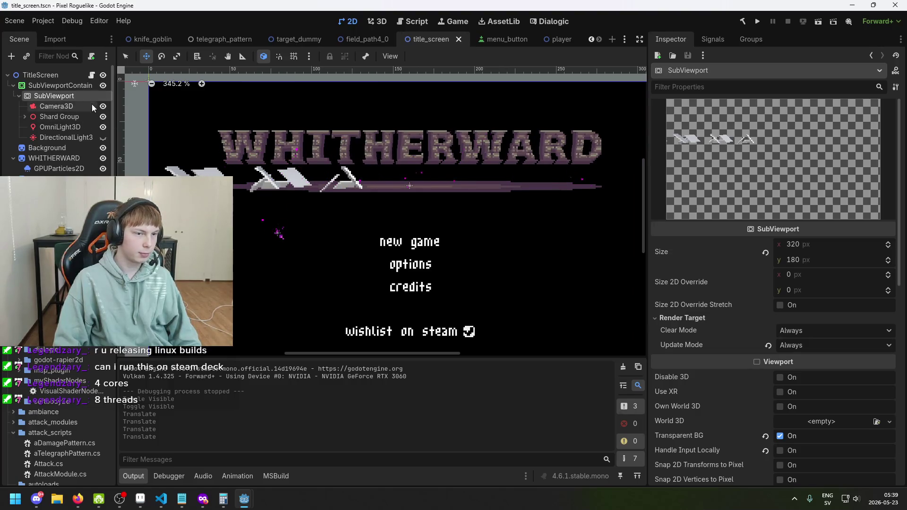
{"action": "left_click", "coordinate": [74, 84]}
{"action": "left_click", "coordinate": [69, 96]}
{"action": "left_click", "coordinate": [75, 84]}
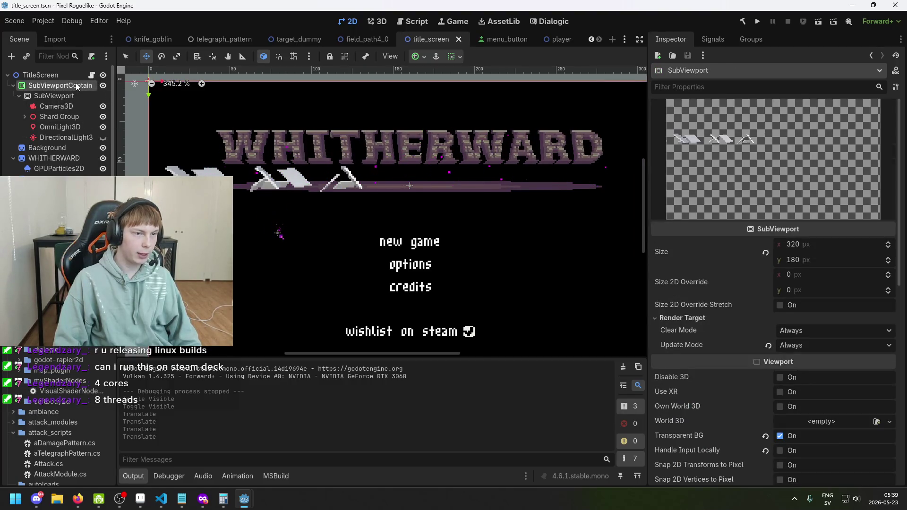
{"action": "scroll", "coordinate": [192, 125], "scroll_direction": "down", "scroll_amount": 3}
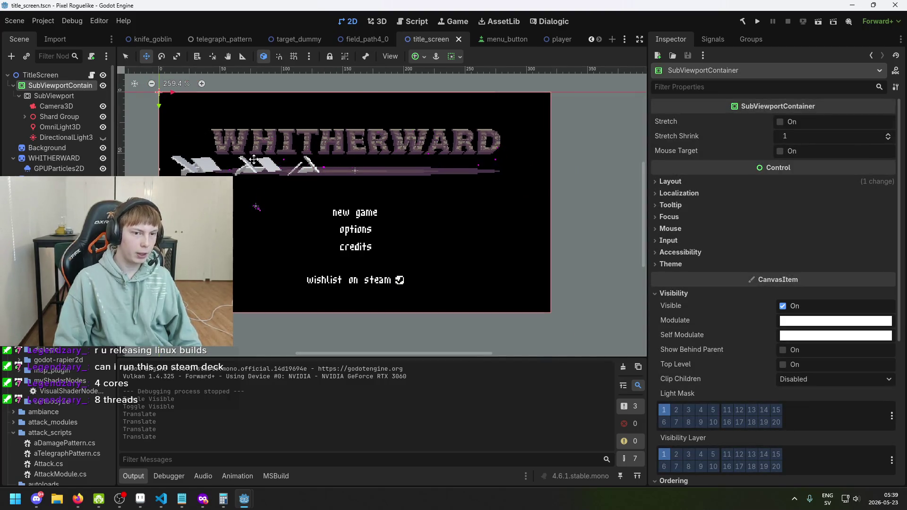
{"action": "scroll", "coordinate": [210, 162], "scroll_direction": "up", "scroll_amount": 2}
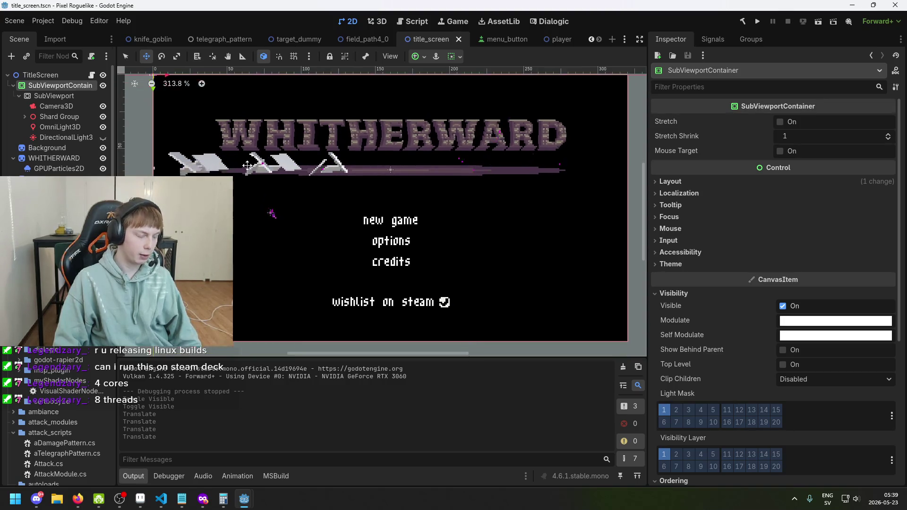
{"action": "left_click_drag", "start_coordinate": [221, 166], "coordinate": [226, 150]}
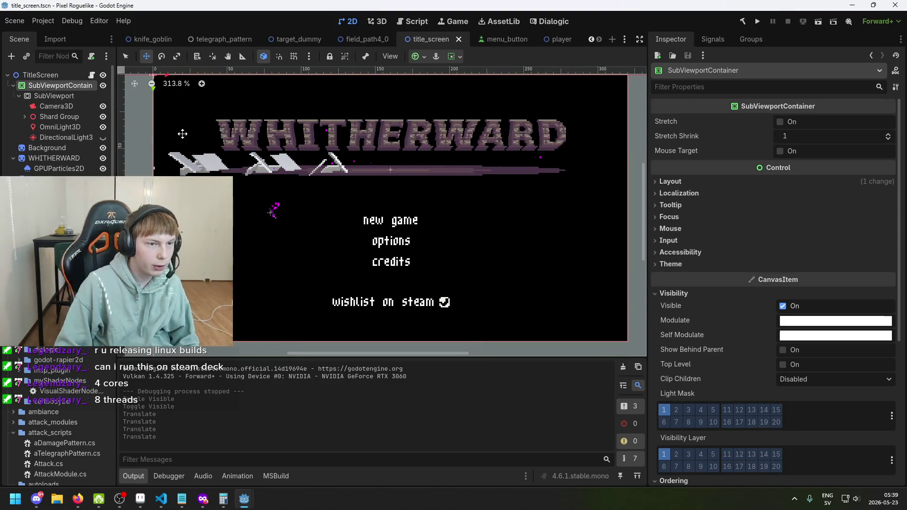
- Raise Shard Group along Y until the shards overlap the WHITHERWARD letters, then save the scene
{"action": "left_click", "coordinate": [376, 21]}
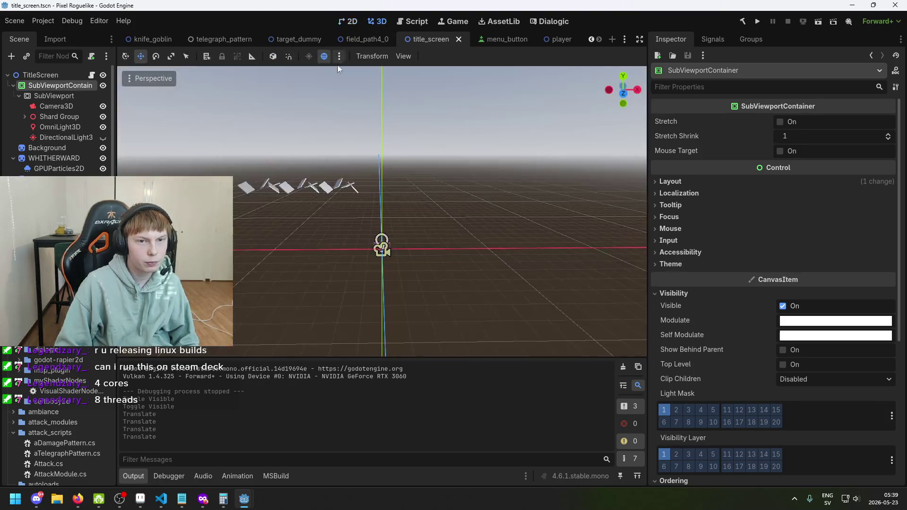
{"action": "left_click", "coordinate": [73, 117]}
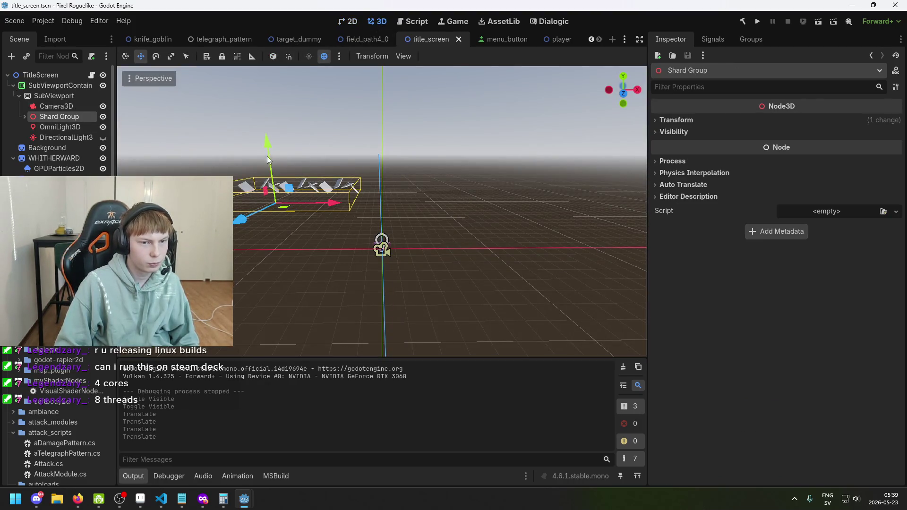
{"action": "left_click_drag", "start_coordinate": [268, 152], "coordinate": [273, 122]}
{"action": "left_click", "coordinate": [358, 21]}
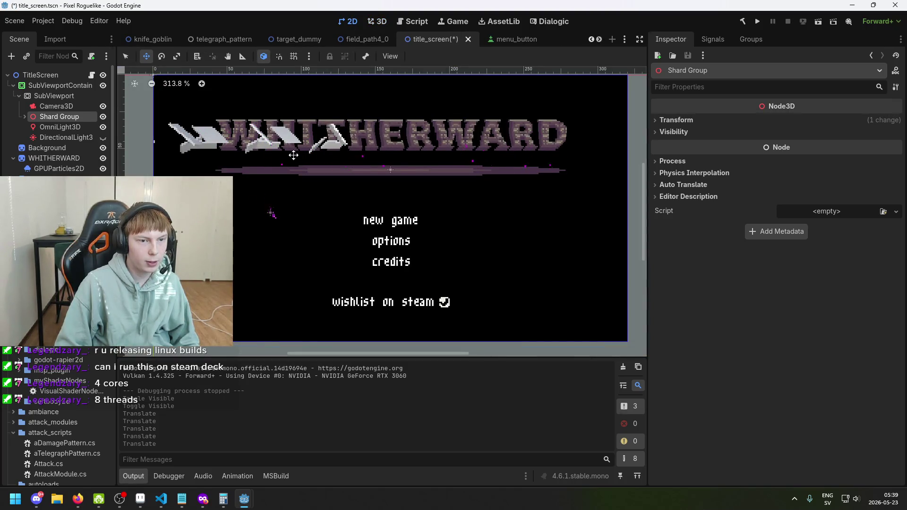
{"action": "key", "text": "ctrl+s"}
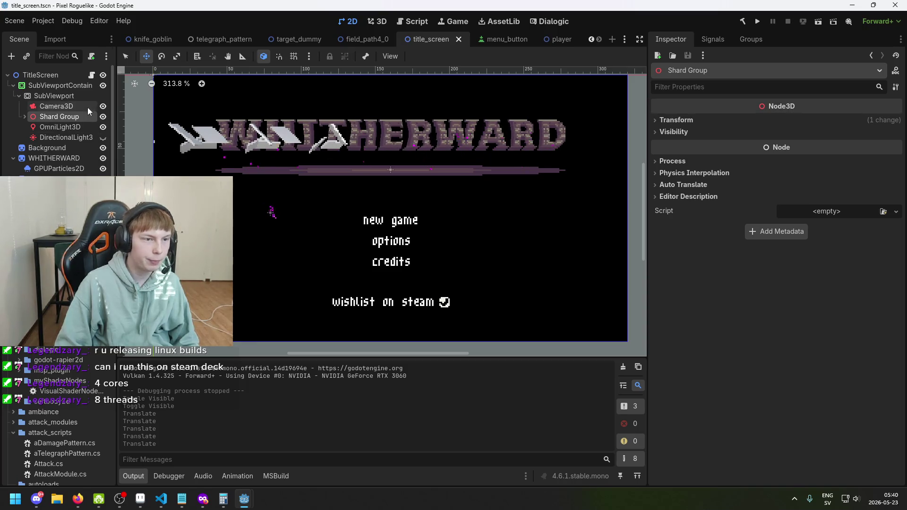
{"action": "left_click", "coordinate": [74, 95]}
{"action": "left_click", "coordinate": [75, 84]}
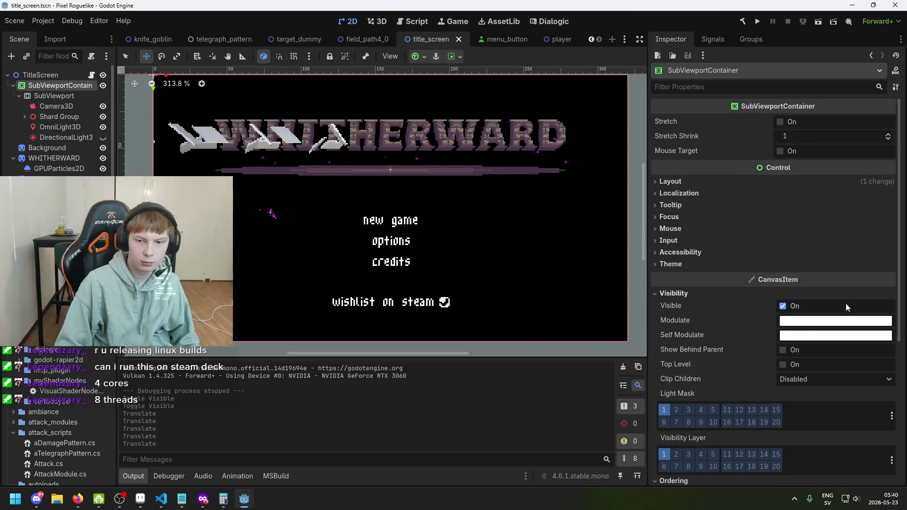
- Set SubViewportContainer's Ordering Z Index to 10
{"action": "scroll", "coordinate": [826, 359], "scroll_direction": "down", "scroll_amount": 3}
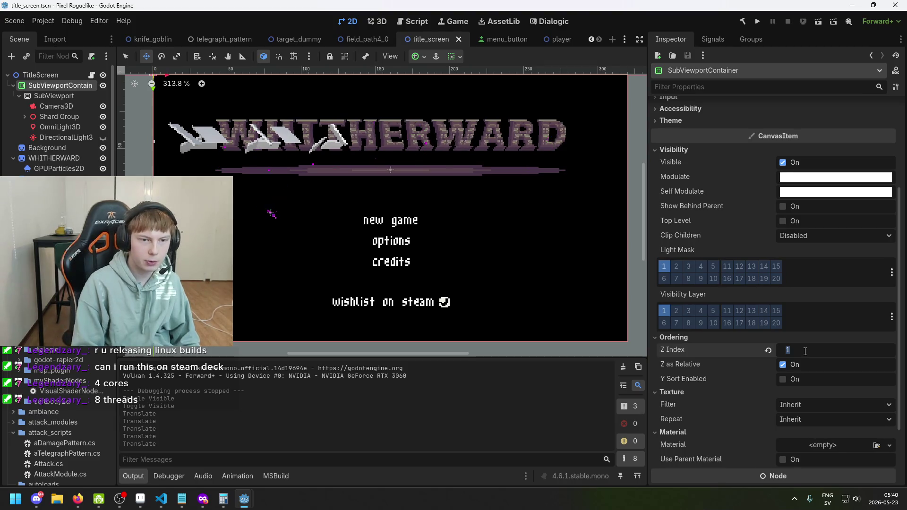
{"action": "type", "text": "0"}
{"action": "key", "text": "Return"}
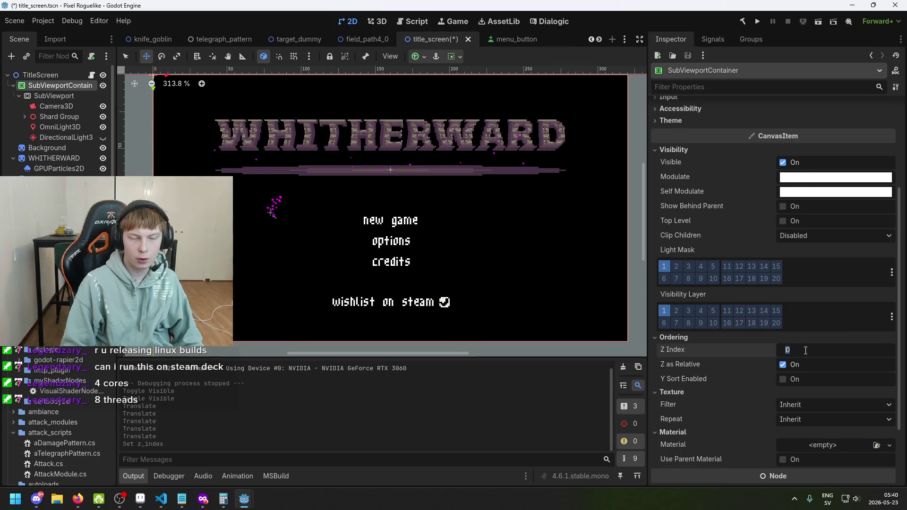
{"action": "left_click", "coordinate": [806, 350]}
{"action": "type", "text": "10"}
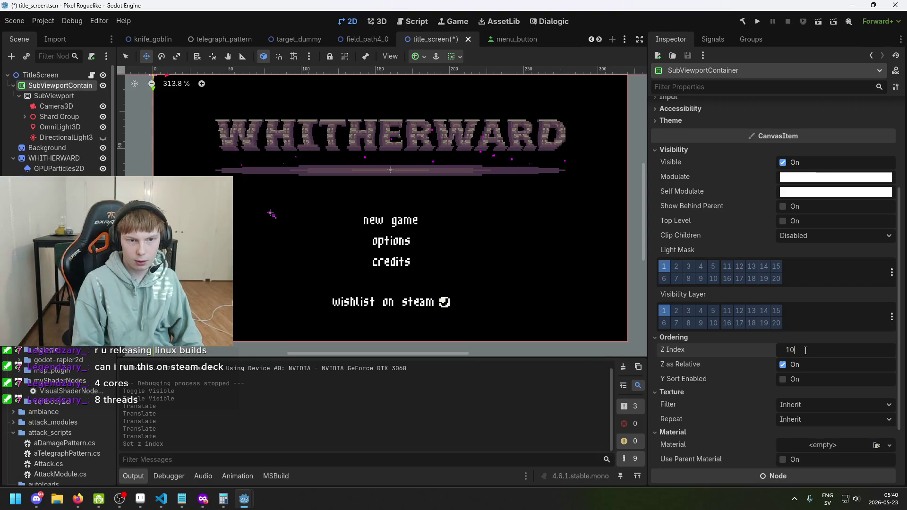
{"action": "key", "text": "Return"}
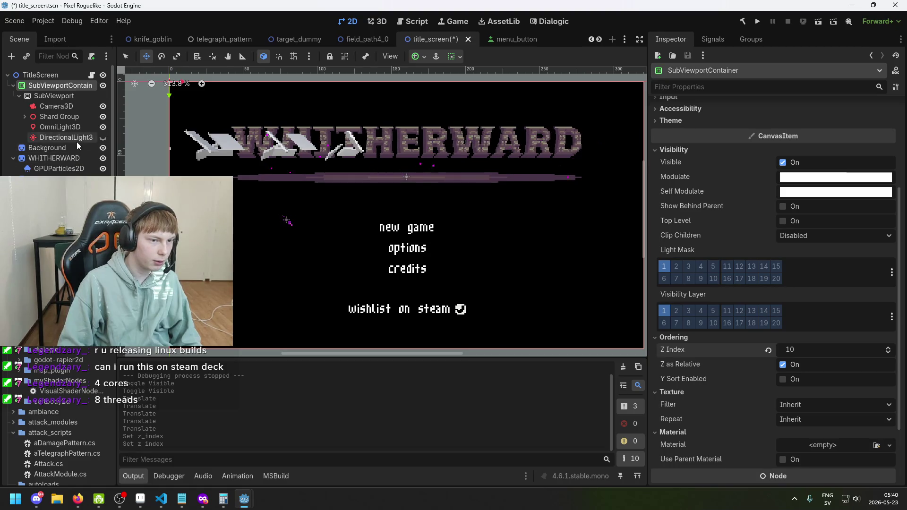
- Set the WHITHERWARD title sprite's Z Index to 11 so it draws over the shards
{"action": "left_click", "coordinate": [80, 158]}
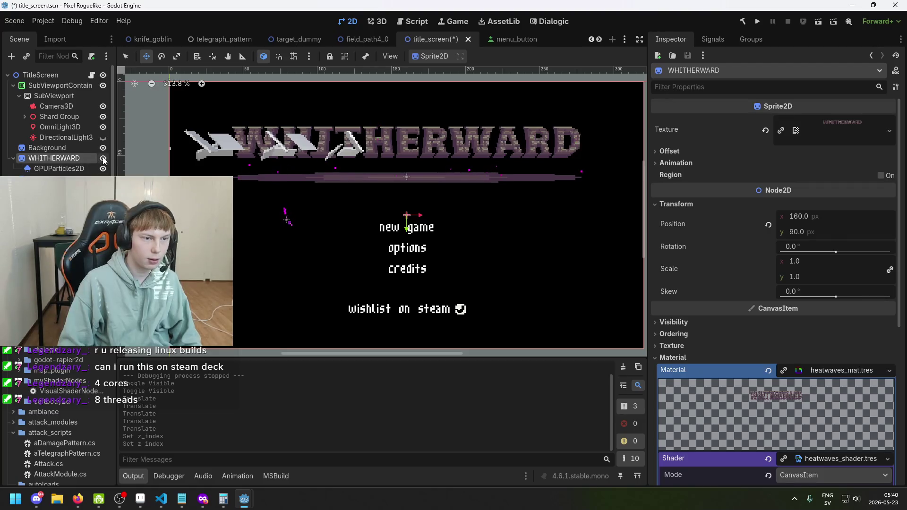
{"action": "left_click", "coordinate": [103, 159]}
{"action": "left_click", "coordinate": [103, 158]}
{"action": "scroll", "coordinate": [807, 328], "scroll_direction": "down", "scroll_amount": 5}
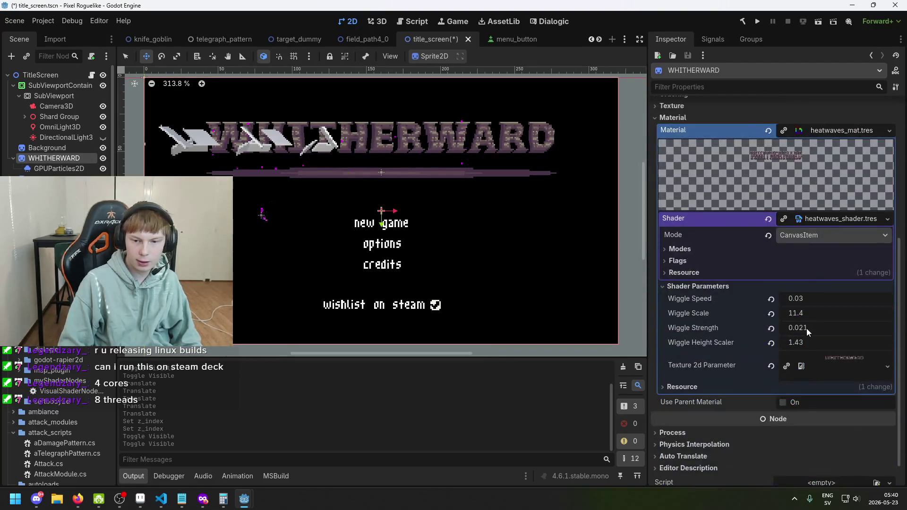
{"action": "scroll", "coordinate": [809, 406], "scroll_direction": "down", "scroll_amount": 1}
{"action": "scroll", "coordinate": [807, 365], "scroll_direction": "up", "scroll_amount": 5}
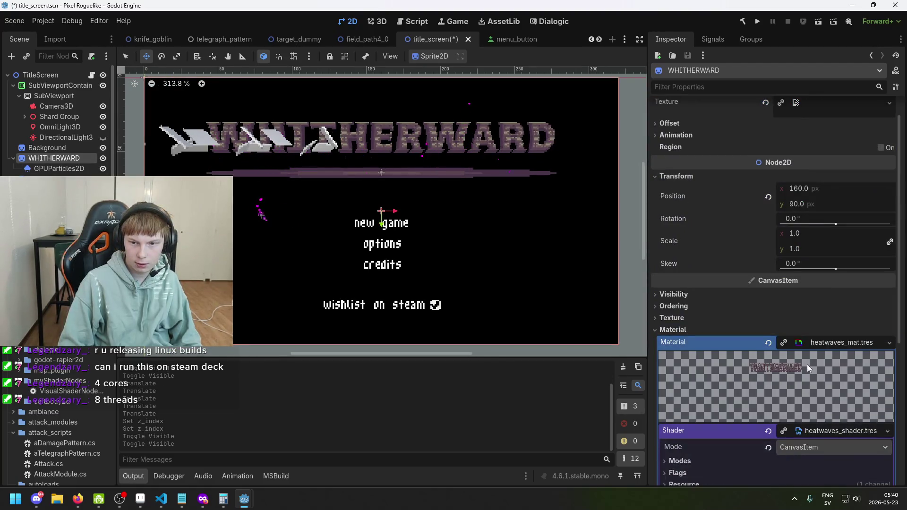
{"action": "left_click", "coordinate": [739, 308]}
{"action": "left_click", "coordinate": [818, 321]}
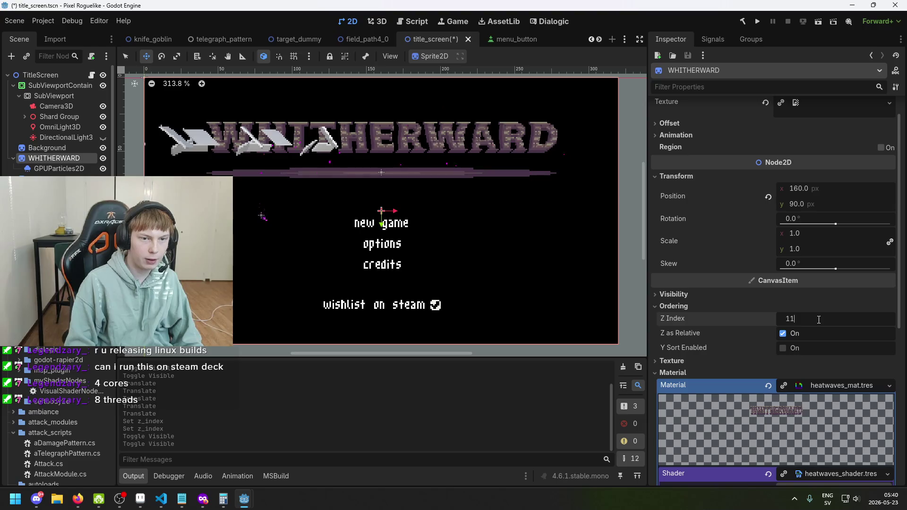
{"action": "key", "text": "Return"}
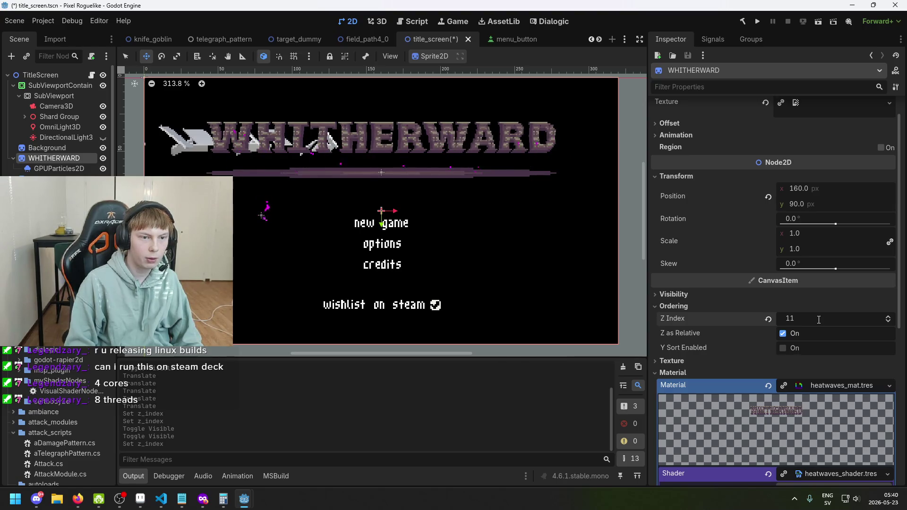
- Pan the title screen view to check the layering and save the scene
{"action": "scroll", "coordinate": [421, 178], "scroll_direction": "left", "scroll_amount": 2}
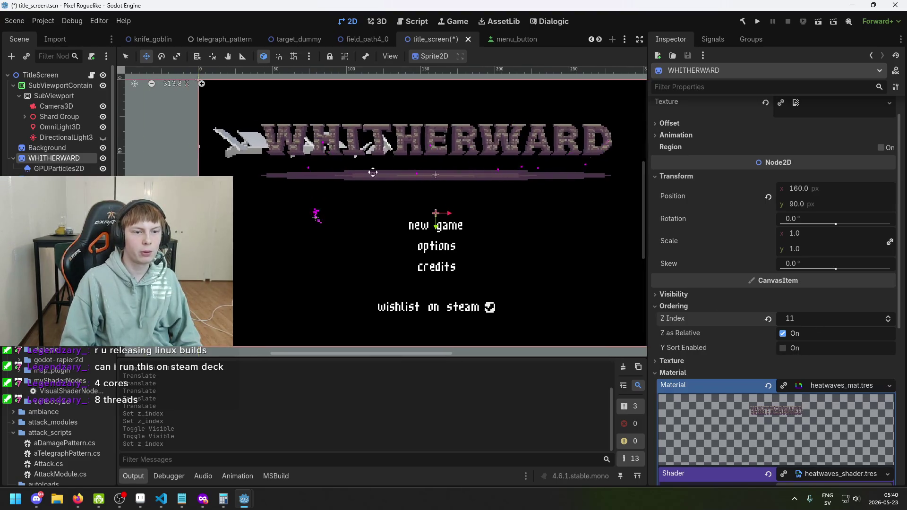
{"action": "left_click_drag", "start_coordinate": [340, 177], "coordinate": [285, 182]}
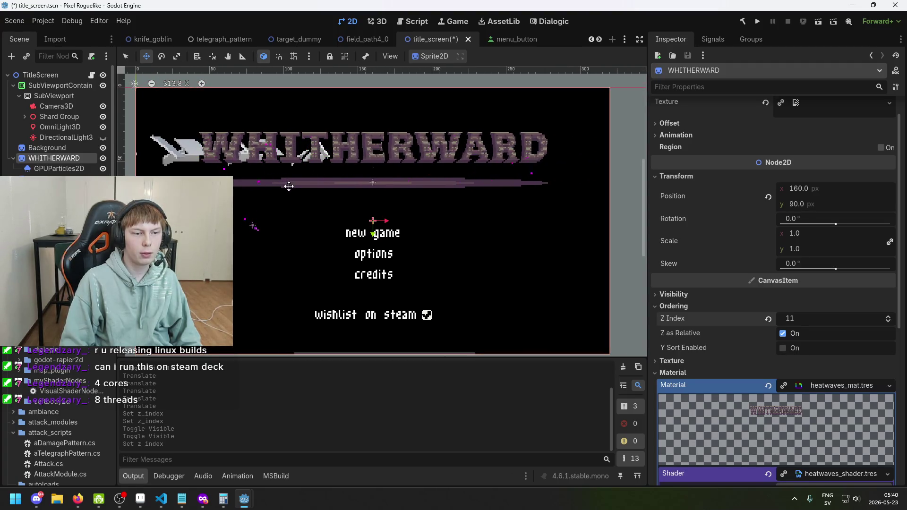
{"action": "scroll", "coordinate": [293, 185], "scroll_direction": "down", "scroll_amount": 1}
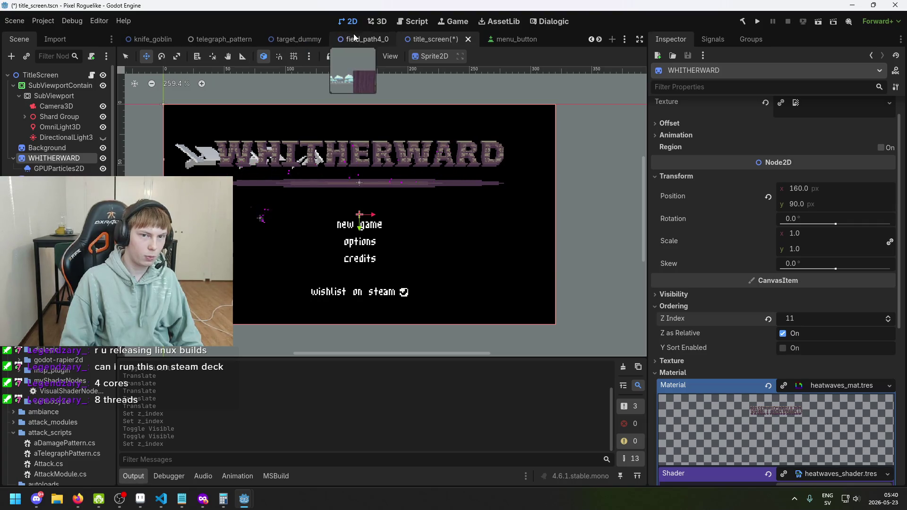
{"action": "key", "text": "ctrl+s"}
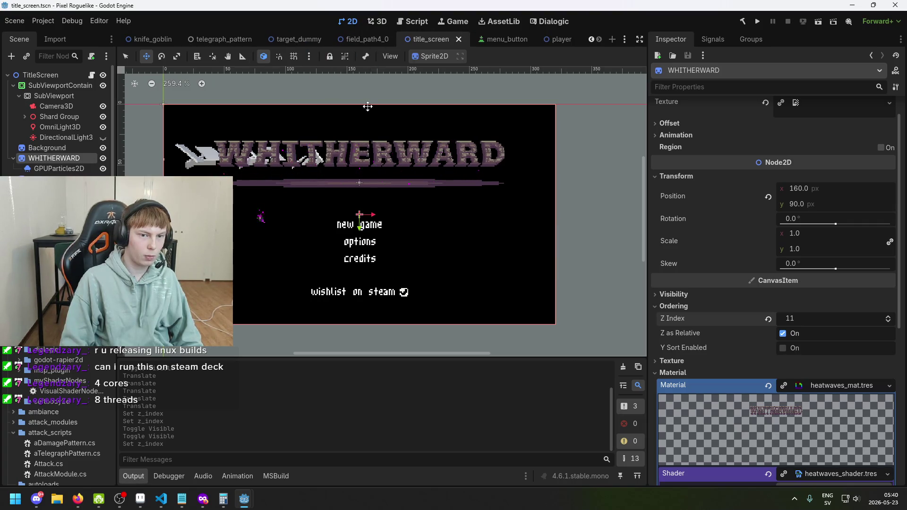
{"action": "scroll", "coordinate": [360, 132], "scroll_direction": "up", "scroll_amount": 5}
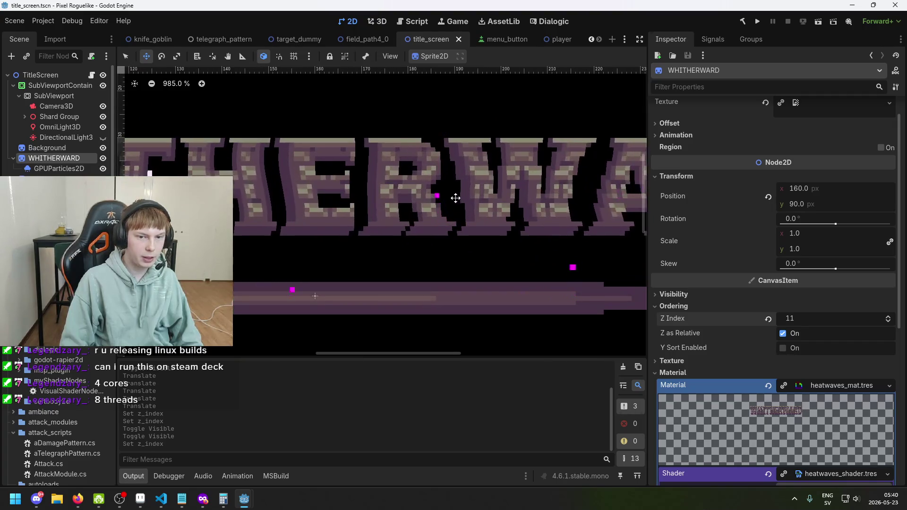
{"action": "scroll", "coordinate": [259, 204], "scroll_direction": "down", "scroll_amount": 3}
{"action": "scroll", "coordinate": [259, 204], "scroll_direction": "down", "scroll_amount": 4}
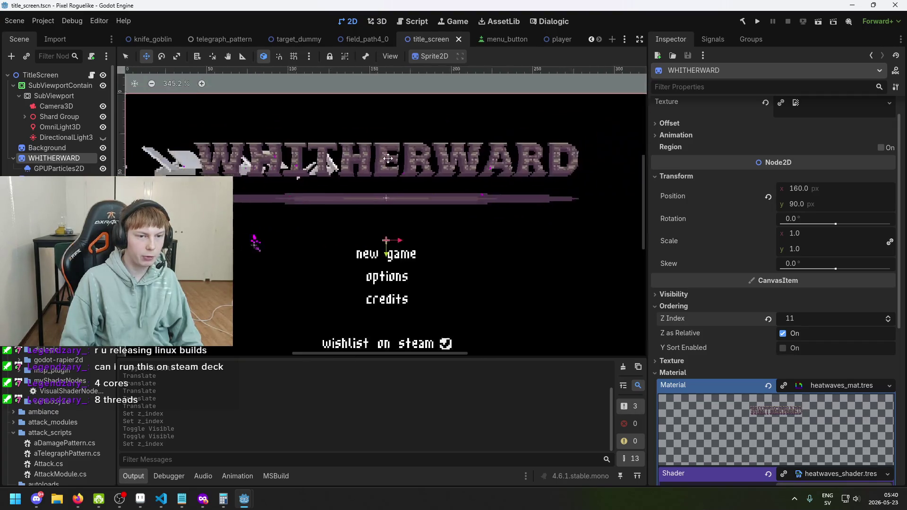
{"action": "left_click", "coordinate": [379, 23]}
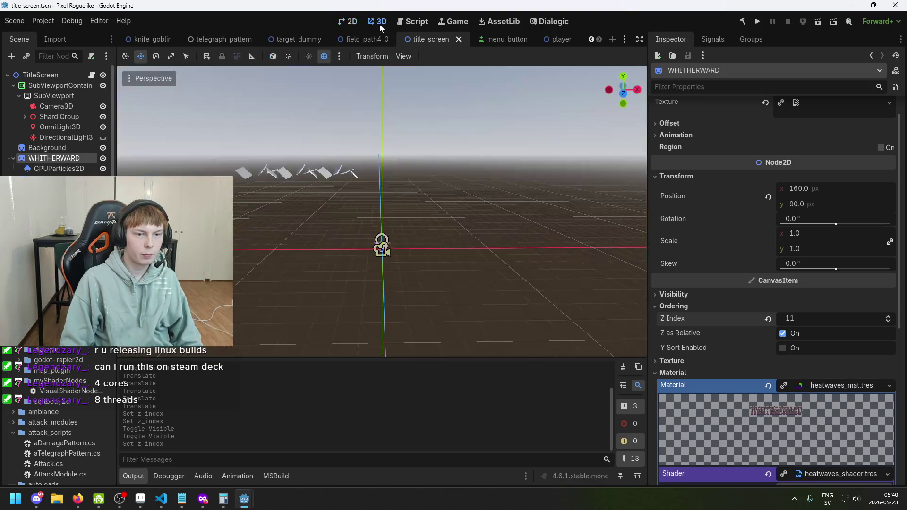
{"action": "left_click", "coordinate": [350, 23]}
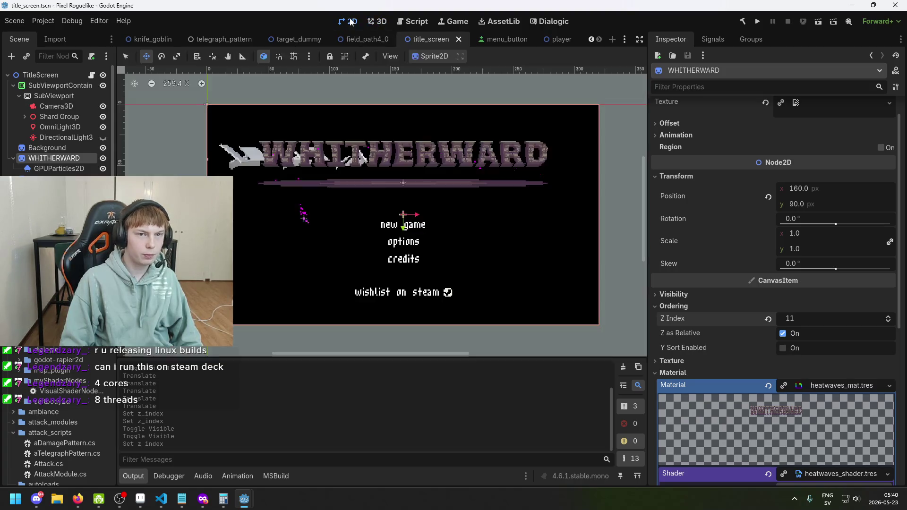
{"action": "left_click", "coordinate": [382, 22]}
- Expand Shard Group and raise the first Shard slightly along Y to y 0.998
{"action": "left_click", "coordinate": [69, 119]}
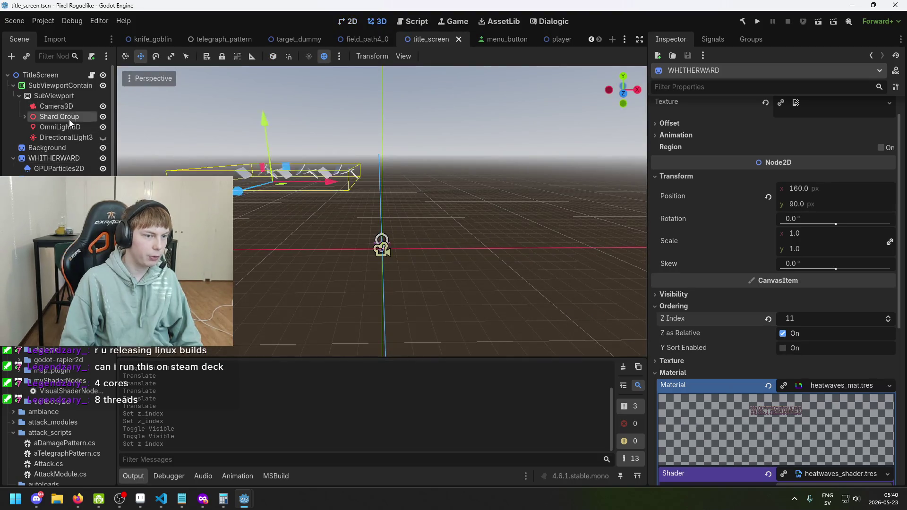
{"action": "left_click", "coordinate": [24, 116]}
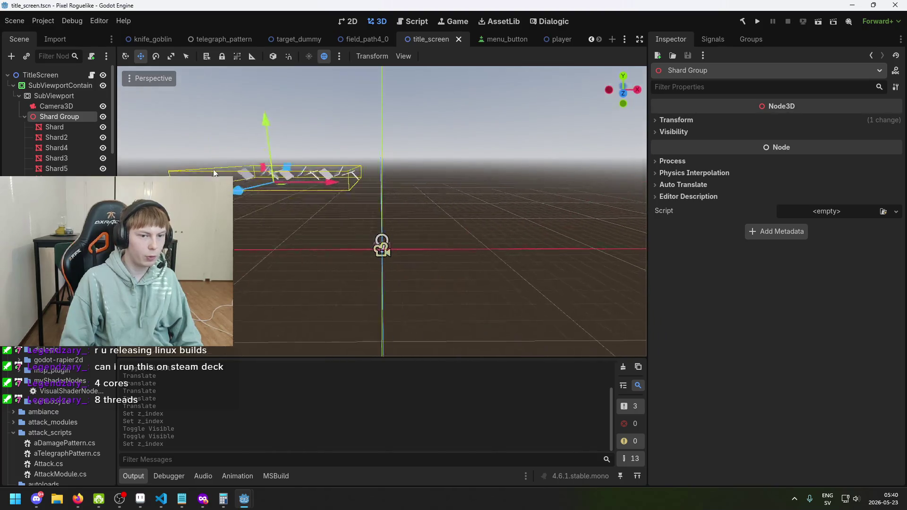
{"action": "left_click", "coordinate": [71, 128]}
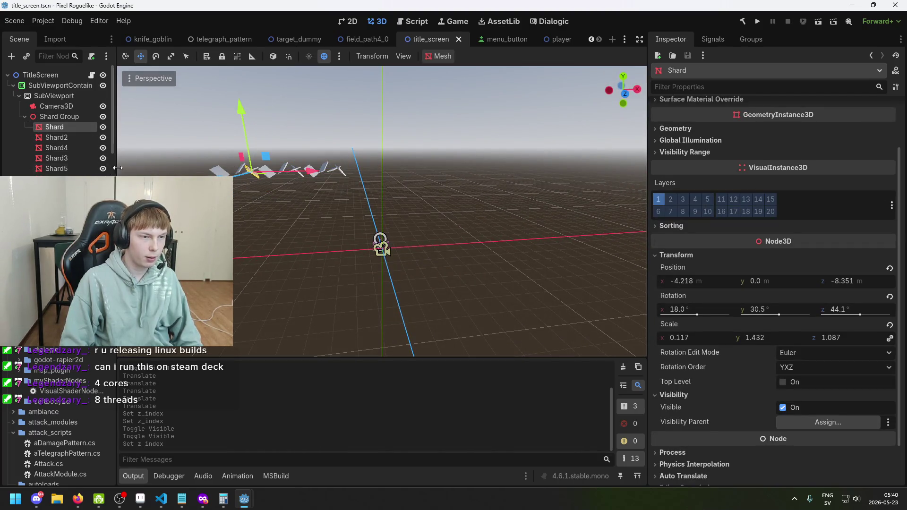
{"action": "left_click_drag", "start_coordinate": [237, 123], "coordinate": [236, 107]}
{"action": "left_click", "coordinate": [90, 159]}
{"action": "key", "text": "ctrl+z"}
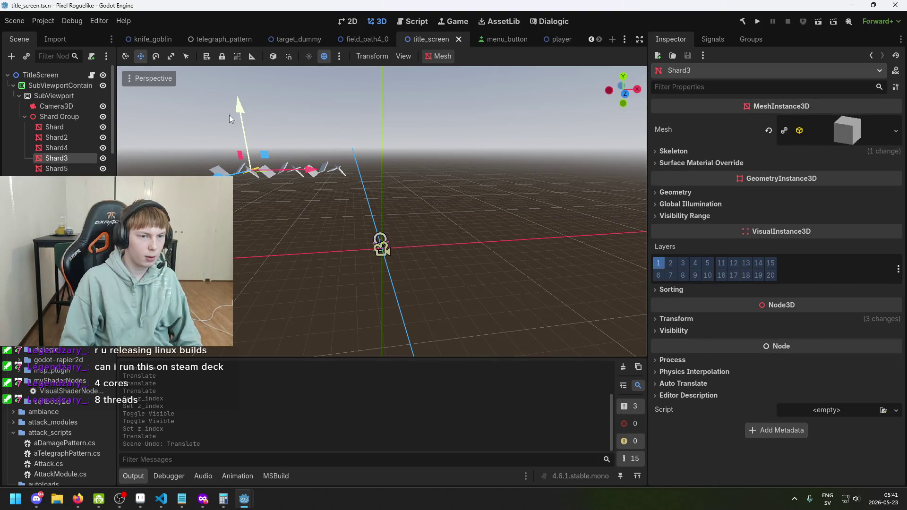
{"action": "left_click", "coordinate": [76, 127]}
{"action": "left_click_drag", "start_coordinate": [238, 112], "coordinate": [237, 101]}
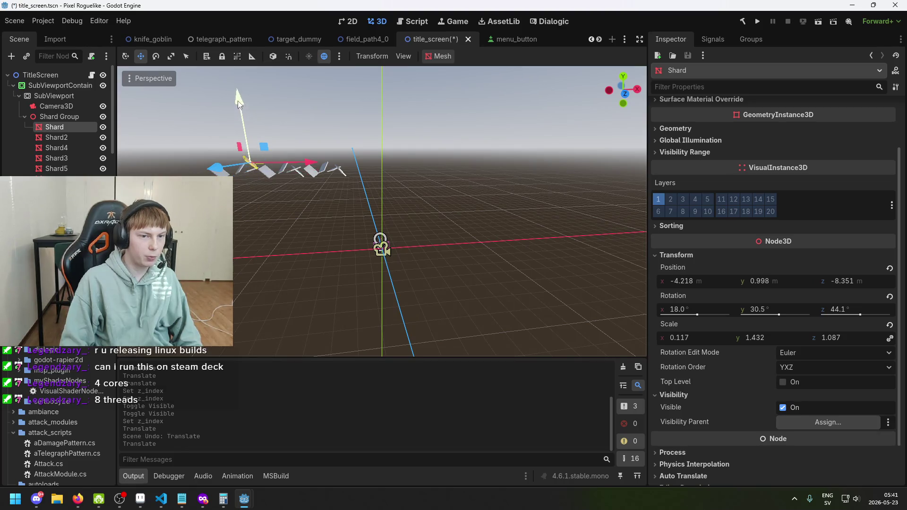
- Move another shard downward and check Shard9, Shard11, Shard5 and Shard3
{"action": "left_click", "coordinate": [87, 179]}
{"action": "mouse_move", "coordinate": [302, 113]}
{"action": "left_mouse_down"}
{"action": "mouse_move", "coordinate": [304, 132]}
{"action": "mouse_move", "coordinate": [320, 102]}
{"action": "mouse_move", "coordinate": [289, 98]}
{"action": "left_mouse_up"}
{"action": "left_click", "coordinate": [296, 170]}
{"action": "left_click", "coordinate": [314, 163]}
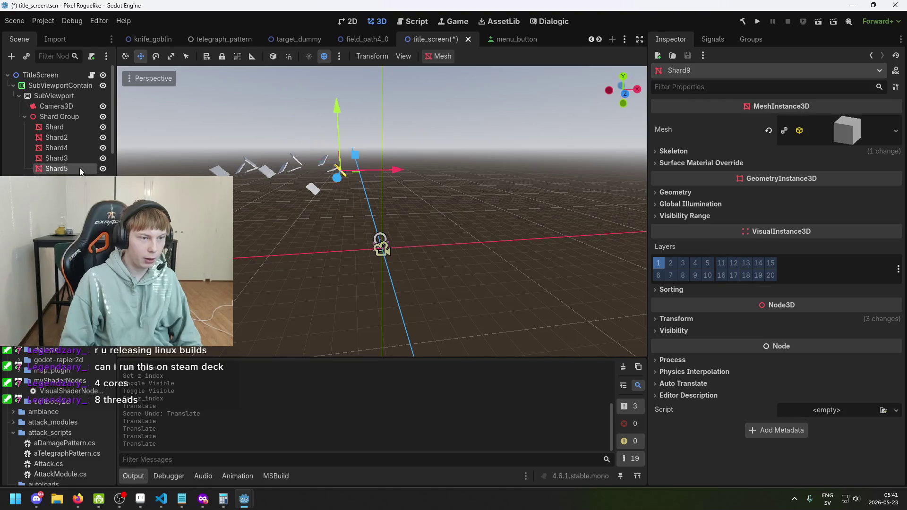
{"action": "left_click", "coordinate": [56, 169]}
{"action": "left_click", "coordinate": [282, 167]}
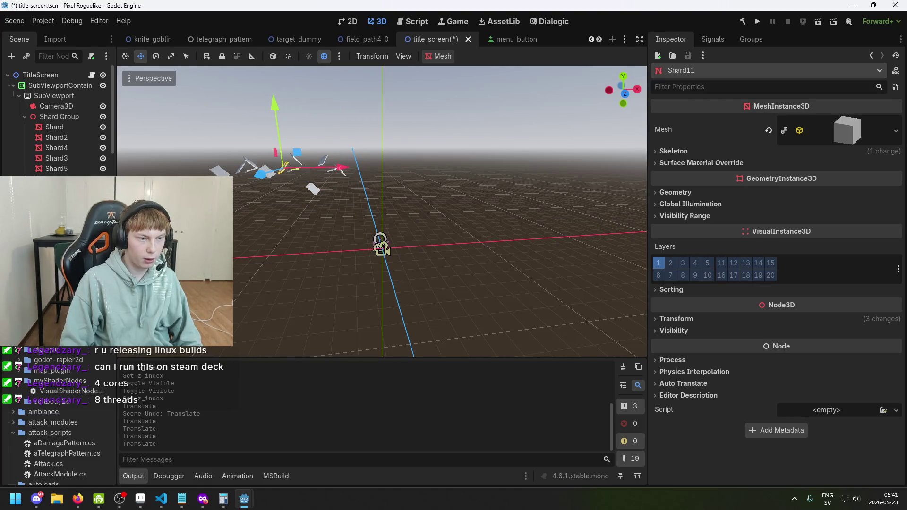
{"action": "left_click", "coordinate": [71, 169]}
{"action": "left_click", "coordinate": [82, 159]}
- Move Shard3 downward, then view the title screen in 2D and save the scene
{"action": "left_click", "coordinate": [88, 138]}
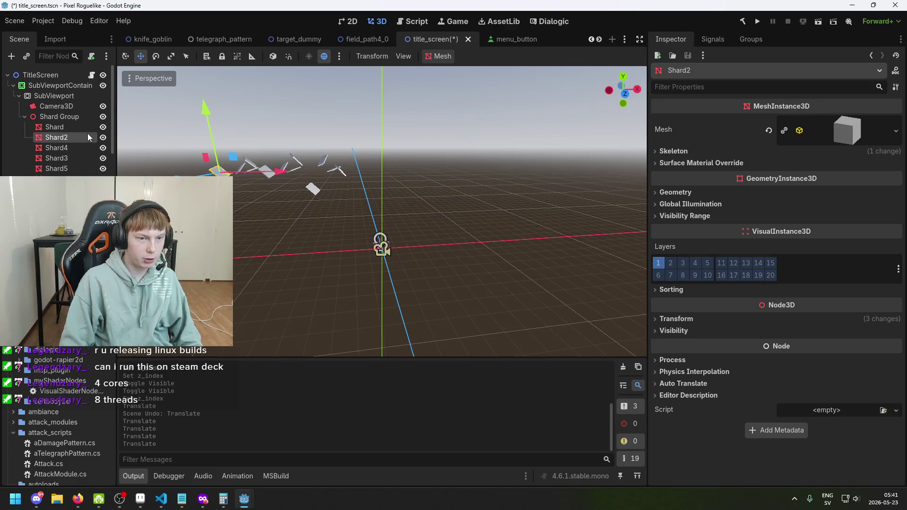
{"action": "left_click", "coordinate": [85, 118]}
{"action": "left_click", "coordinate": [88, 179]}
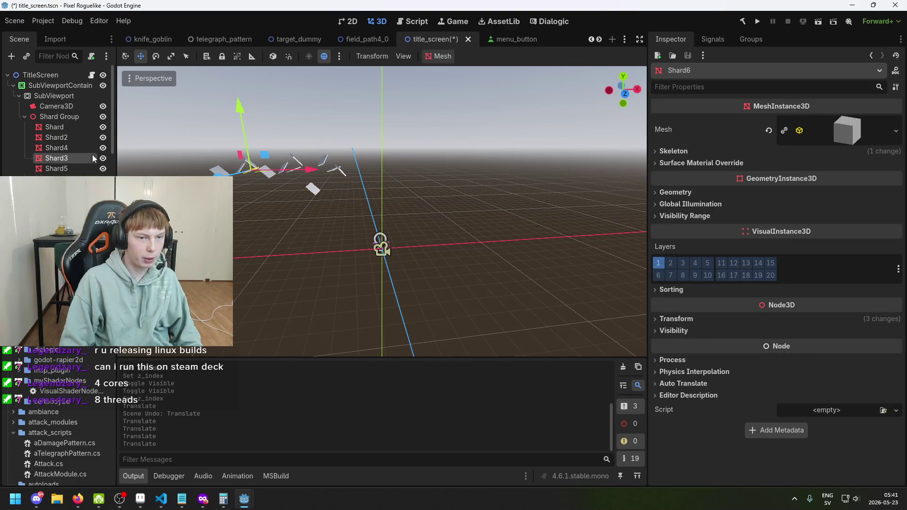
{"action": "left_click", "coordinate": [92, 160]}
{"action": "mouse_move", "coordinate": [247, 112]}
{"action": "left_mouse_down"}
{"action": "mouse_move", "coordinate": [242, 127]}
{"action": "mouse_move", "coordinate": [207, 108]}
{"action": "left_mouse_up"}
{"action": "left_click", "coordinate": [223, 145]}
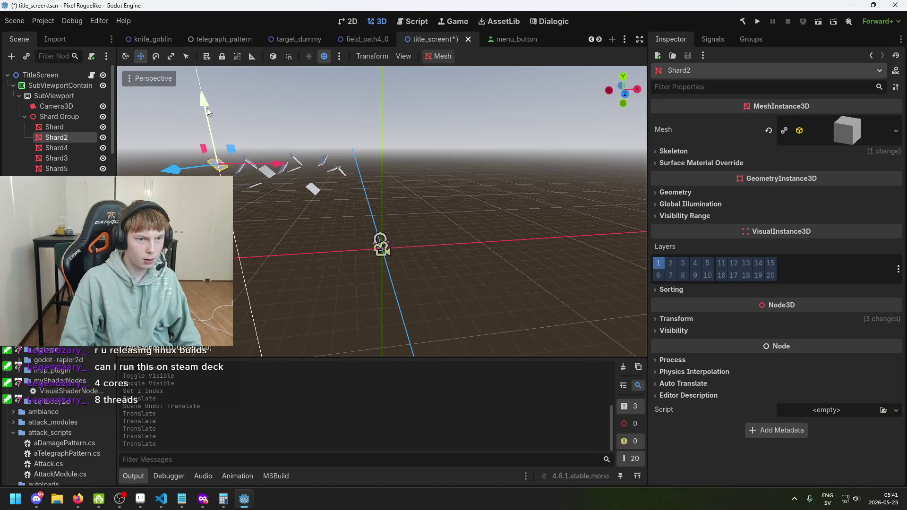
{"action": "left_click", "coordinate": [361, 22]}
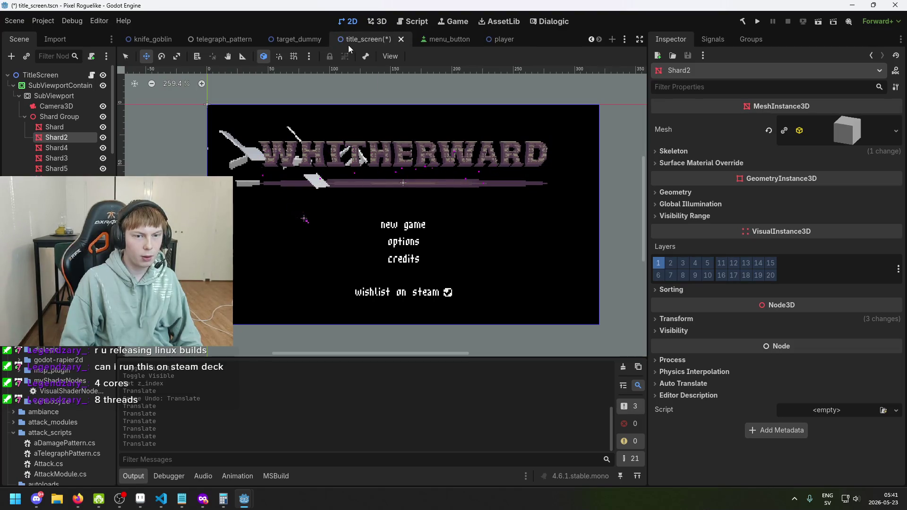
{"action": "key", "text": "ctrl+s"}
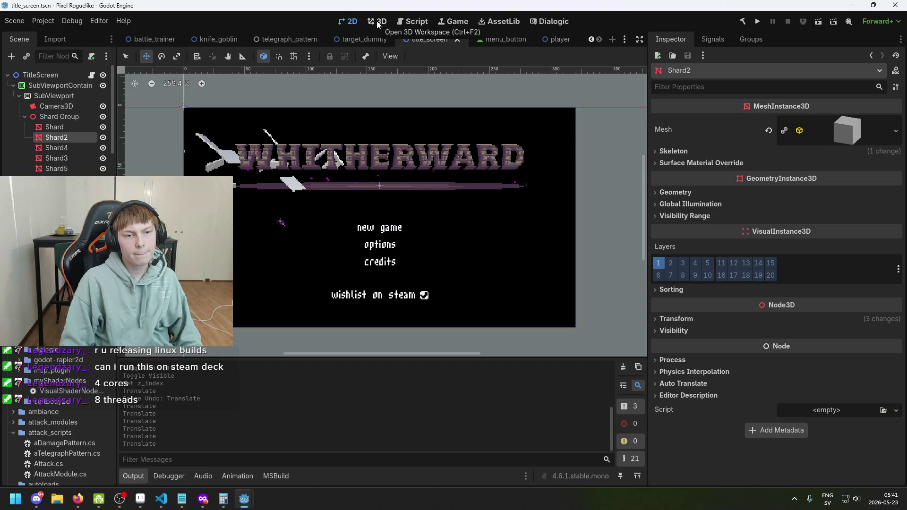
{"action": "left_click", "coordinate": [378, 22]}
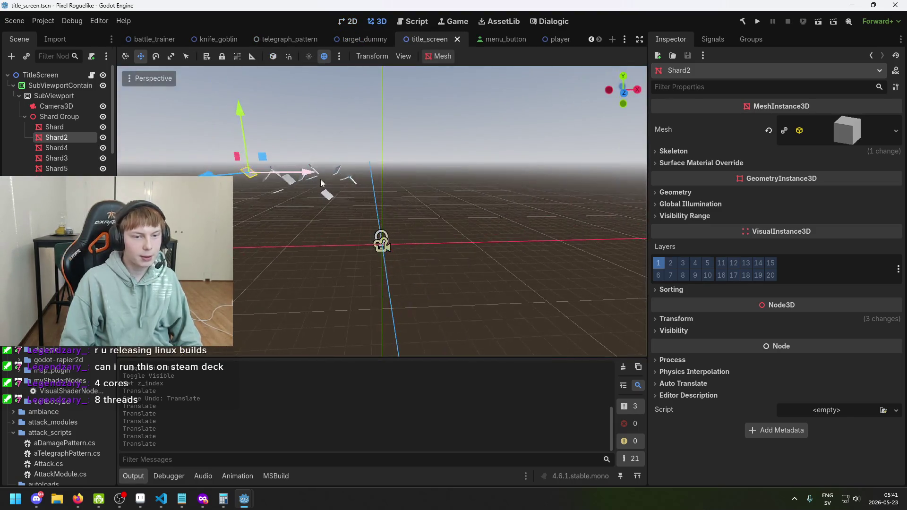
{"action": "mouse_move", "coordinate": [352, 163]}
{"action": "left_mouse_down"}
{"action": "mouse_move", "coordinate": [320, 177]}
{"action": "mouse_move", "coordinate": [401, 149]}
{"action": "mouse_move", "coordinate": [401, 156]}
{"action": "mouse_move", "coordinate": [446, 153]}
{"action": "mouse_move", "coordinate": [365, 127]}
{"action": "left_mouse_up"}
{"action": "left_click", "coordinate": [401, 150]}
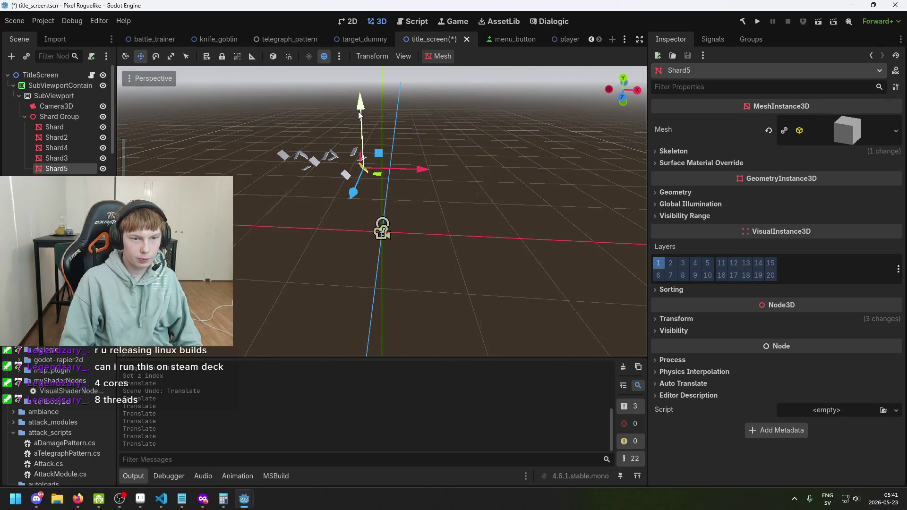
{"action": "key", "text": "ctrl+s"}
{"action": "left_click", "coordinate": [349, 22]}
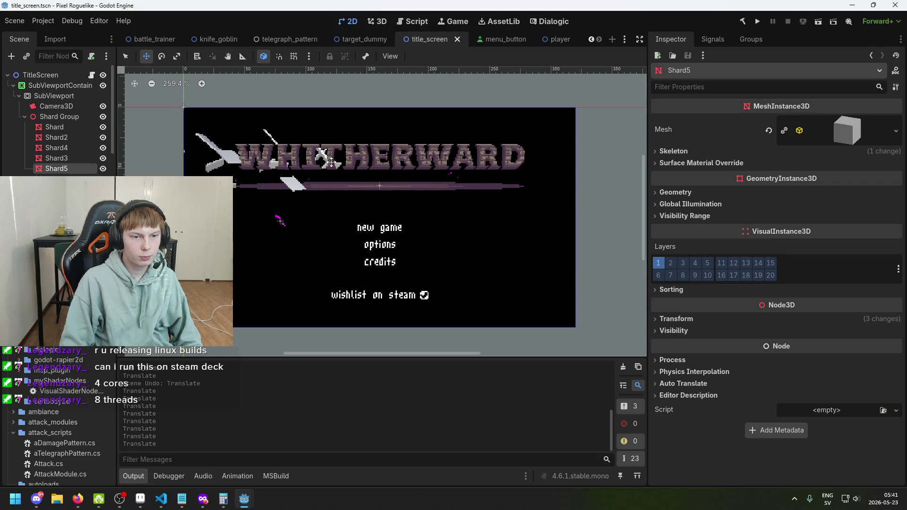
{"action": "scroll", "coordinate": [318, 170], "scroll_direction": "up", "scroll_amount": 2}
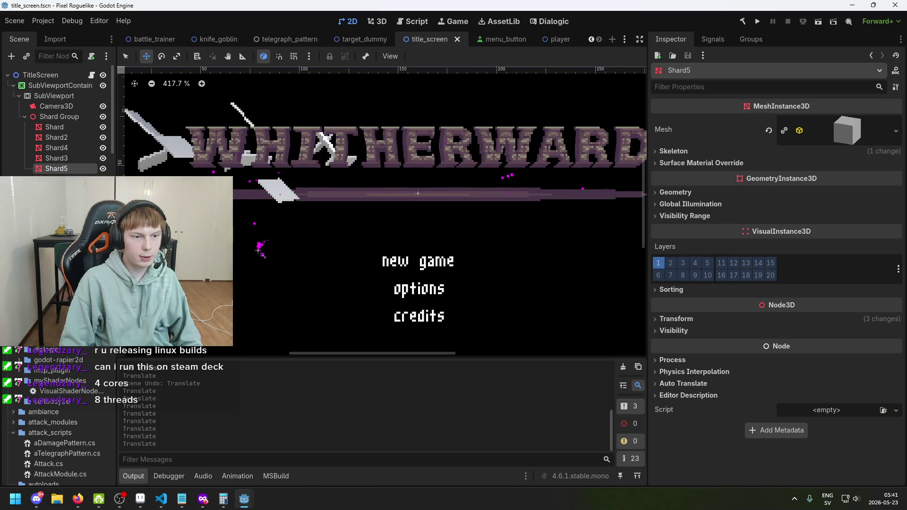
{"action": "scroll", "coordinate": [299, 202], "scroll_direction": "up", "scroll_amount": 2}
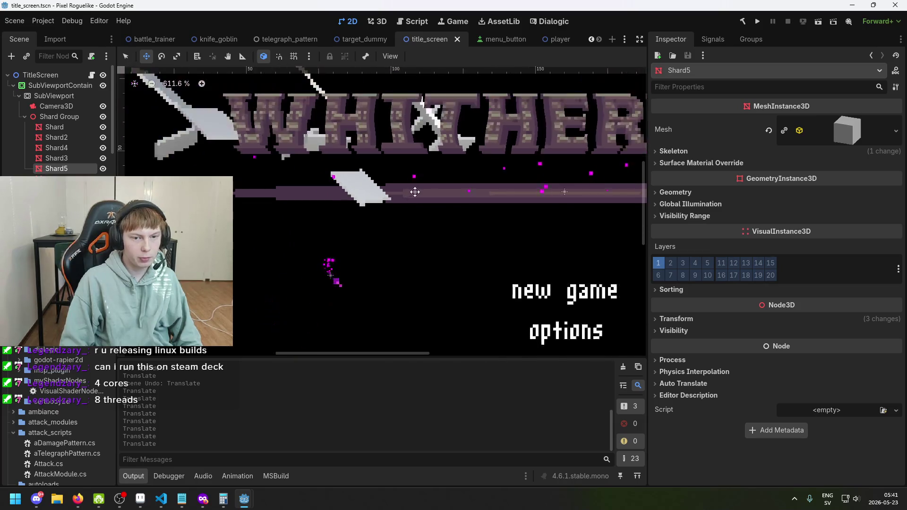
{"action": "scroll", "coordinate": [416, 194], "scroll_direction": "down", "scroll_amount": 2}
{"action": "key", "text": "ctrl+s"}
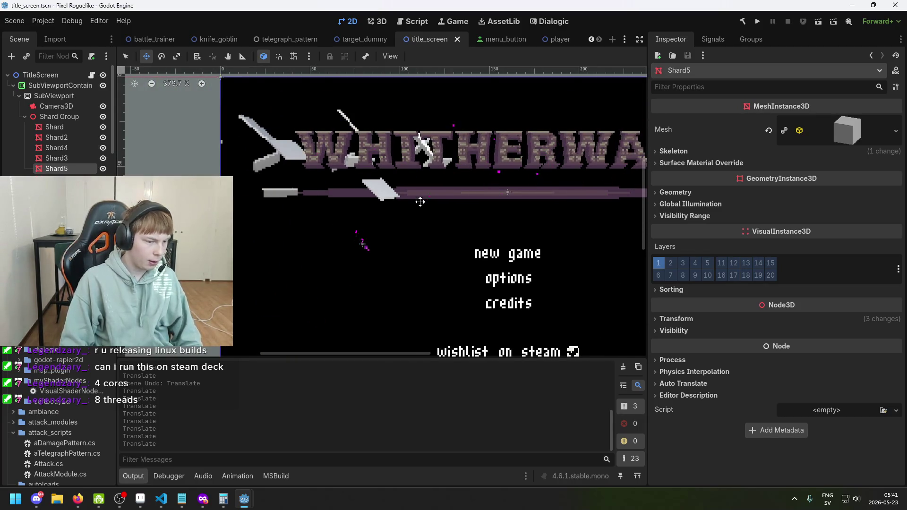
{"action": "scroll", "coordinate": [420, 202], "scroll_direction": "down", "scroll_amount": 3}
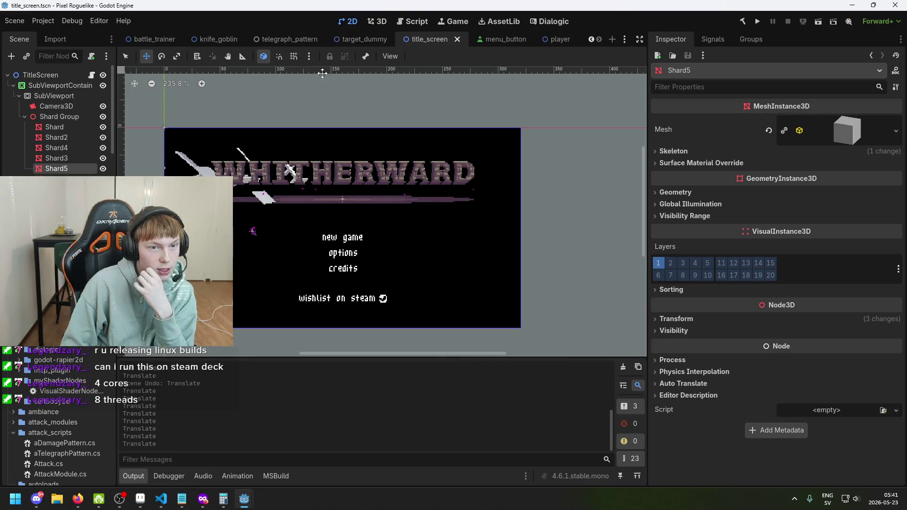
- Back in 3D, select the first Shard and expand its 1.0 m BoxMesh to see it has no material
{"action": "left_click", "coordinate": [377, 22]}
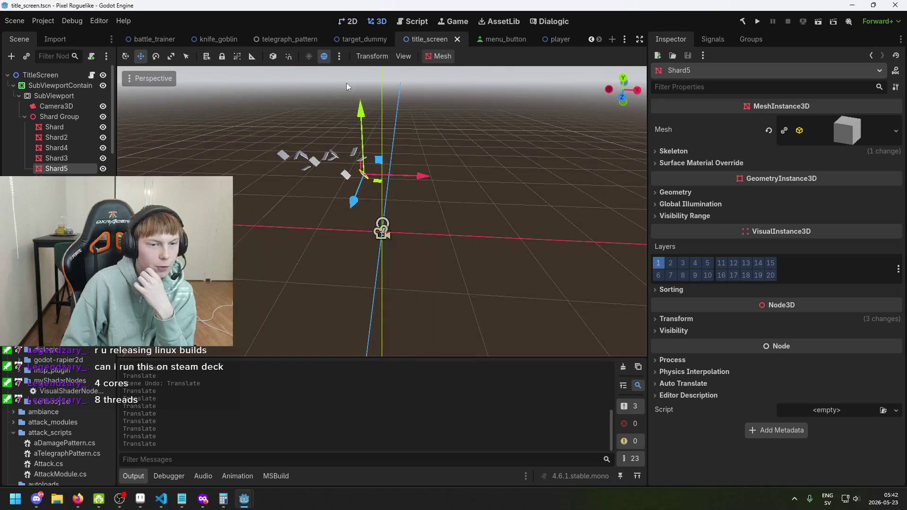
{"action": "left_click", "coordinate": [64, 120]}
{"action": "left_click", "coordinate": [63, 128]}
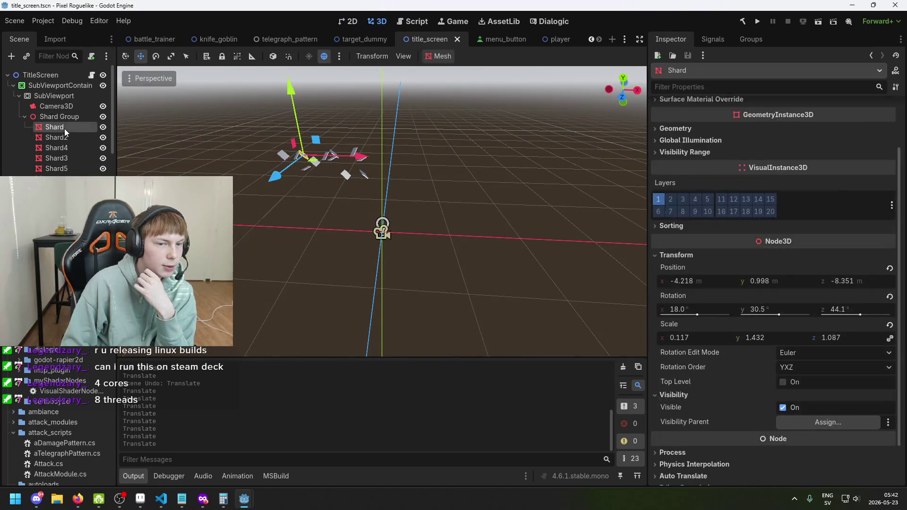
{"action": "left_click", "coordinate": [845, 127]}
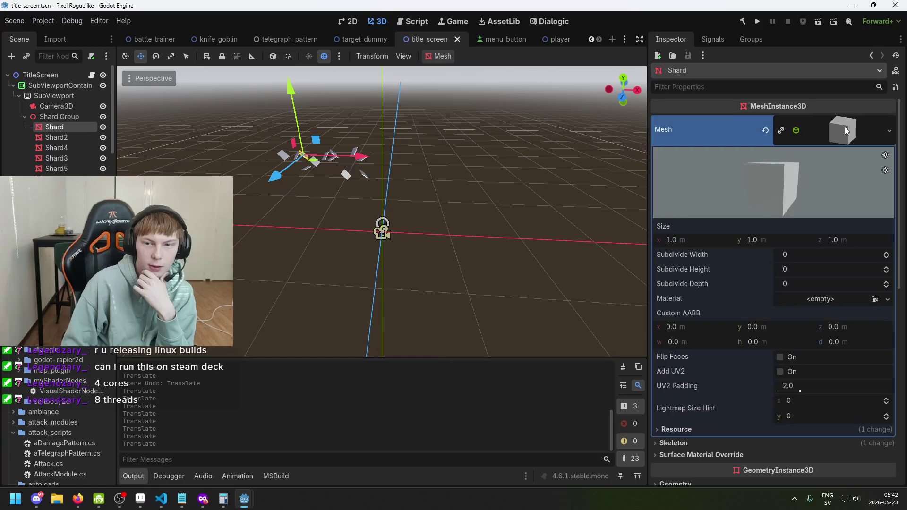
{"action": "left_click", "coordinate": [844, 126]}
{"action": "left_click", "coordinate": [845, 127]}
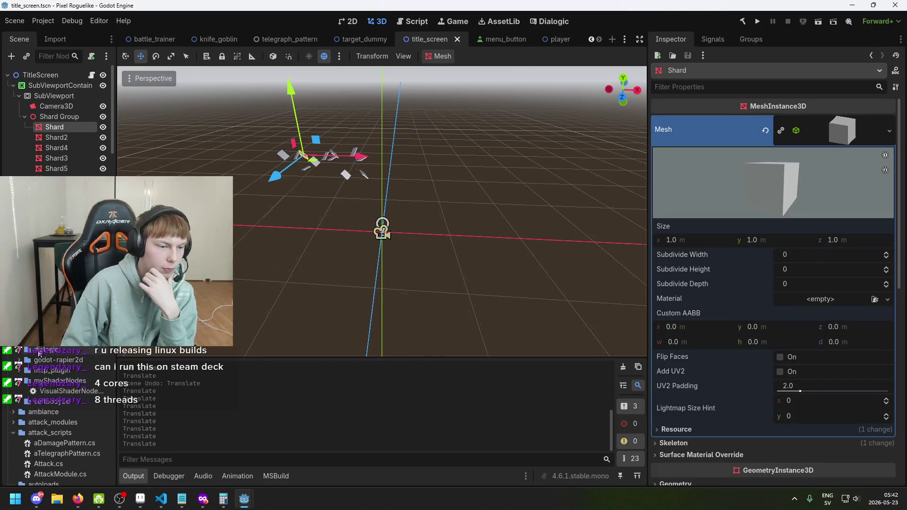
{"action": "scroll", "coordinate": [54, 421], "scroll_direction": "down", "scroll_amount": 5}
{"action": "scroll", "coordinate": [58, 413], "scroll_direction": "down", "scroll_amount": 5}
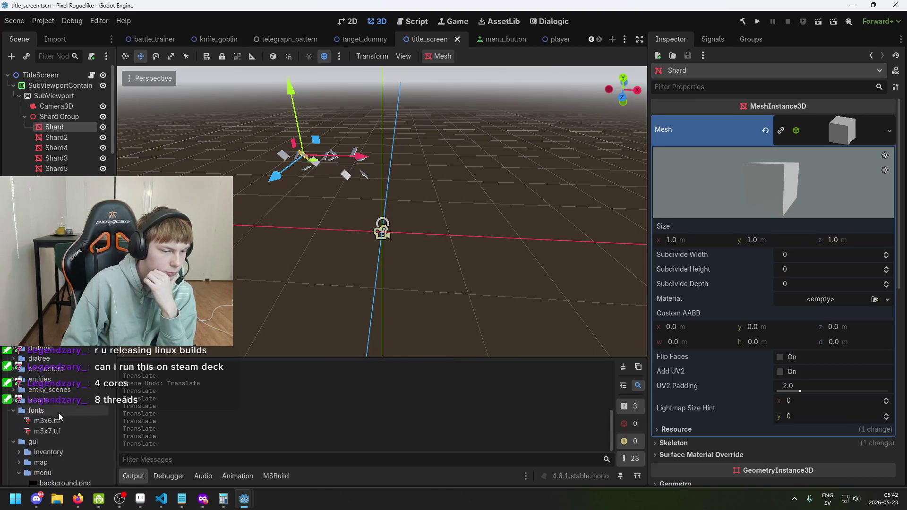
- Create a StandardMaterial3D in the gui/menu folder and save it as shard_mat.tres
{"action": "right_click", "coordinate": [55, 369]}
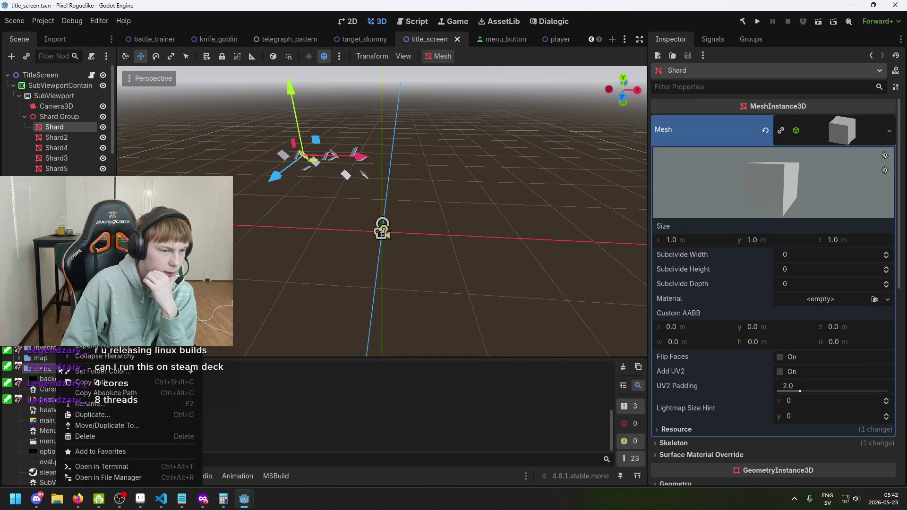
{"action": "mouse_move", "coordinate": [189, 320]}
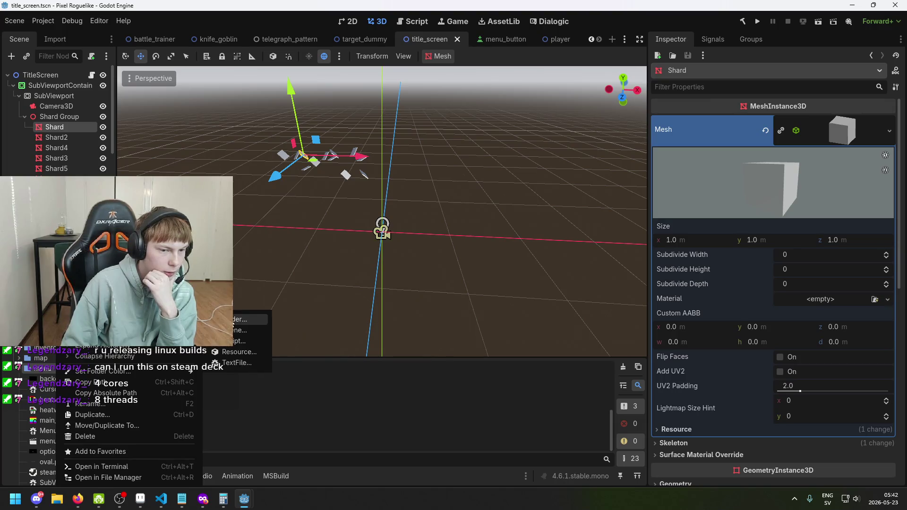
{"action": "left_click", "coordinate": [248, 353]}
{"action": "type", "text": "mat"}
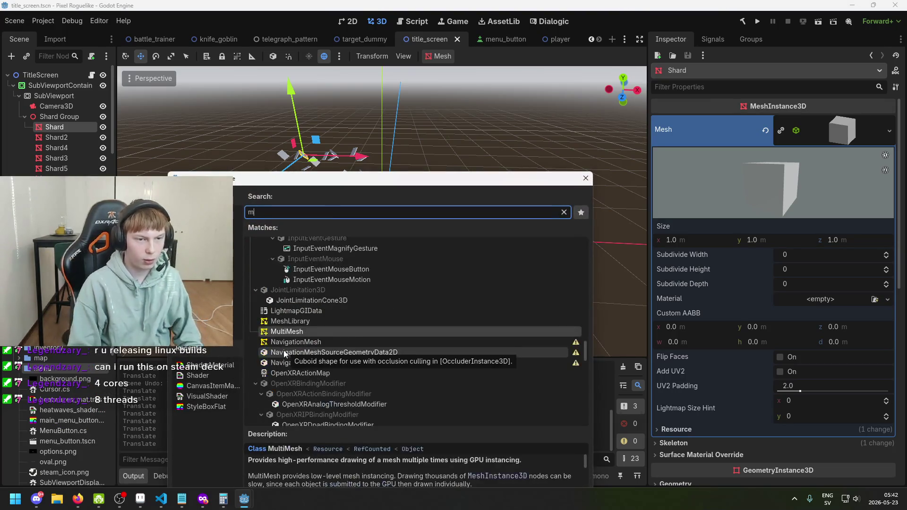
{"action": "type", "text": "erial"}
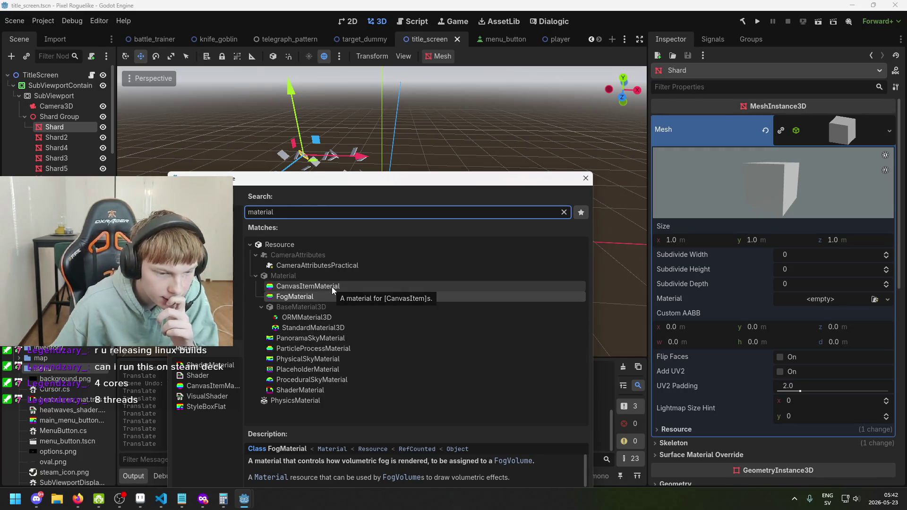
{"action": "left_click", "coordinate": [344, 328]}
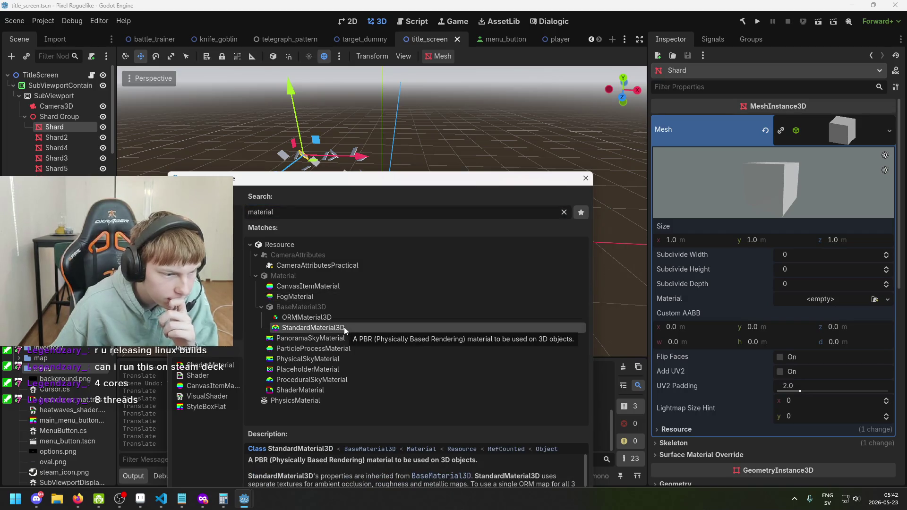
{"action": "double_click", "coordinate": [344, 327]}
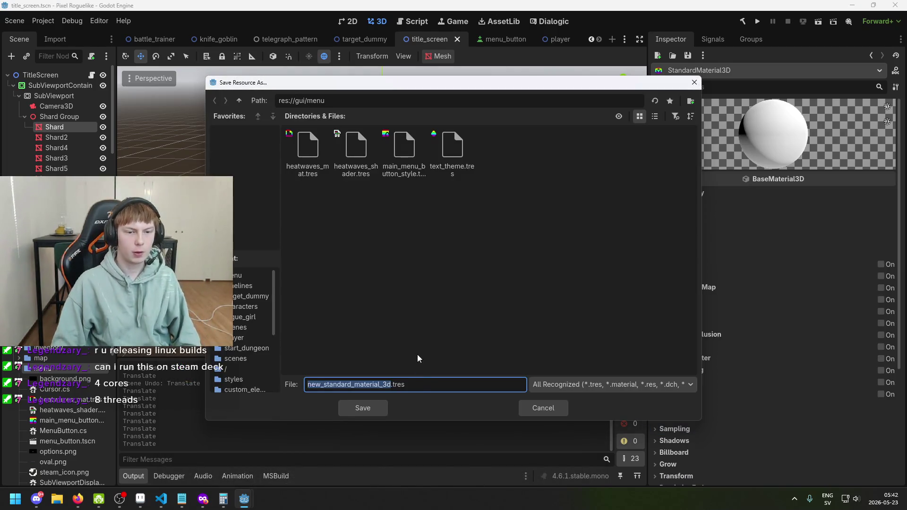
{"action": "type", "text": "s"}
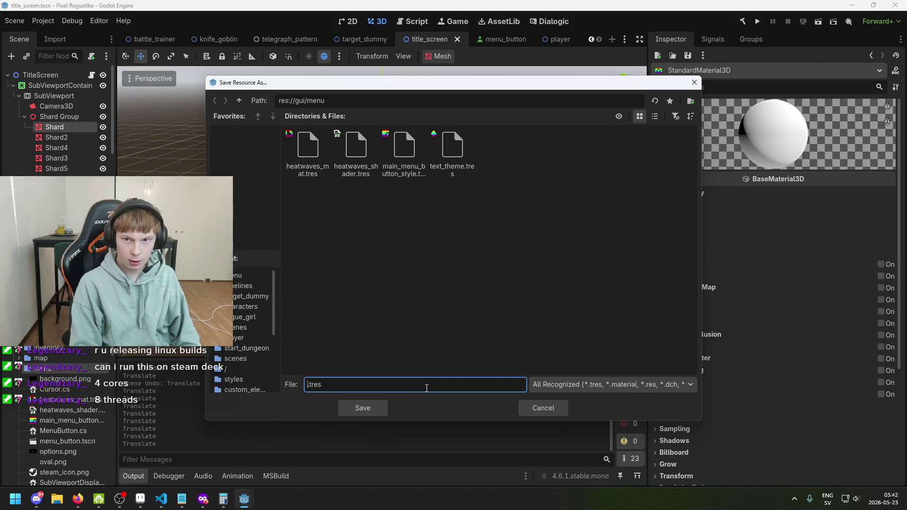
{"action": "type", "text": "hard_mat"}
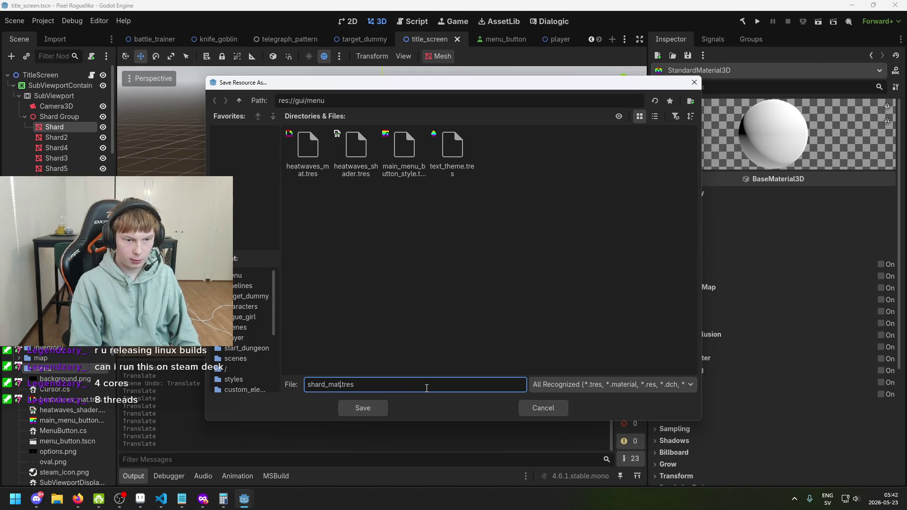
{"action": "key", "text": "Return"}
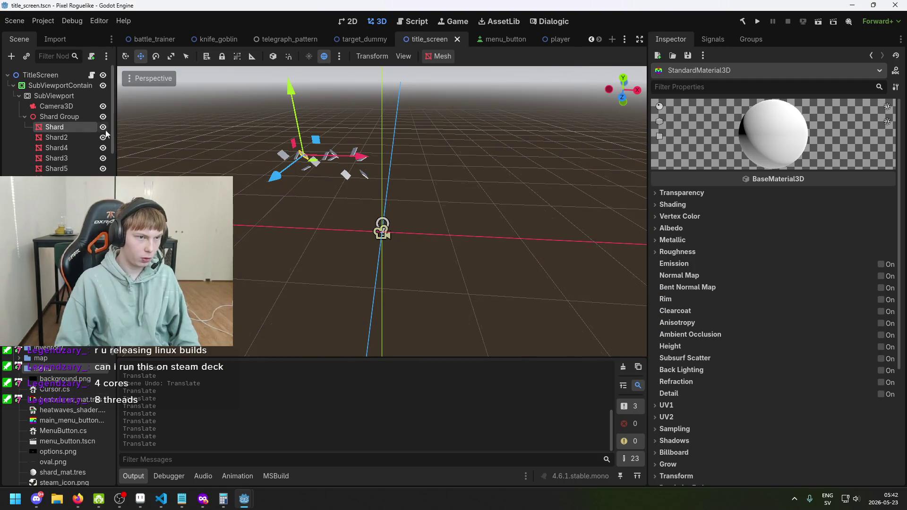
{"action": "left_click", "coordinate": [64, 137]}
{"action": "left_click", "coordinate": [65, 128]}
- Assign shard_mat.tres as the material of all twelve shards' shared box mesh and save the scene
{"action": "left_click", "coordinate": [57, 241], "text": "shift"}
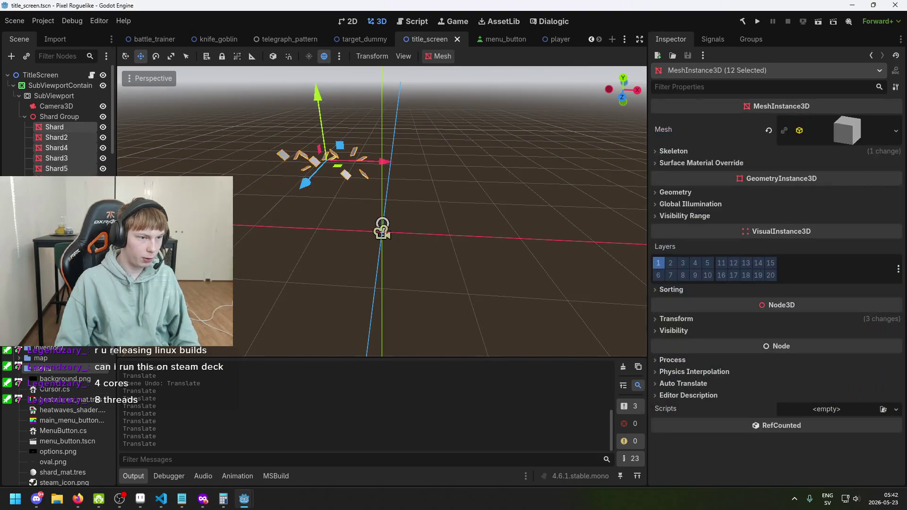
{"action": "left_click", "coordinate": [837, 129]}
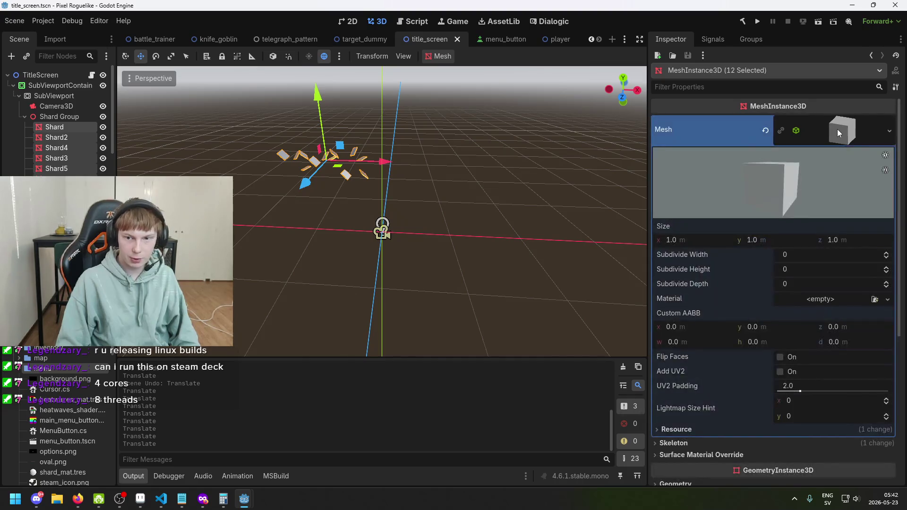
{"action": "left_click", "coordinate": [837, 129]}
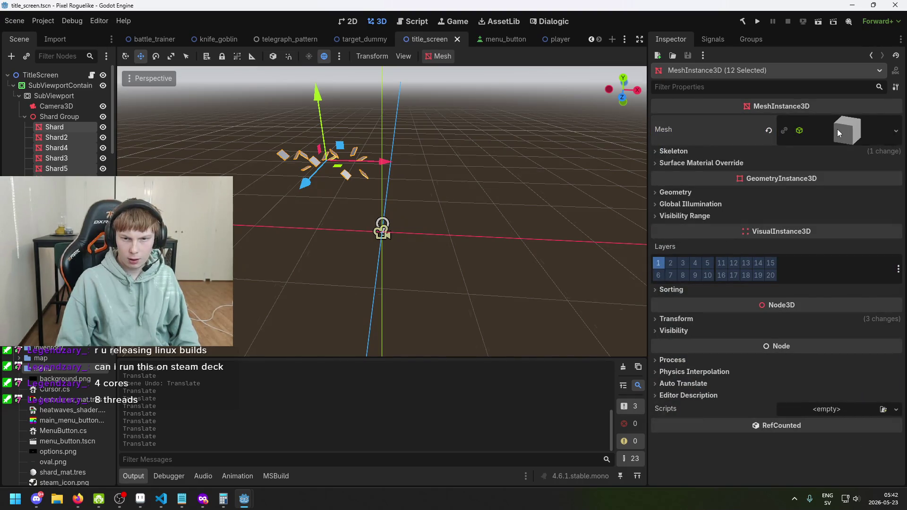
{"action": "left_click", "coordinate": [837, 129]}
{"action": "left_click", "coordinate": [837, 129]}
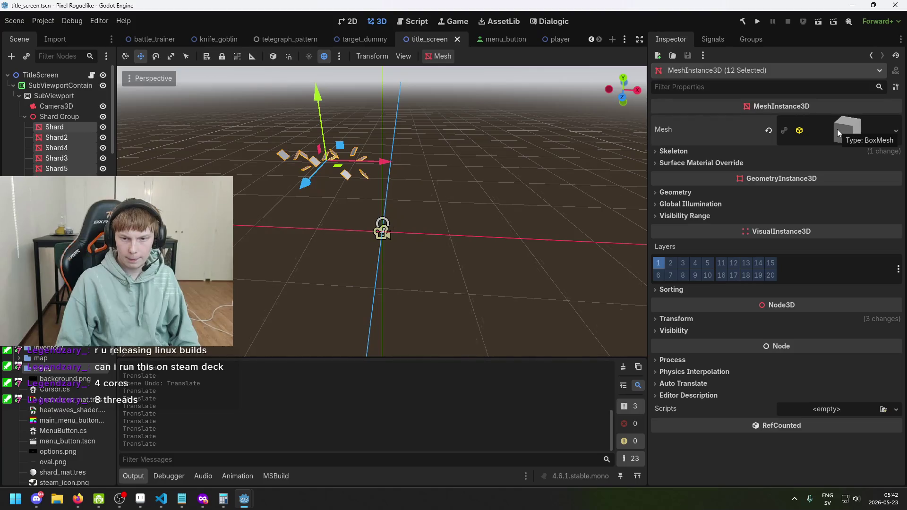
{"action": "left_click", "coordinate": [844, 138]}
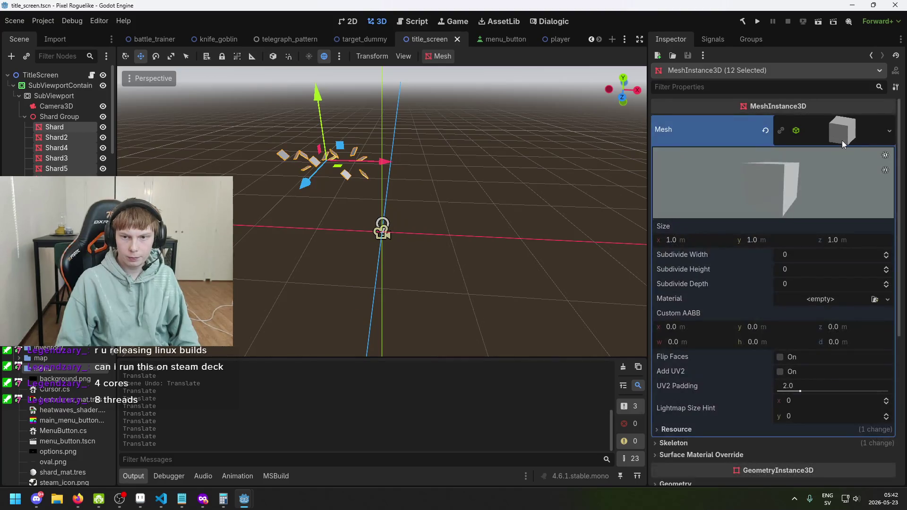
{"action": "scroll", "coordinate": [71, 407], "scroll_direction": "down", "scroll_amount": 2}
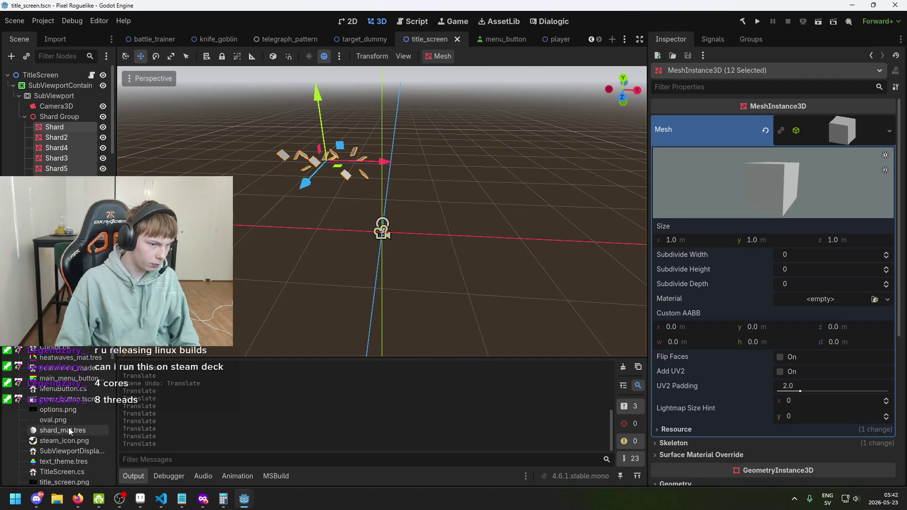
{"action": "mouse_move", "coordinate": [69, 428]}
{"action": "left_mouse_down"}
{"action": "mouse_move", "coordinate": [371, 404]}
{"action": "mouse_move", "coordinate": [824, 299]}
{"action": "left_mouse_up"}
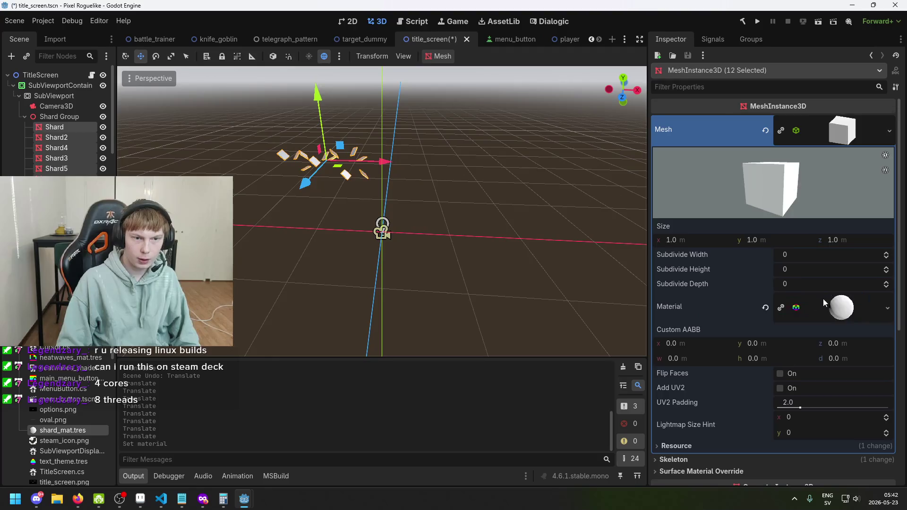
{"action": "key", "text": "ctrl+s"}
- Open shard_mat.tres from the FileSystem for editing
{"action": "left_click", "coordinate": [63, 430]}
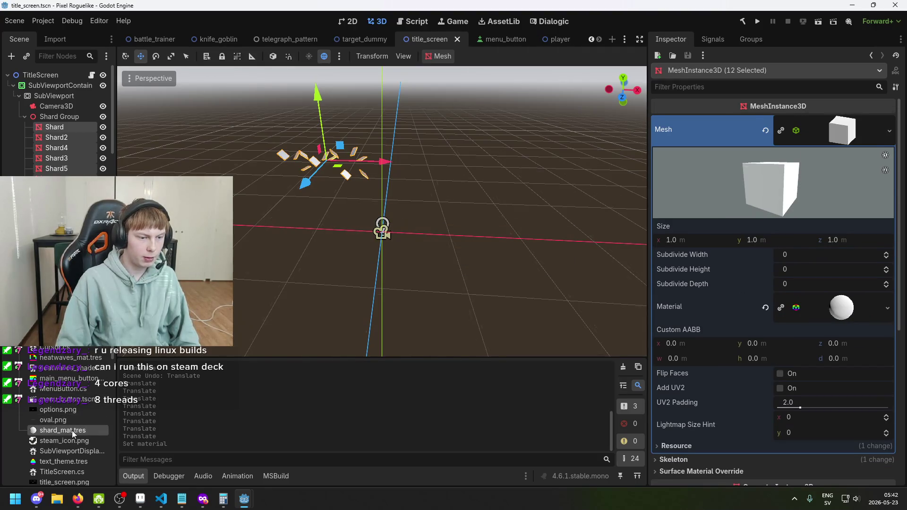
{"action": "left_click", "coordinate": [834, 322]}
{"action": "left_click", "coordinate": [834, 321]}
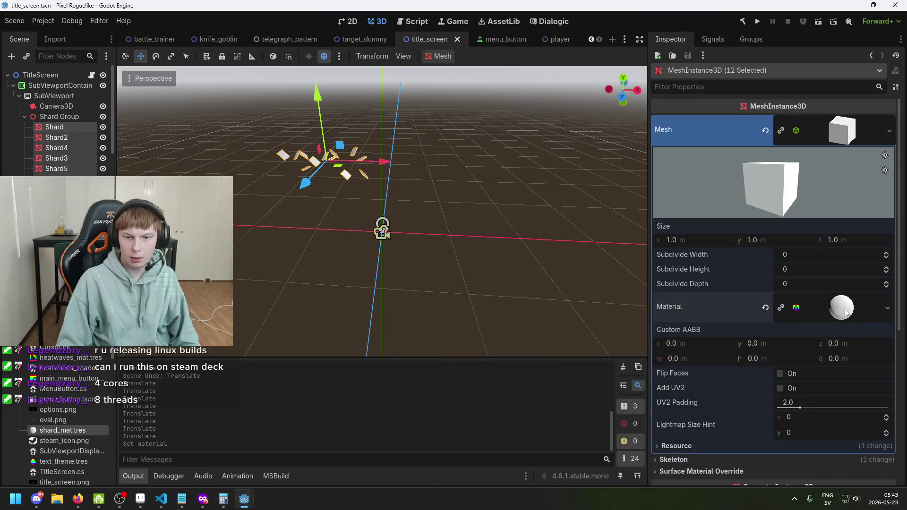
{"action": "double_click", "coordinate": [82, 432]}
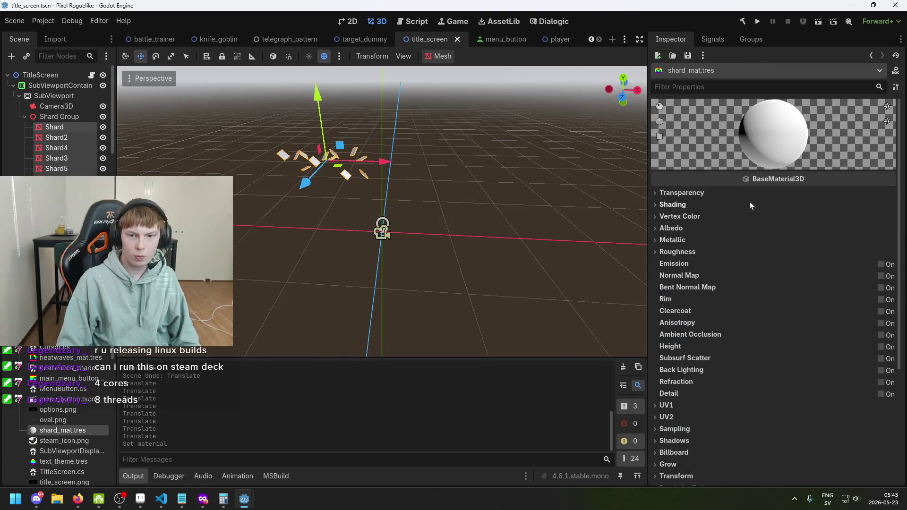
- Look through the material's Transparency, Vertex Color and Shading sections
{"action": "left_click", "coordinate": [686, 195]}
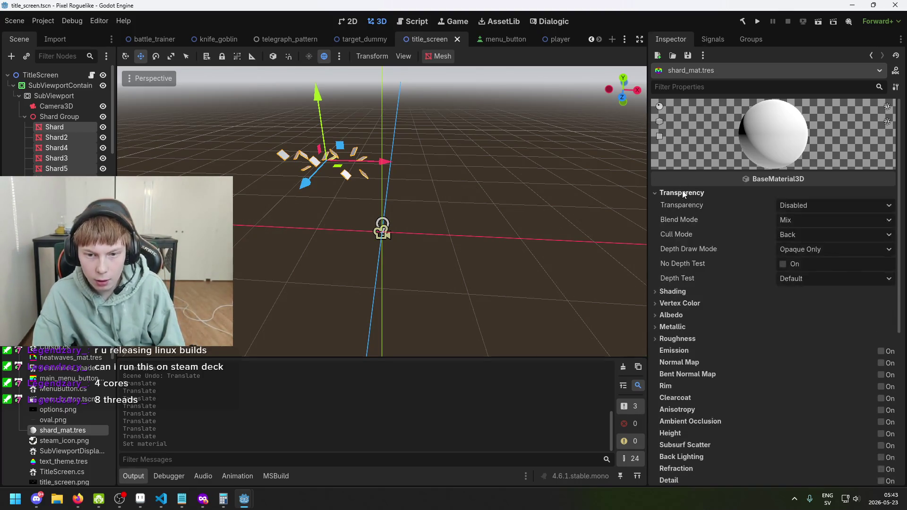
{"action": "left_click", "coordinate": [686, 195]}
{"action": "left_click", "coordinate": [689, 216]}
{"action": "left_click", "coordinate": [688, 216]}
{"action": "left_click", "coordinate": [687, 206]}
{"action": "left_click", "coordinate": [687, 205]}
{"action": "left_click", "coordinate": [686, 193]}
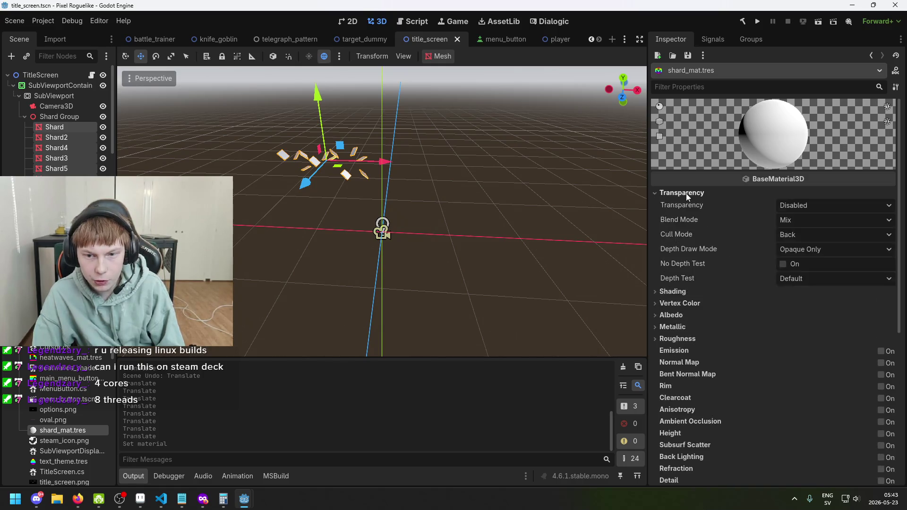
{"action": "left_click", "coordinate": [686, 193]}
- Set the material's albedo colour to a dark teal, hex 134150
{"action": "left_click", "coordinate": [673, 228]}
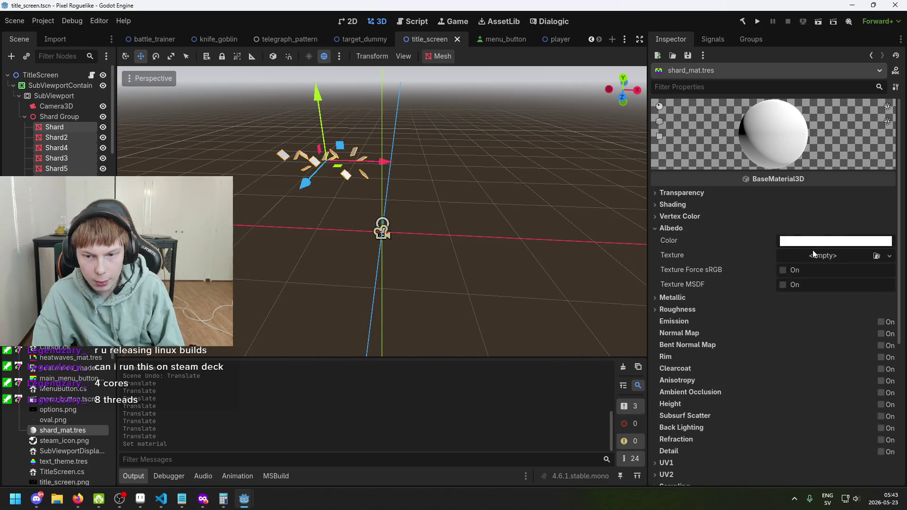
{"action": "left_click", "coordinate": [816, 244]}
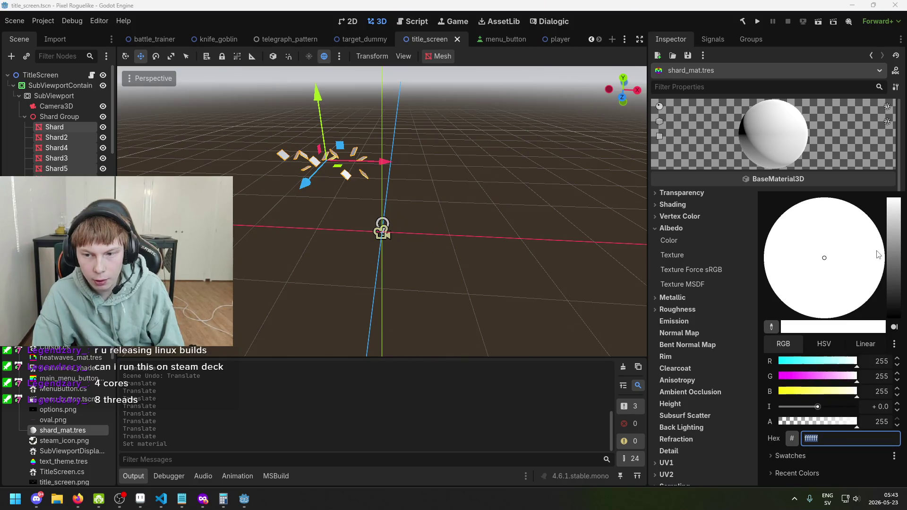
{"action": "mouse_move", "coordinate": [895, 248]}
{"action": "left_mouse_down"}
{"action": "mouse_move", "coordinate": [894, 263]}
{"action": "mouse_move", "coordinate": [894, 247]}
{"action": "left_mouse_up"}
{"action": "left_click_drag", "start_coordinate": [814, 368], "coordinate": [798, 364]}
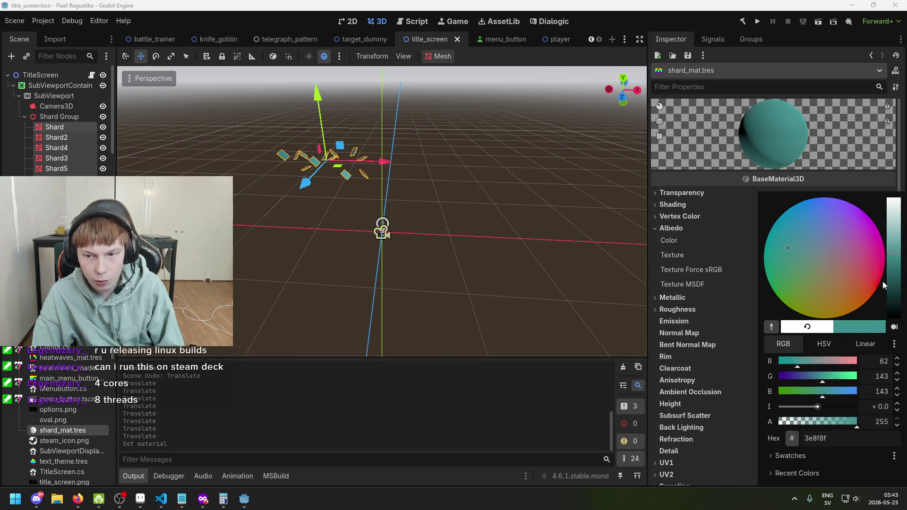
{"action": "mouse_move", "coordinate": [892, 262]}
{"action": "left_mouse_down"}
{"action": "mouse_move", "coordinate": [892, 236]}
{"action": "mouse_move", "coordinate": [884, 243]}
{"action": "left_mouse_up"}
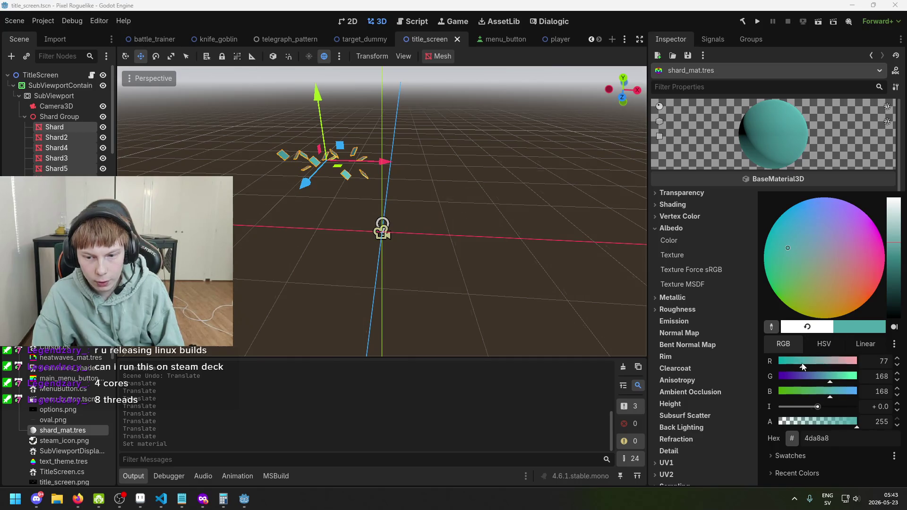
{"action": "mouse_move", "coordinate": [898, 249]}
{"action": "left_mouse_down"}
{"action": "mouse_move", "coordinate": [898, 231]}
{"action": "mouse_move", "coordinate": [897, 302]}
{"action": "left_mouse_up"}
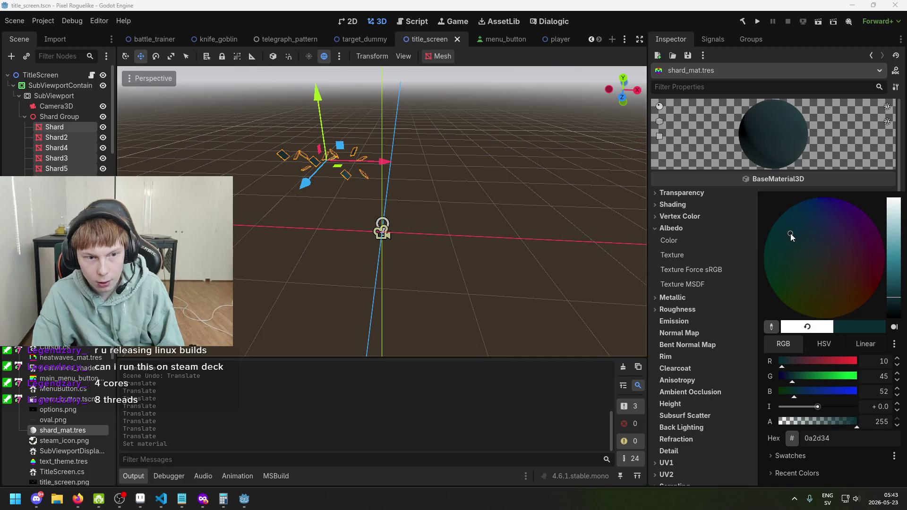
{"action": "mouse_move", "coordinate": [897, 286]}
{"action": "left_mouse_down"}
{"action": "mouse_move", "coordinate": [897, 279]}
{"action": "mouse_move", "coordinate": [898, 291]}
{"action": "left_mouse_up"}
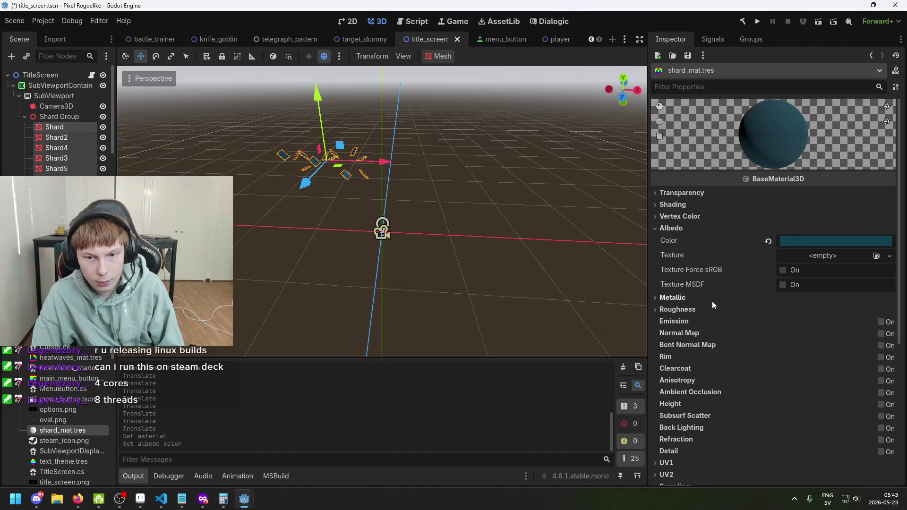
- Save the title_screen scene and view the teal shards head-on
{"action": "scroll", "coordinate": [423, 111], "scroll_direction": "up", "scroll_amount": 5}
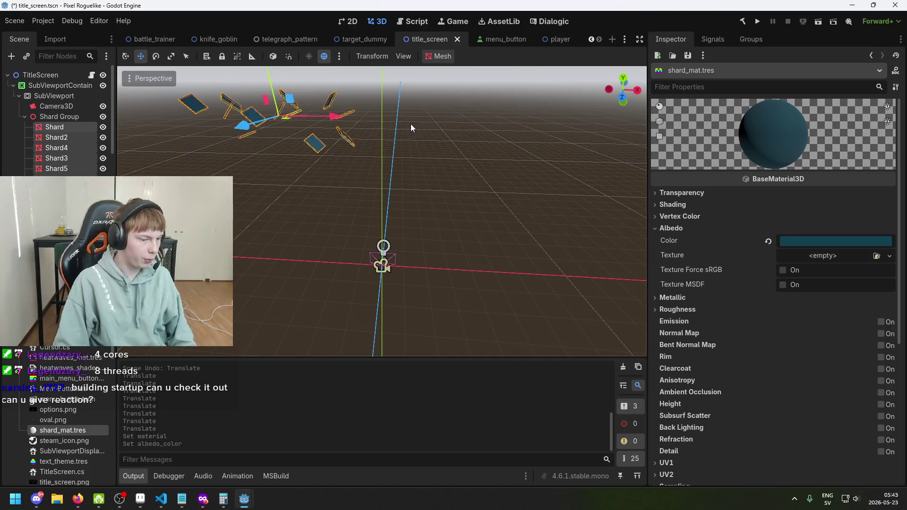
{"action": "key", "text": "ctrl+s"}
{"action": "mouse_move", "coordinate": [404, 137]}
{"action": "left_mouse_down"}
{"action": "mouse_move", "coordinate": [420, 158]}
{"action": "mouse_move", "coordinate": [400, 139]}
{"action": "mouse_move", "coordinate": [389, 146]}
{"action": "mouse_move", "coordinate": [409, 132]}
{"action": "left_mouse_up"}
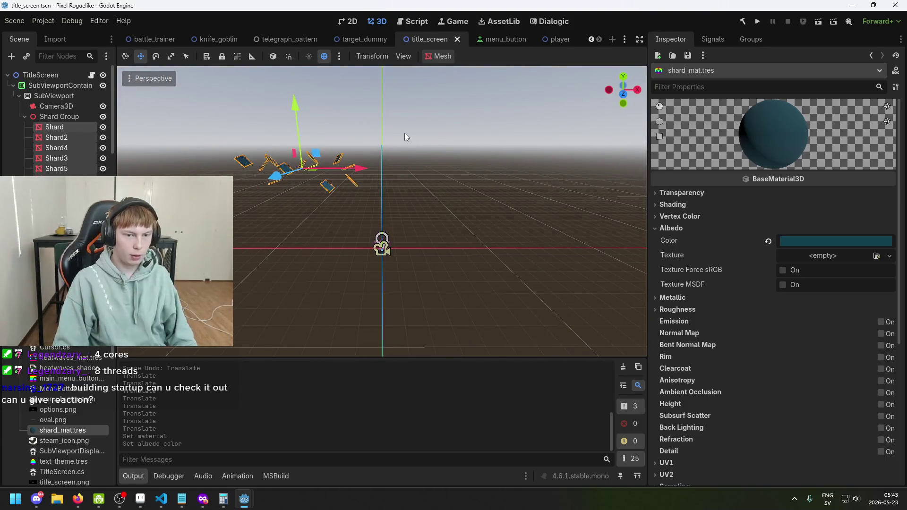
{"action": "key", "text": "ctrl+s"}
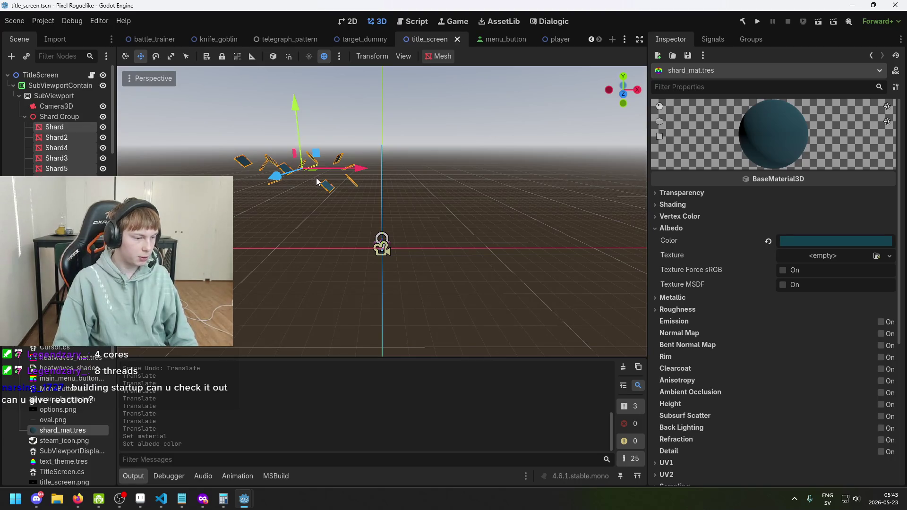
- Select Shard Group, then the first Shard mesh, and review its Inspector properties
{"action": "left_click", "coordinate": [332, 197]}
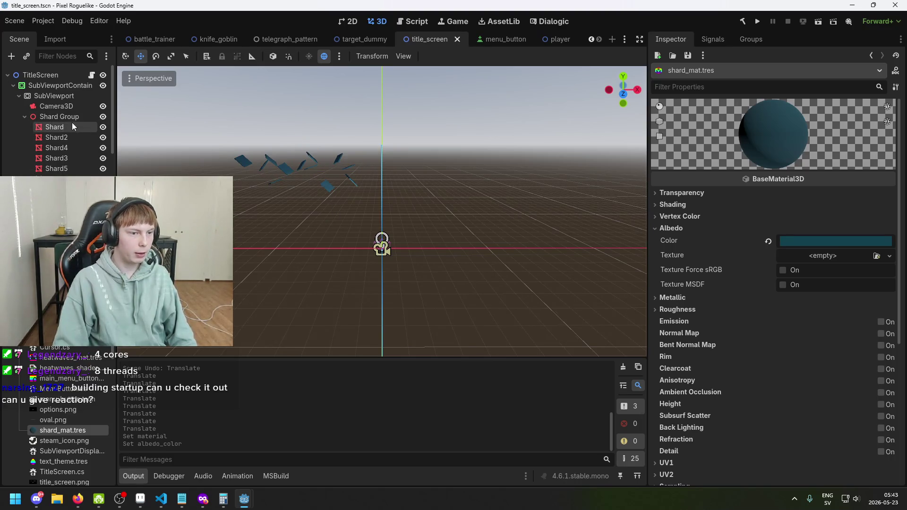
{"action": "left_click", "coordinate": [73, 117]}
{"action": "key", "text": "ctrl+s"}
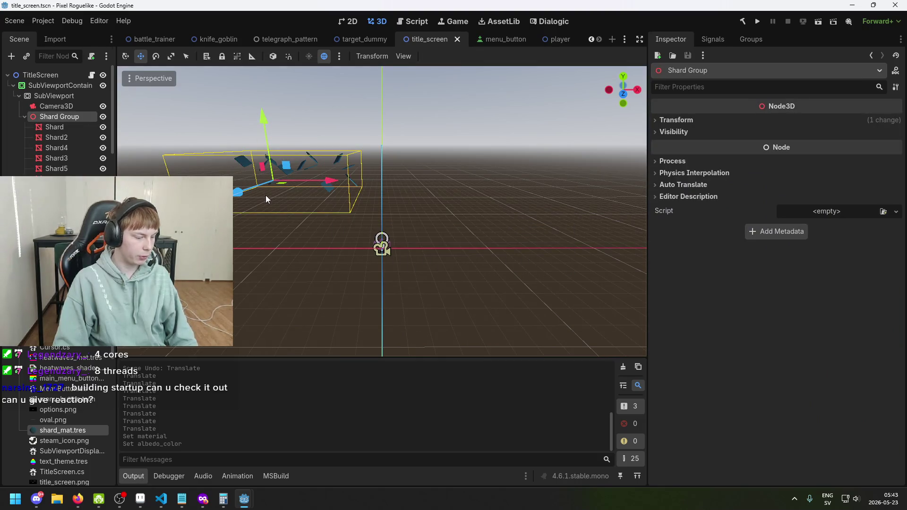
{"action": "left_click", "coordinate": [260, 220]}
{"action": "left_click", "coordinate": [59, 116]}
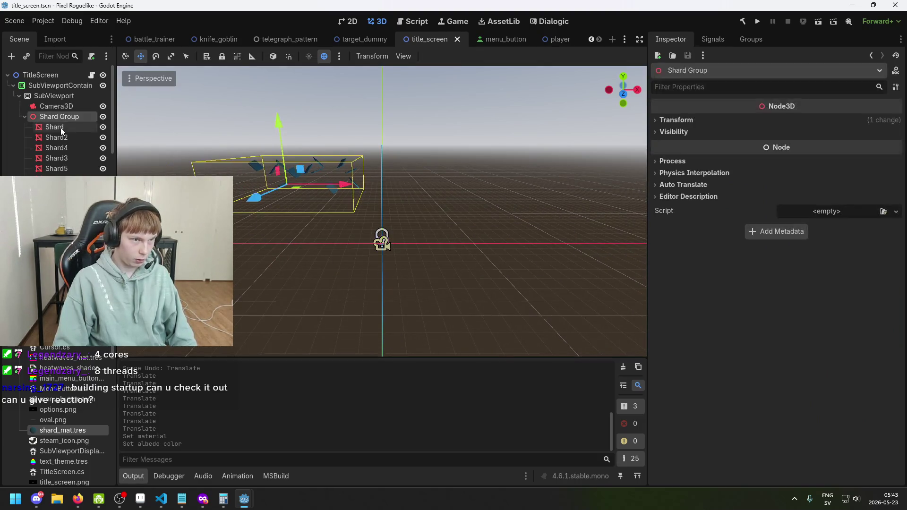
{"action": "left_click", "coordinate": [61, 127]}
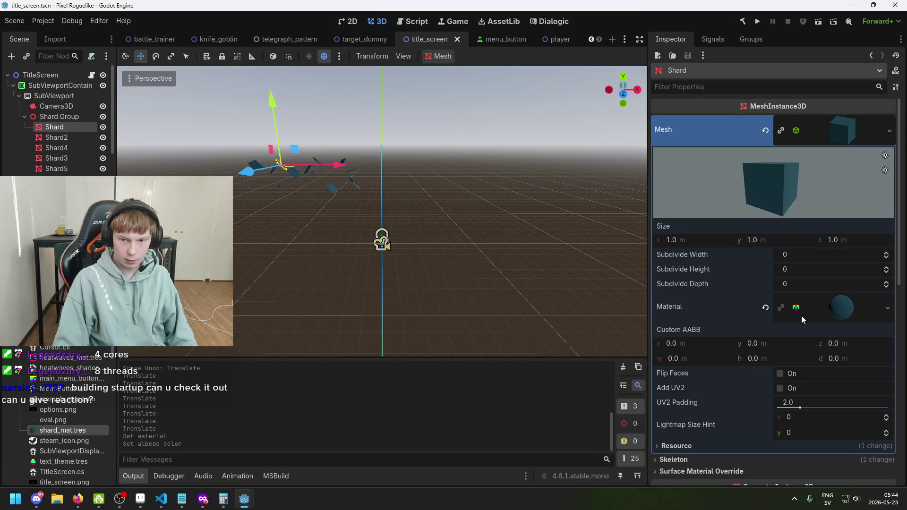
{"action": "scroll", "coordinate": [834, 302], "scroll_direction": "down", "scroll_amount": 2}
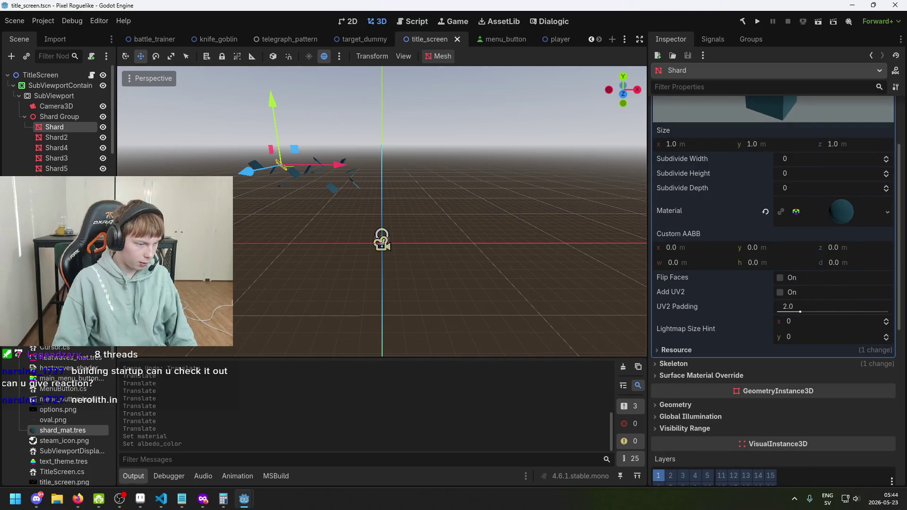
{"action": "key", "text": "alt+Tab"}
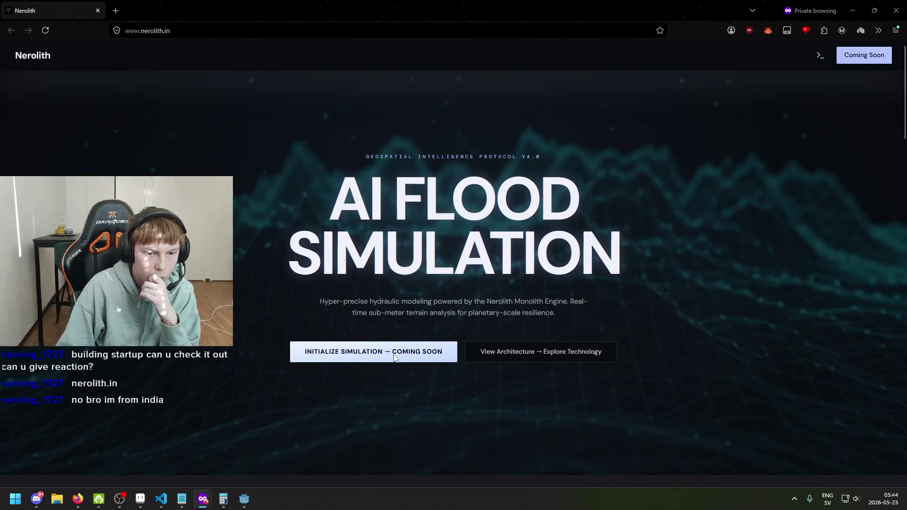
- Jump from the landing page hero to Technical Architecture, showing 0.42ms latency, 4.2 TB/s and 512 Core threads
{"action": "mouse_move", "coordinate": [318, 303]}
{"action": "left_mouse_down"}
{"action": "mouse_move", "coordinate": [493, 311]}
{"action": "mouse_move", "coordinate": [533, 301]}
{"action": "left_mouse_up"}
{"action": "left_click", "coordinate": [414, 311]}
{"action": "left_click", "coordinate": [496, 299]}
{"action": "left_click", "coordinate": [571, 304]}
{"action": "scroll", "coordinate": [455, 308], "scroll_direction": "down", "scroll_amount": 2}
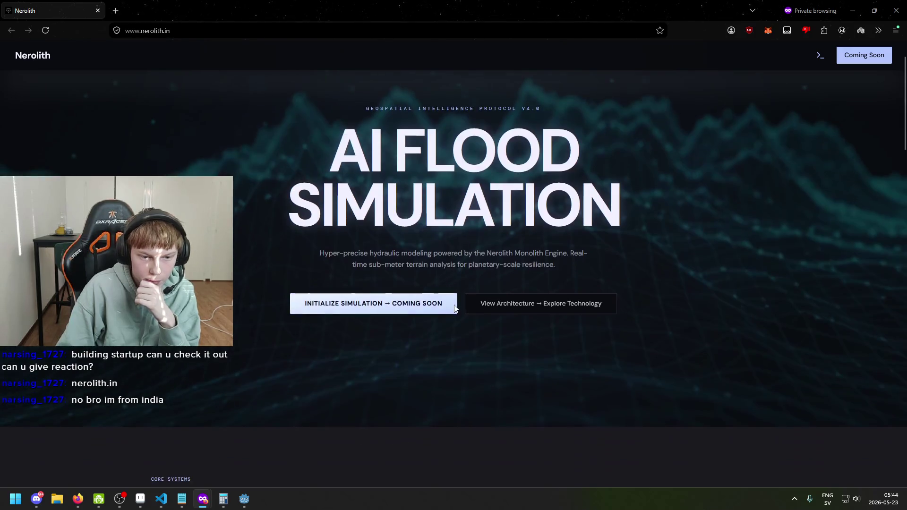
{"action": "scroll", "coordinate": [394, 282], "scroll_direction": "down", "scroll_amount": 5}
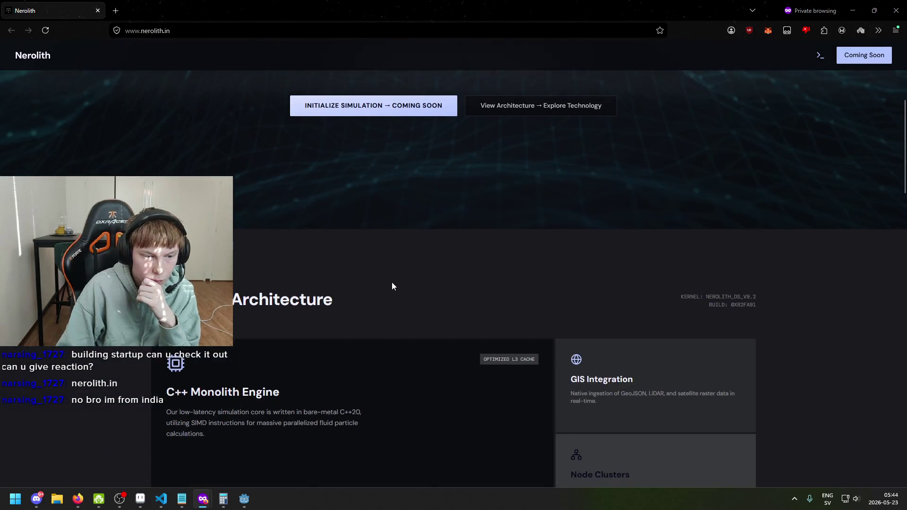
{"action": "scroll", "coordinate": [392, 283], "scroll_direction": "down", "scroll_amount": 3}
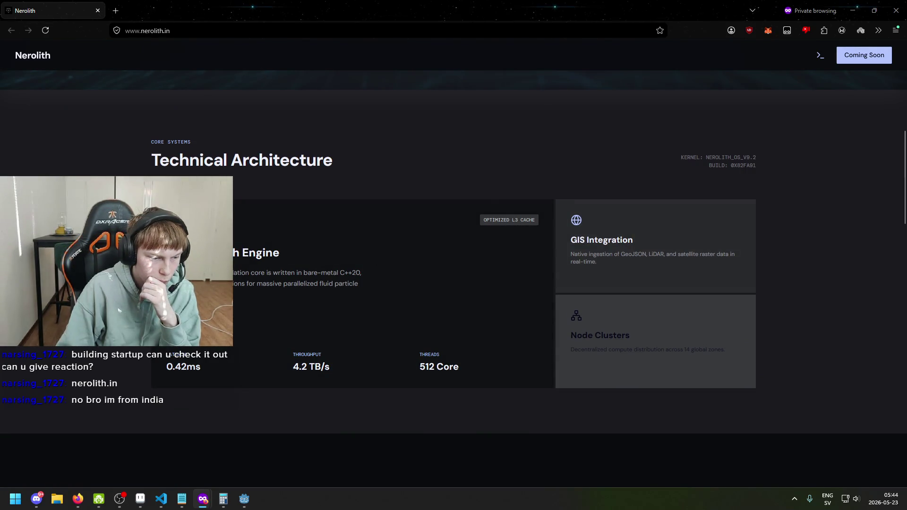
{"action": "scroll", "coordinate": [187, 267], "scroll_direction": "up", "scroll_amount": 5}
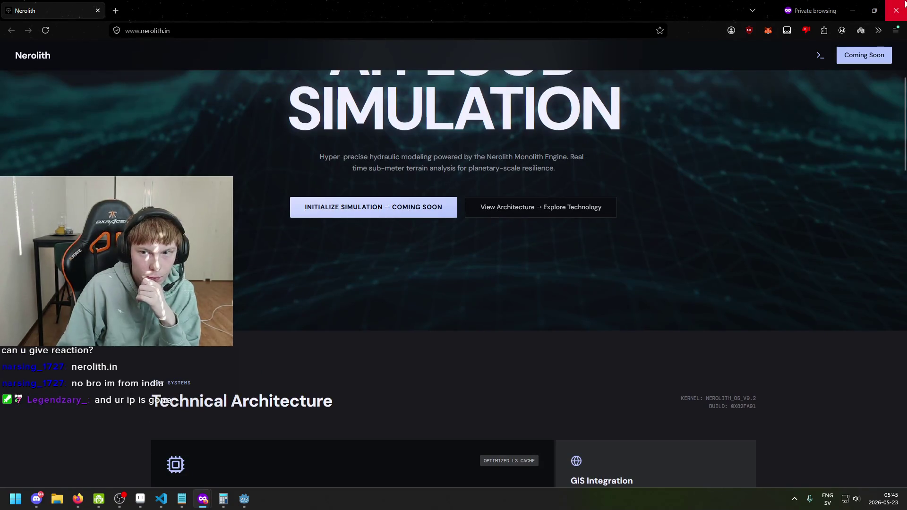
{"action": "scroll", "coordinate": [527, 219], "scroll_direction": "up", "scroll_amount": 1}
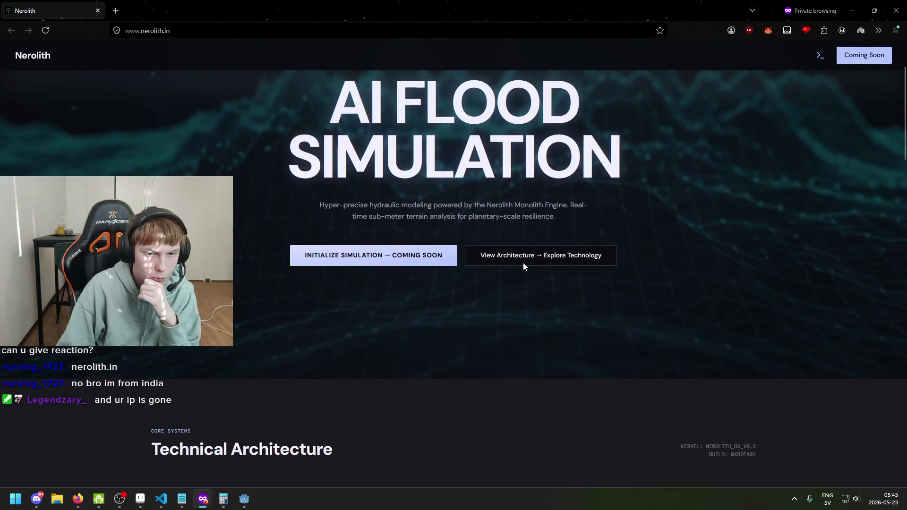
{"action": "left_click", "coordinate": [523, 260]}
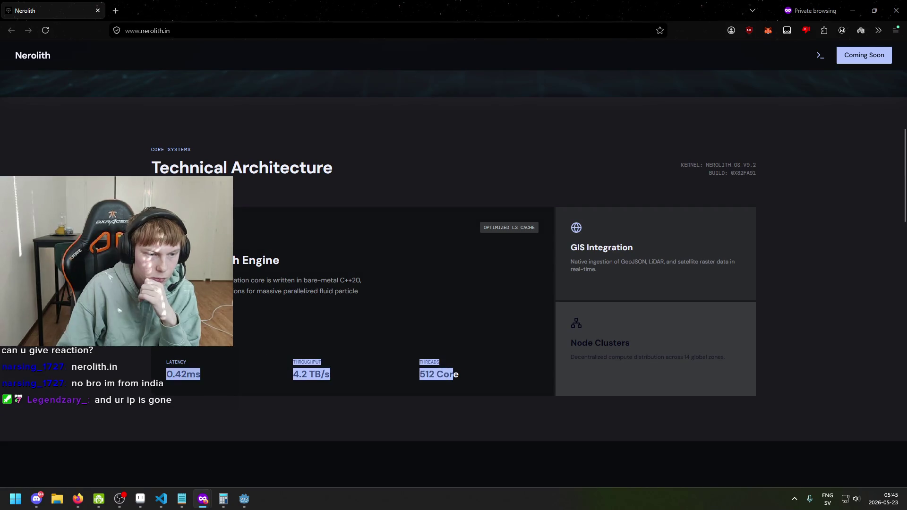
{"action": "left_click_drag", "start_coordinate": [217, 280], "coordinate": [242, 301]}
{"action": "left_click", "coordinate": [240, 307]}
{"action": "left_click", "coordinate": [242, 302]}
{"action": "scroll", "coordinate": [243, 302], "scroll_direction": "down", "scroll_amount": 3}
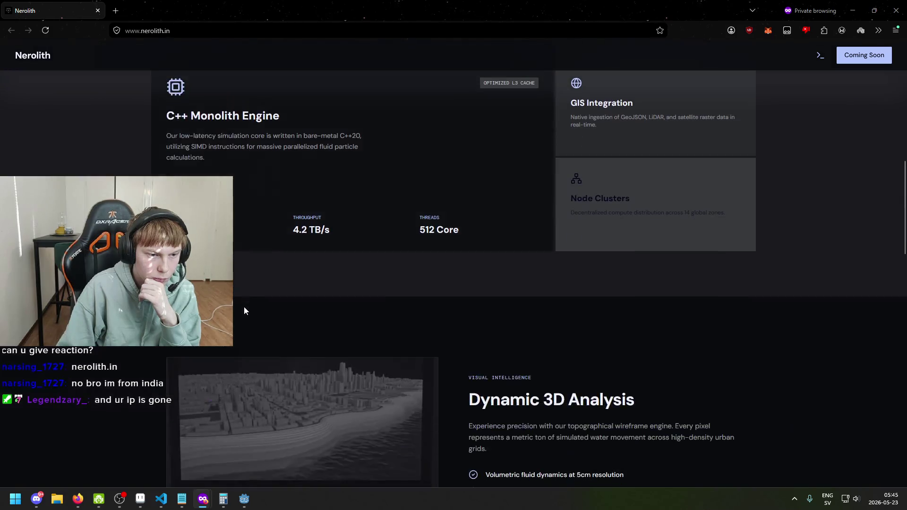
{"action": "scroll", "coordinate": [243, 310], "scroll_direction": "down", "scroll_amount": 5}
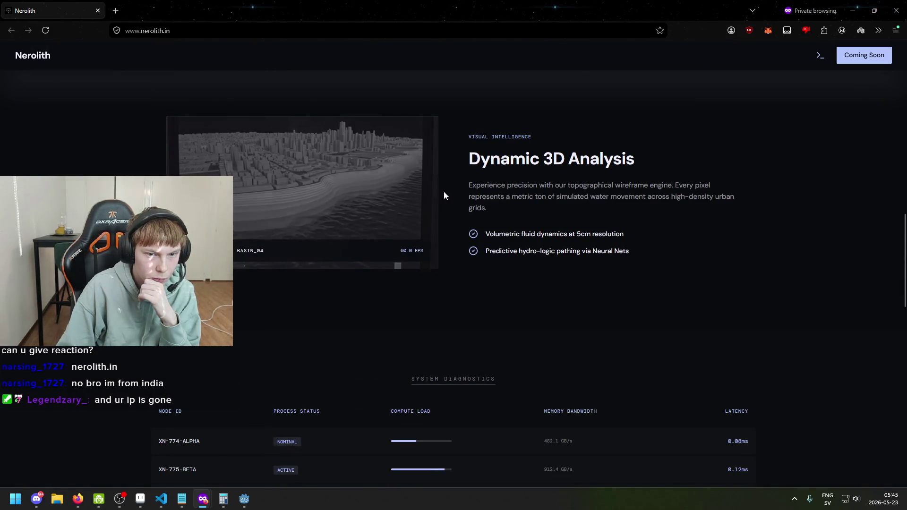
{"action": "scroll", "coordinate": [413, 308], "scroll_direction": "down", "scroll_amount": 2}
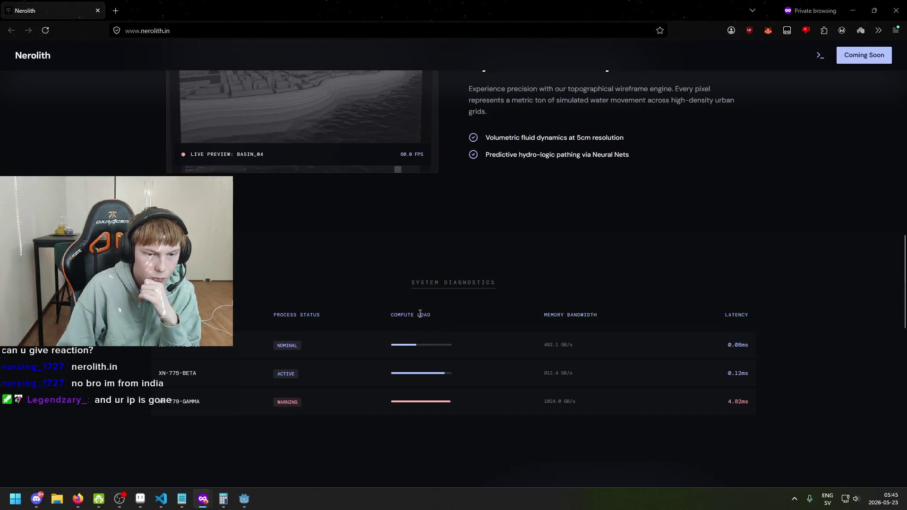
{"action": "scroll", "coordinate": [623, 237], "scroll_direction": "up", "scroll_amount": 1}
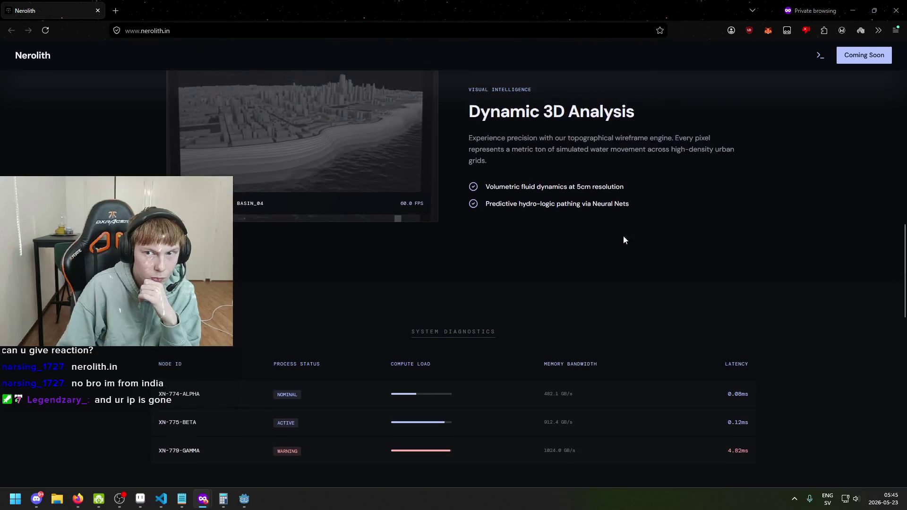
{"action": "scroll", "coordinate": [624, 240], "scroll_direction": "up", "scroll_amount": 2}
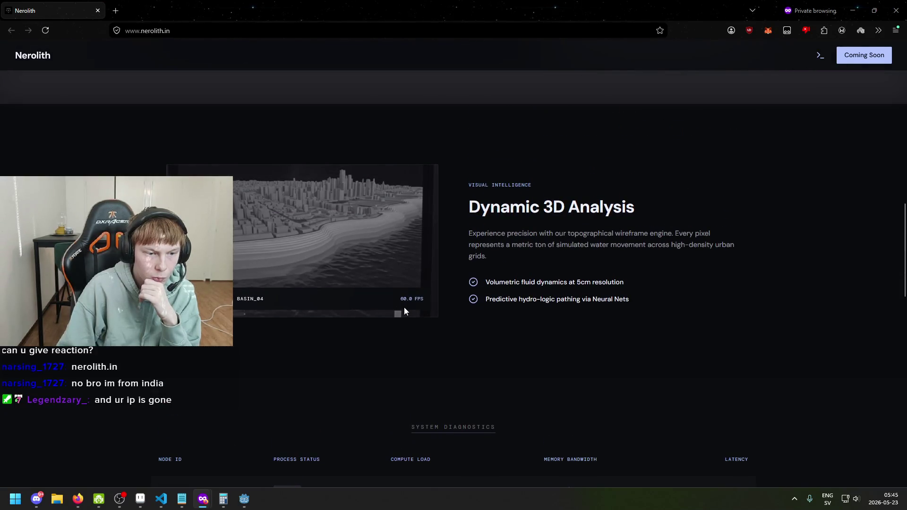
{"action": "scroll", "coordinate": [404, 307], "scroll_direction": "down", "scroll_amount": 12}
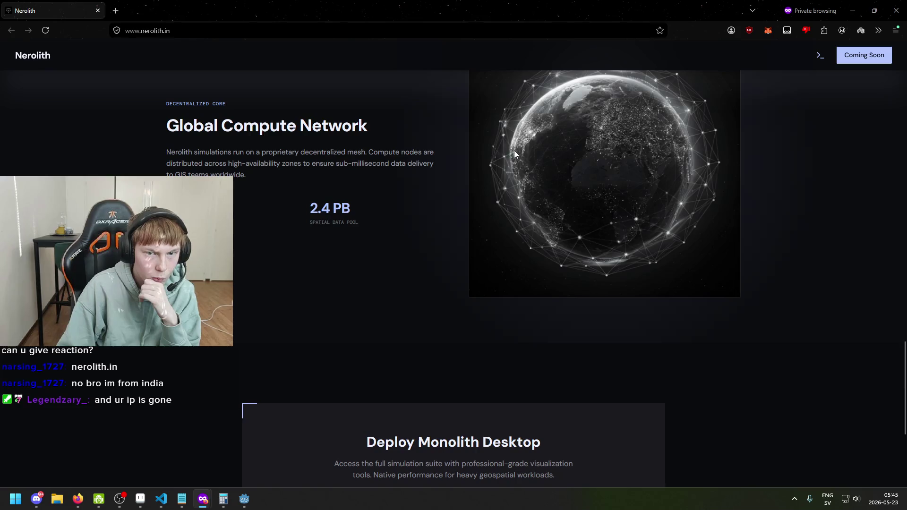
{"action": "scroll", "coordinate": [512, 225], "scroll_direction": "down", "scroll_amount": 5}
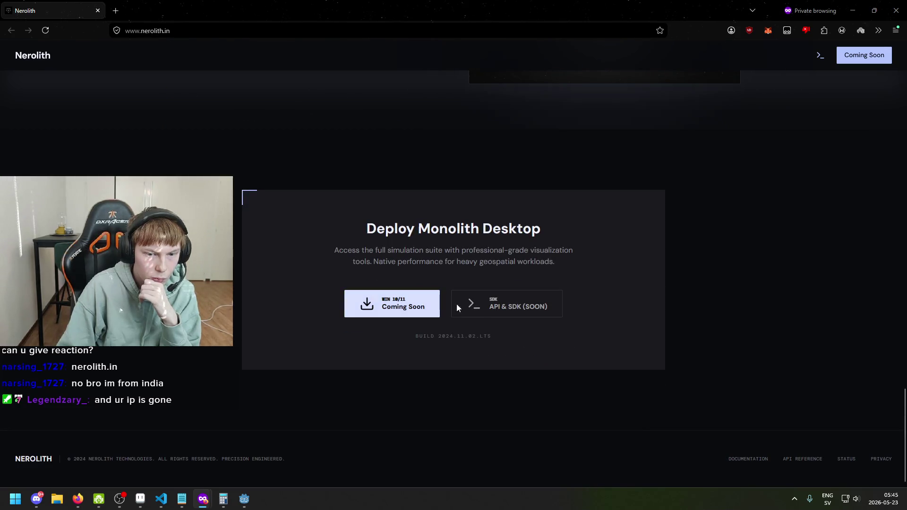
{"action": "scroll", "coordinate": [501, 295], "scroll_direction": "up", "scroll_amount": 15}
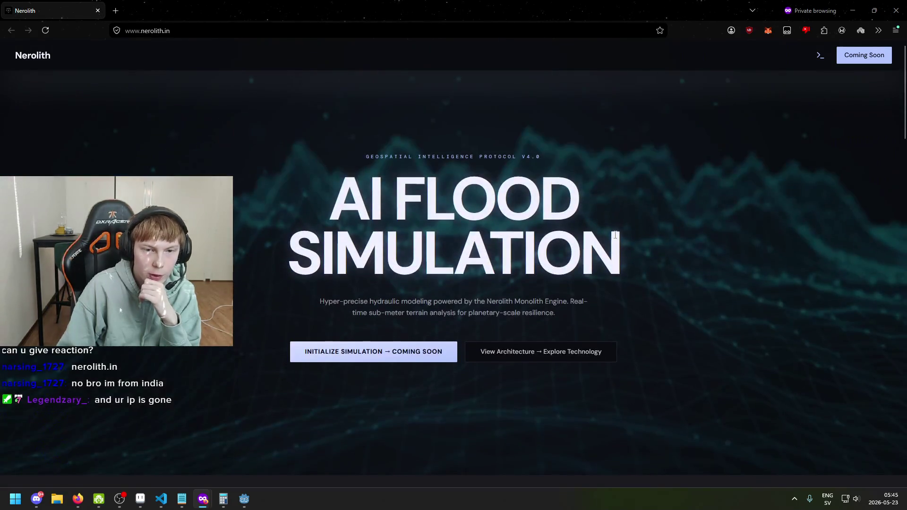
{"action": "left_click_drag", "start_coordinate": [331, 194], "coordinate": [496, 198]}
{"action": "left_click_drag", "start_coordinate": [580, 265], "coordinate": [344, 190]}
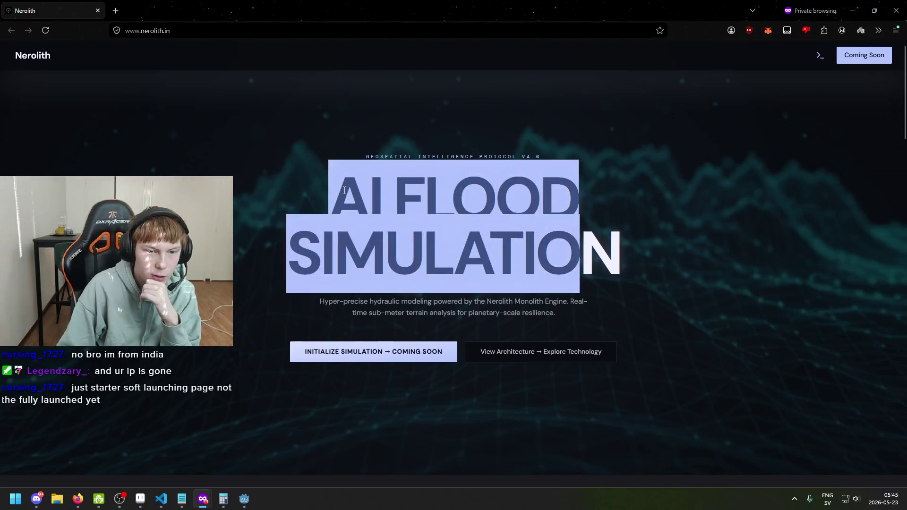
{"action": "left_click", "coordinate": [461, 262]}
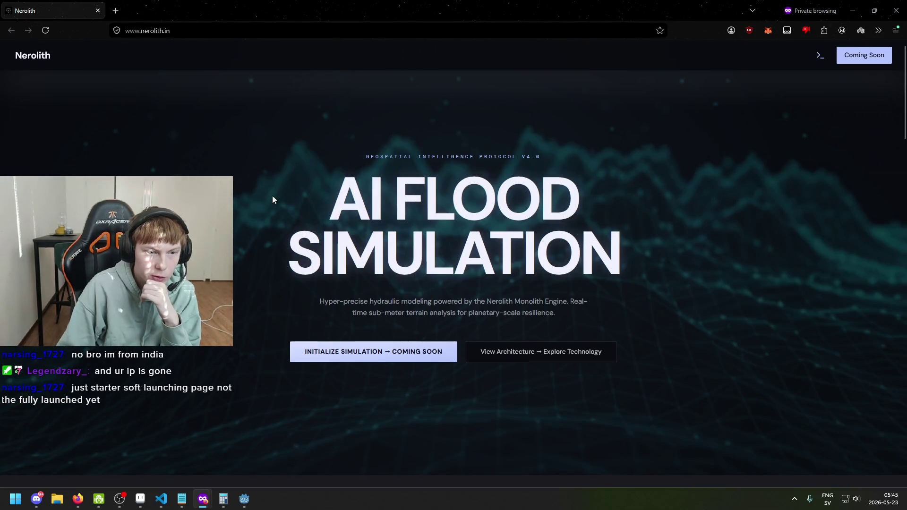
{"action": "scroll", "coordinate": [508, 241], "scroll_direction": "down", "scroll_amount": 3}
{"action": "scroll", "coordinate": [508, 208], "scroll_direction": "down", "scroll_amount": 5}
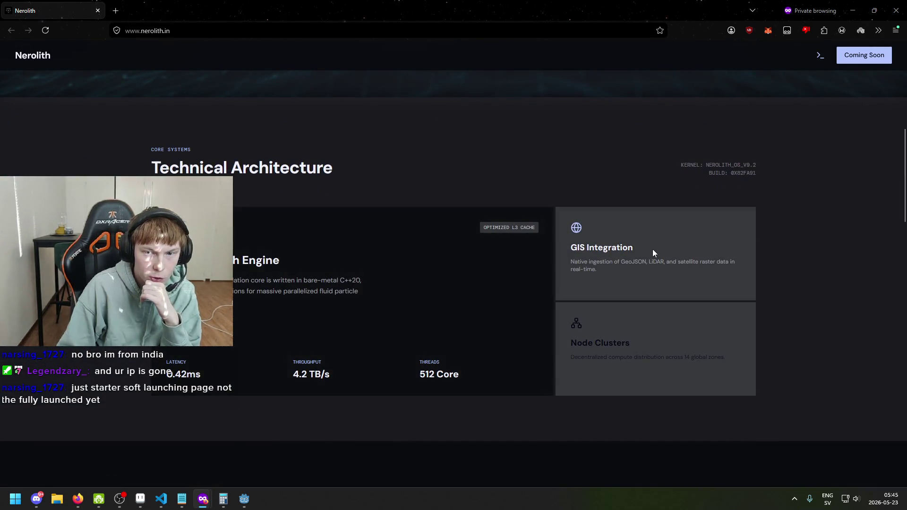
{"action": "scroll", "coordinate": [628, 265], "scroll_direction": "down", "scroll_amount": 2}
{"action": "scroll", "coordinate": [400, 278], "scroll_direction": "down", "scroll_amount": 6}
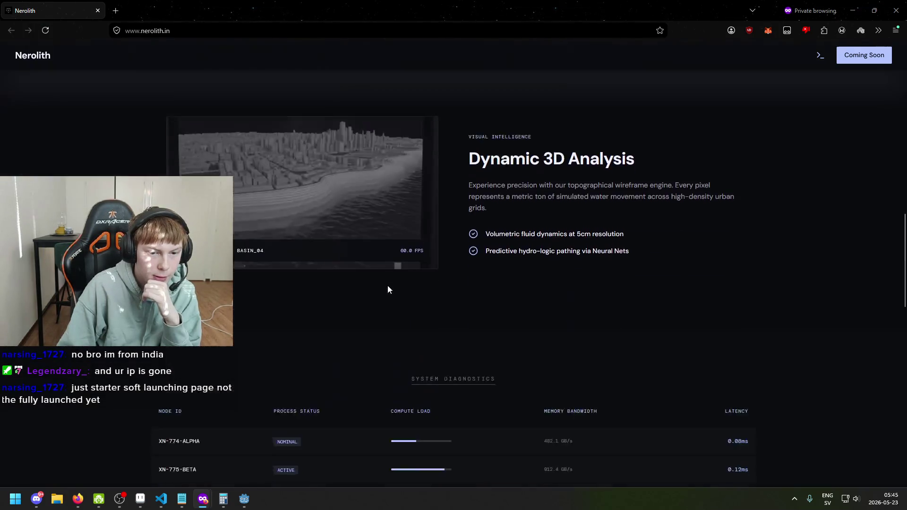
{"action": "double_click", "coordinate": [397, 251]}
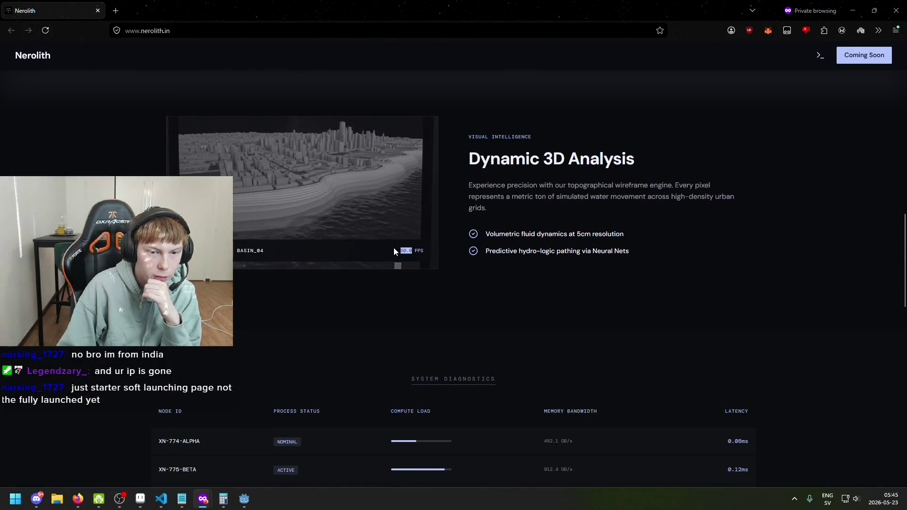
{"action": "scroll", "coordinate": [490, 239], "scroll_direction": "down", "scroll_amount": 4}
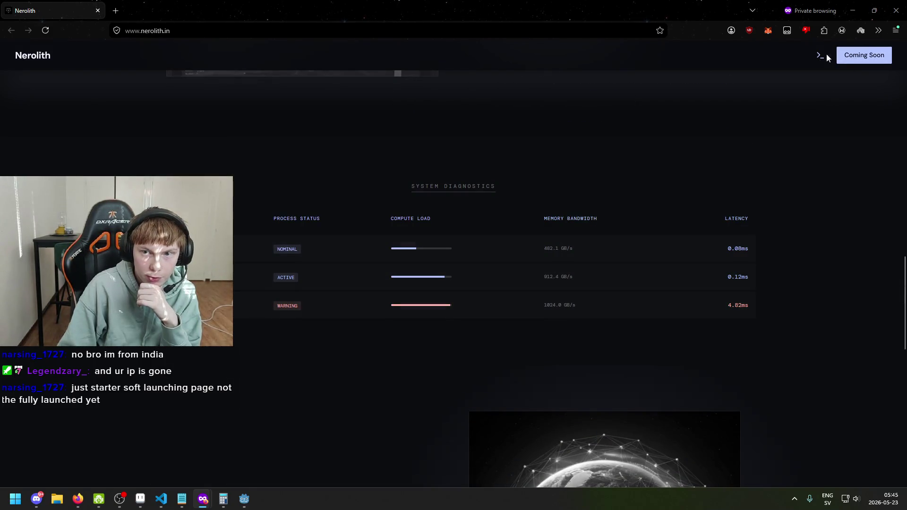
{"action": "scroll", "coordinate": [499, 161], "scroll_direction": "down", "scroll_amount": 6}
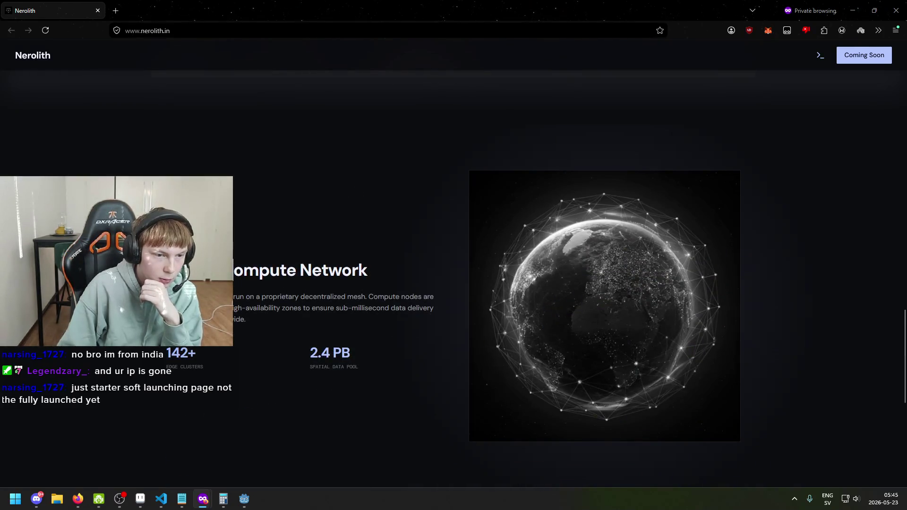
{"action": "scroll", "coordinate": [539, 181], "scroll_direction": "down", "scroll_amount": 3}
{"action": "scroll", "coordinate": [590, 208], "scroll_direction": "up", "scroll_amount": 3}
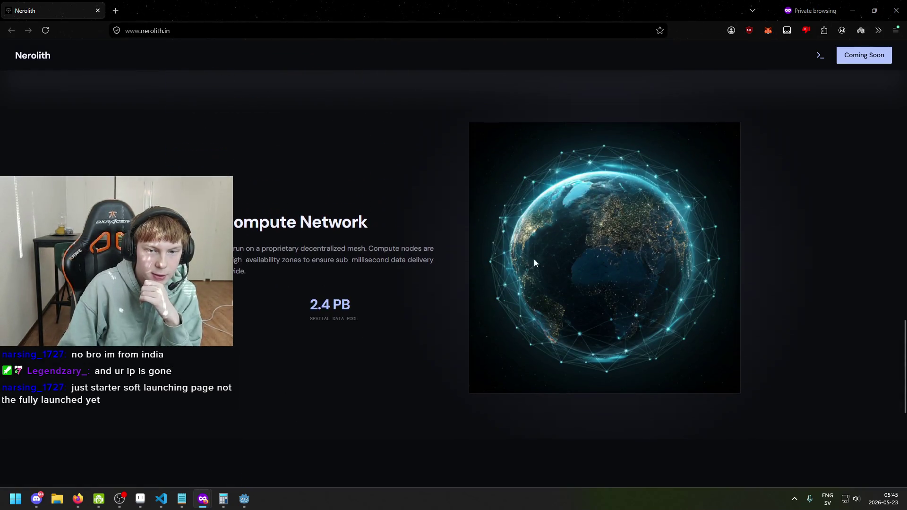
{"action": "scroll", "coordinate": [575, 216], "scroll_direction": "down", "scroll_amount": 3}
{"action": "scroll", "coordinate": [574, 221], "scroll_direction": "down", "scroll_amount": 4}
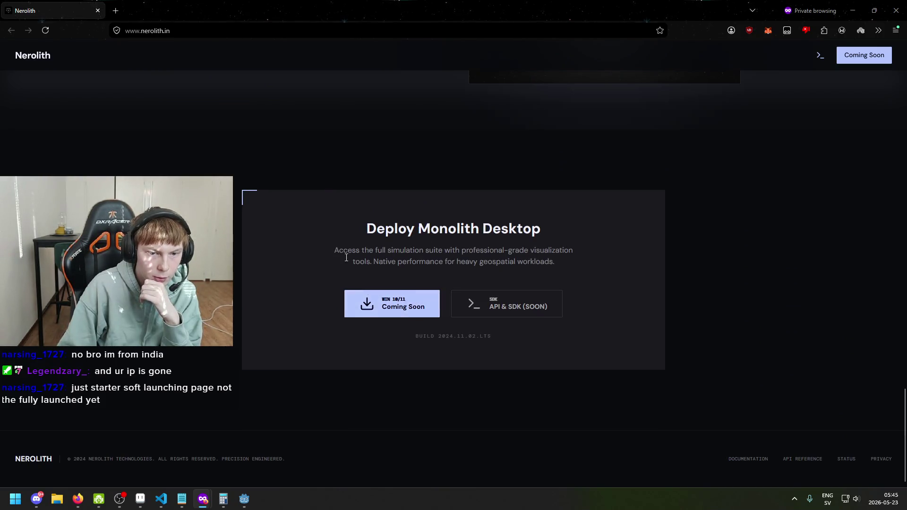
{"action": "scroll", "coordinate": [346, 261], "scroll_direction": "up", "scroll_amount": 7}
{"action": "scroll", "coordinate": [346, 260], "scroll_direction": "up", "scroll_amount": 9}
{"action": "scroll", "coordinate": [340, 304], "scroll_direction": "down", "scroll_amount": 3}
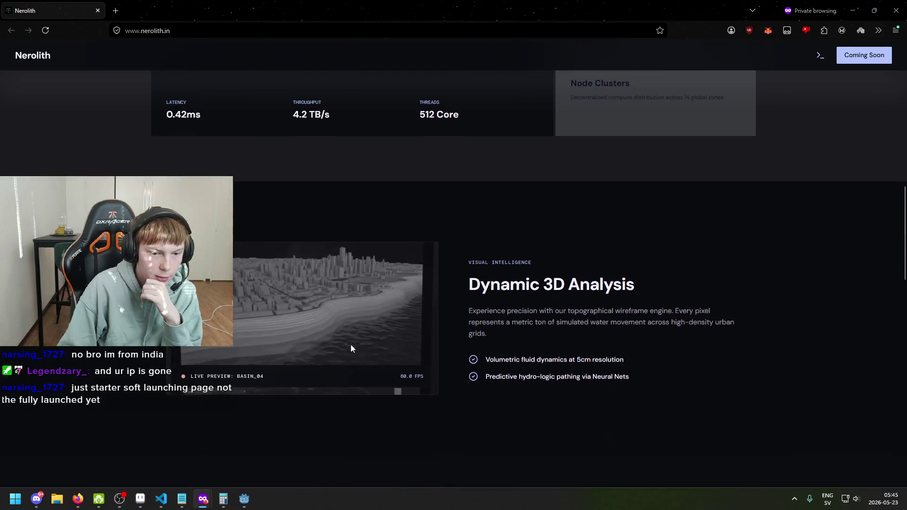
{"action": "scroll", "coordinate": [282, 305], "scroll_direction": "up", "scroll_amount": 6}
{"action": "scroll", "coordinate": [282, 338], "scroll_direction": "down", "scroll_amount": 6}
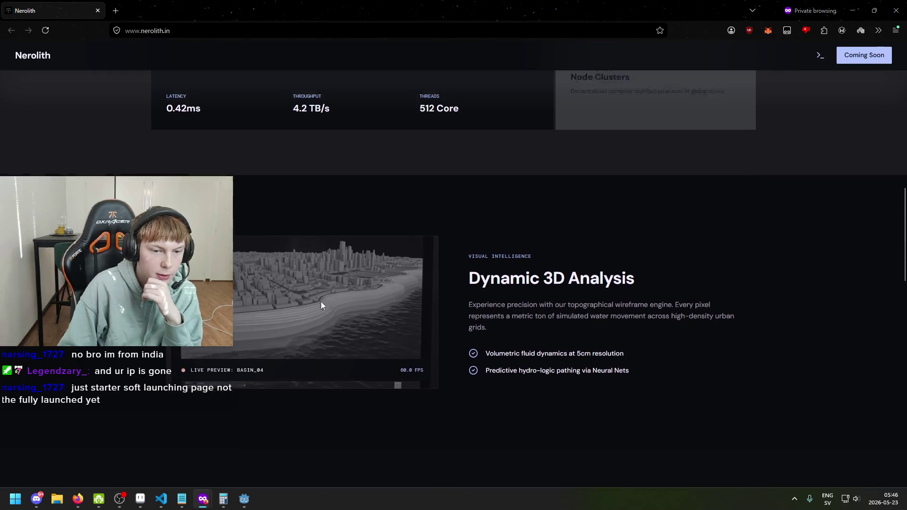
{"action": "scroll", "coordinate": [322, 301], "scroll_direction": "up", "scroll_amount": 10}
{"action": "scroll", "coordinate": [462, 373], "scroll_direction": "up", "scroll_amount": 4}
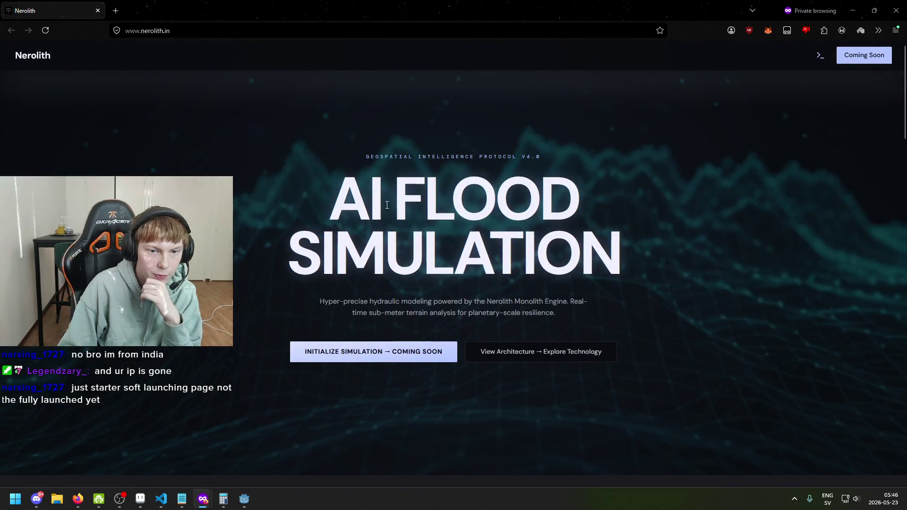
{"action": "scroll", "coordinate": [470, 226], "scroll_direction": "down", "scroll_amount": 3}
{"action": "scroll", "coordinate": [458, 231], "scroll_direction": "up", "scroll_amount": 2}
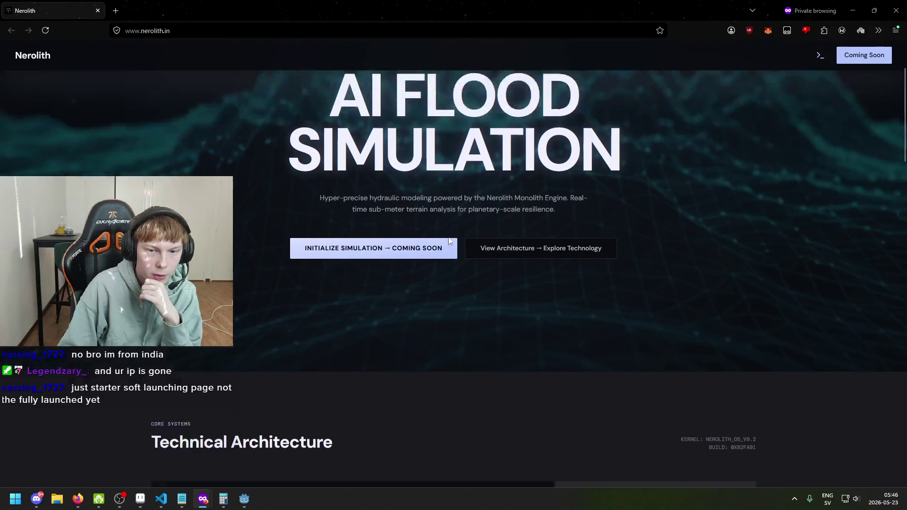
{"action": "scroll", "coordinate": [422, 226], "scroll_direction": "down", "scroll_amount": 2}
{"action": "scroll", "coordinate": [422, 226], "scroll_direction": "down", "scroll_amount": 2}
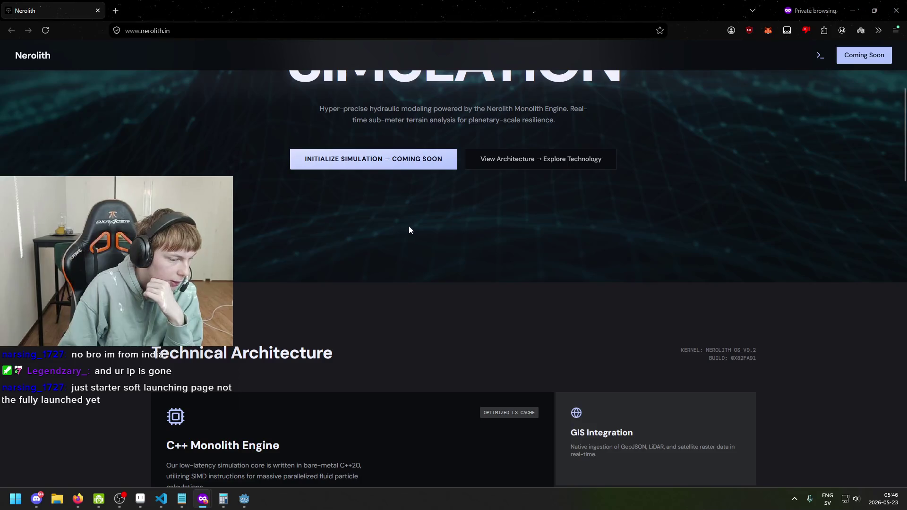
{"action": "scroll", "coordinate": [473, 246], "scroll_direction": "down", "scroll_amount": 4}
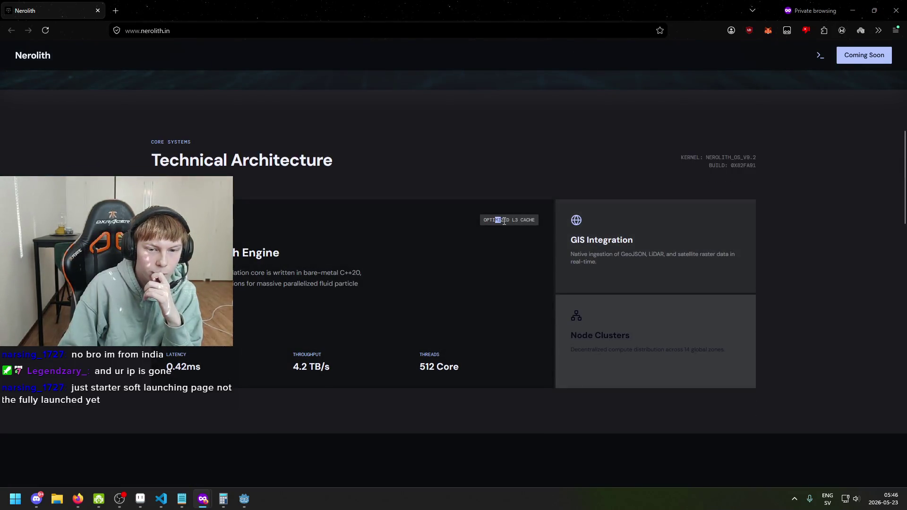
{"action": "scroll", "coordinate": [500, 242], "scroll_direction": "up", "scroll_amount": 1}
{"action": "scroll", "coordinate": [499, 242], "scroll_direction": "up", "scroll_amount": 4}
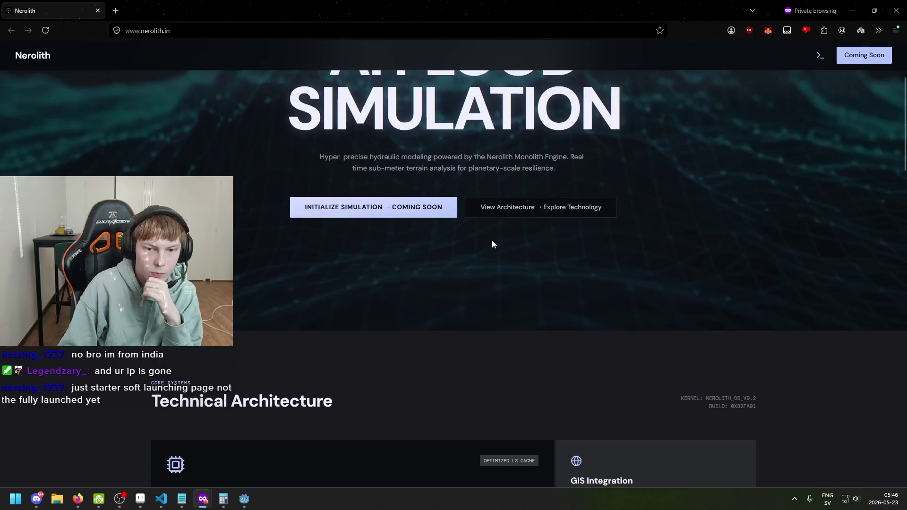
{"action": "scroll", "coordinate": [462, 288], "scroll_direction": "up", "scroll_amount": 3}
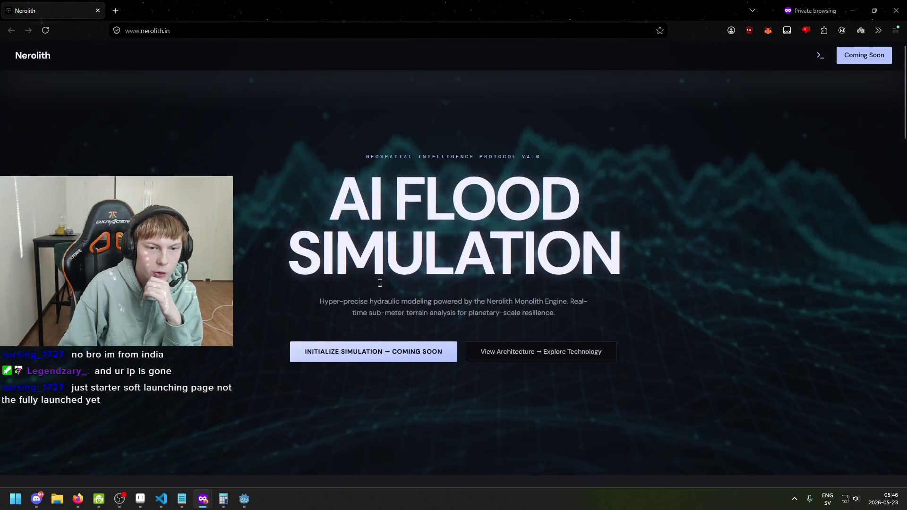
{"action": "left_click_drag", "start_coordinate": [361, 162], "coordinate": [368, 203]}
{"action": "left_click", "coordinate": [382, 221]}
{"action": "scroll", "coordinate": [382, 221], "scroll_direction": "down", "scroll_amount": 15}
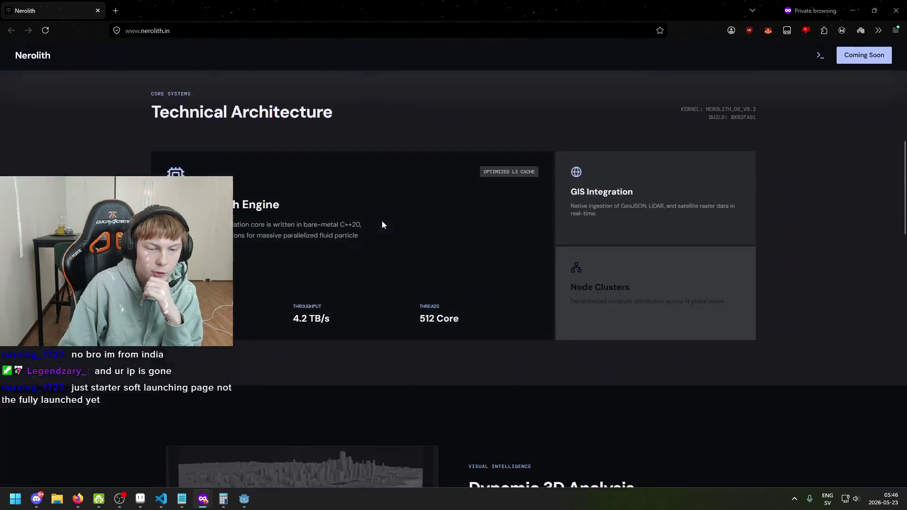
{"action": "scroll", "coordinate": [246, 242], "scroll_direction": "down", "scroll_amount": 4}
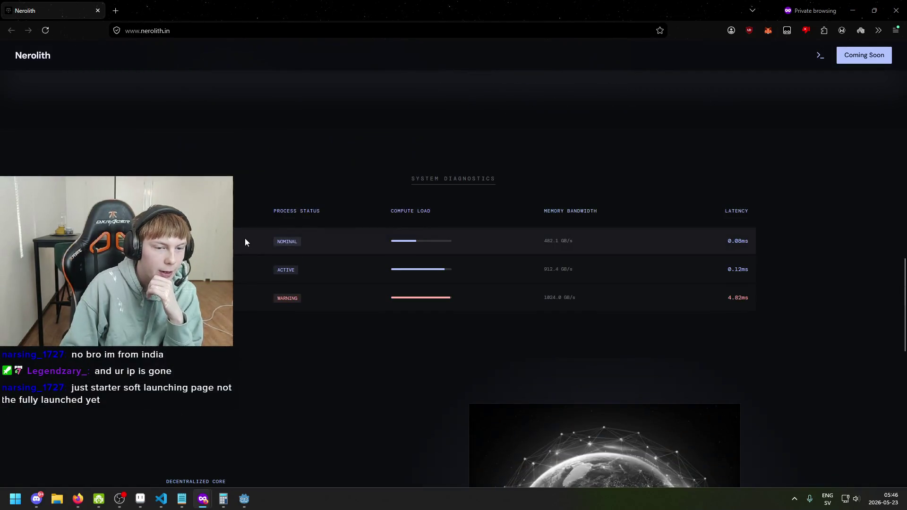
{"action": "scroll", "coordinate": [245, 210], "scroll_direction": "down", "scroll_amount": 3}
{"action": "scroll", "coordinate": [421, 178], "scroll_direction": "up", "scroll_amount": 2}
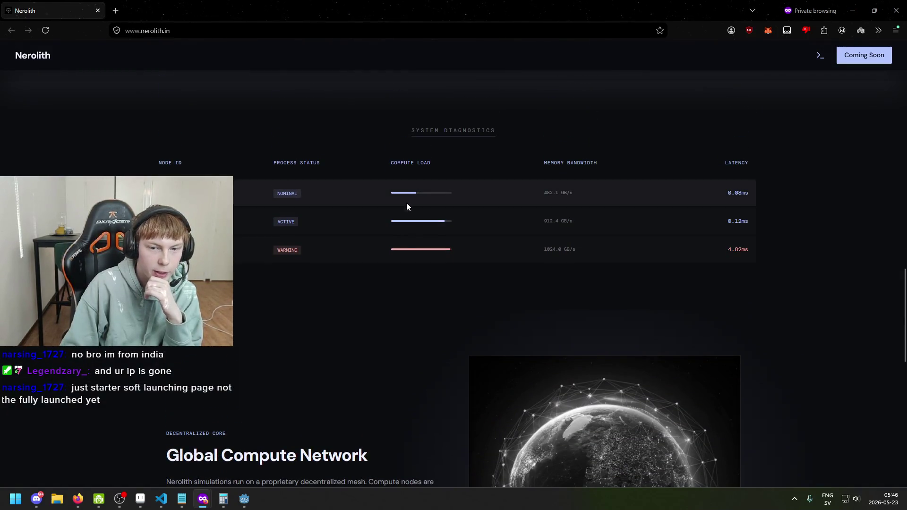
{"action": "scroll", "coordinate": [481, 285], "scroll_direction": "down", "scroll_amount": 4}
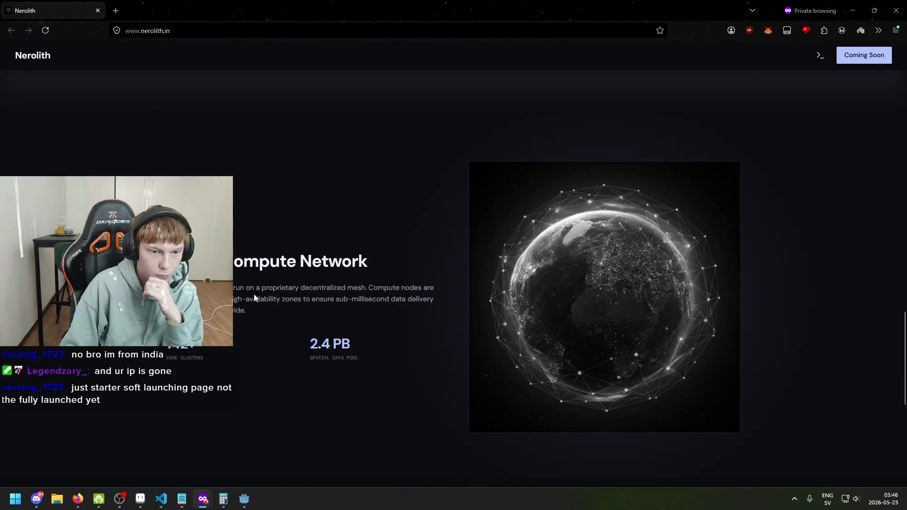
{"action": "scroll", "coordinate": [335, 304], "scroll_direction": "down", "scroll_amount": 4}
{"action": "scroll", "coordinate": [336, 308], "scroll_direction": "down", "scroll_amount": 4}
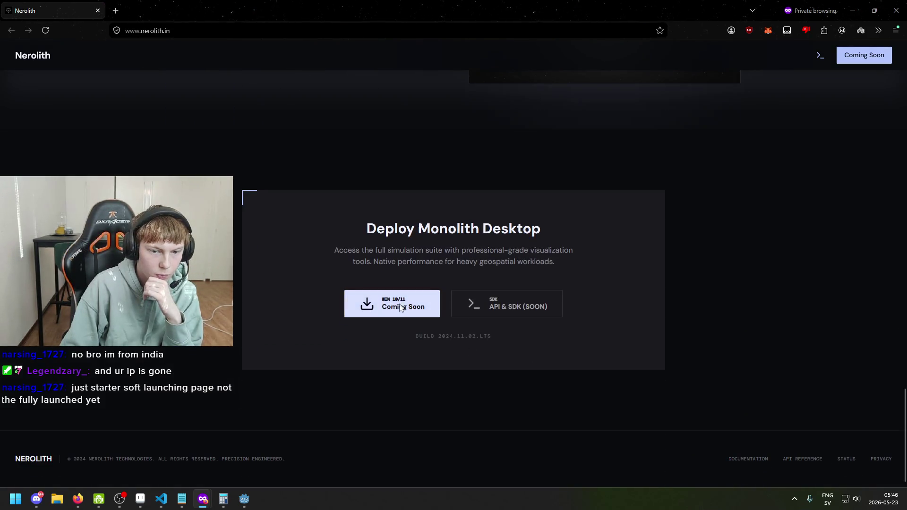
{"action": "scroll", "coordinate": [381, 389], "scroll_direction": "up", "scroll_amount": 3}
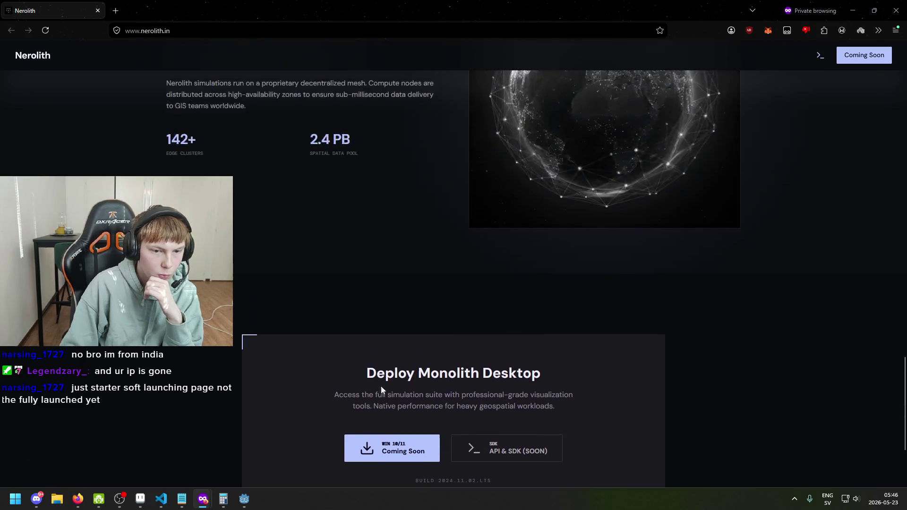
{"action": "scroll", "coordinate": [245, 332], "scroll_direction": "up", "scroll_amount": 4}
{"action": "left_click_drag", "start_coordinate": [231, 245], "coordinate": [533, 282]}
{"action": "scroll", "coordinate": [534, 281], "scroll_direction": "down", "scroll_amount": 4}
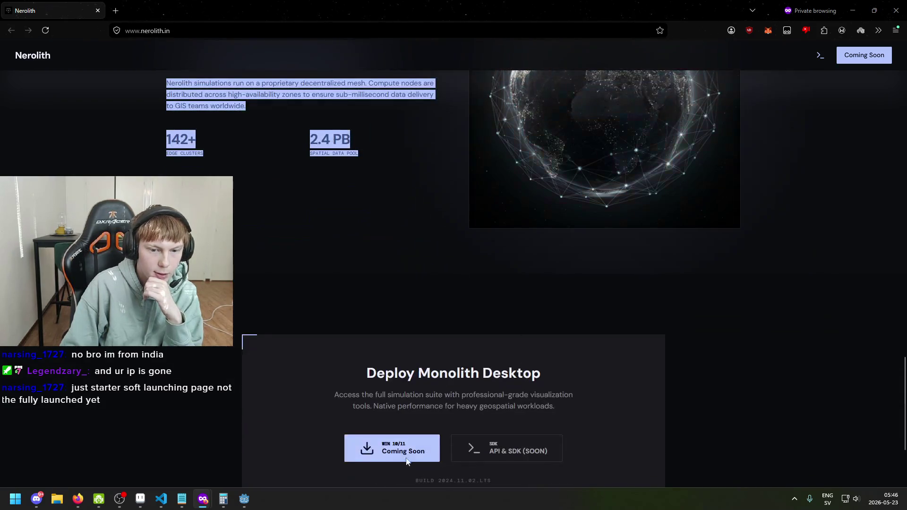
{"action": "scroll", "coordinate": [506, 331], "scroll_direction": "up", "scroll_amount": 9}
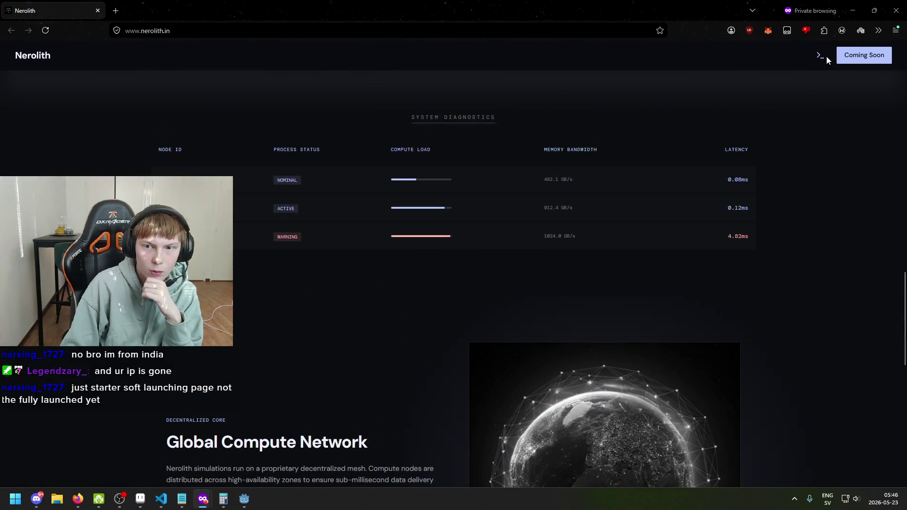
{"action": "scroll", "coordinate": [639, 236], "scroll_direction": "up", "scroll_amount": 12}
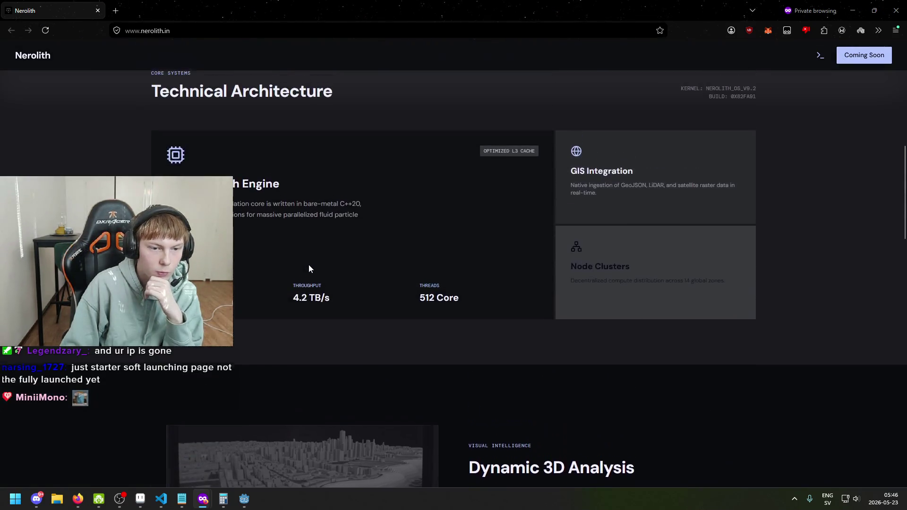
{"action": "left_click_drag", "start_coordinate": [298, 293], "coordinate": [335, 308]}
{"action": "left_click", "coordinate": [336, 312]}
{"action": "scroll", "coordinate": [285, 314], "scroll_direction": "up", "scroll_amount": 2}
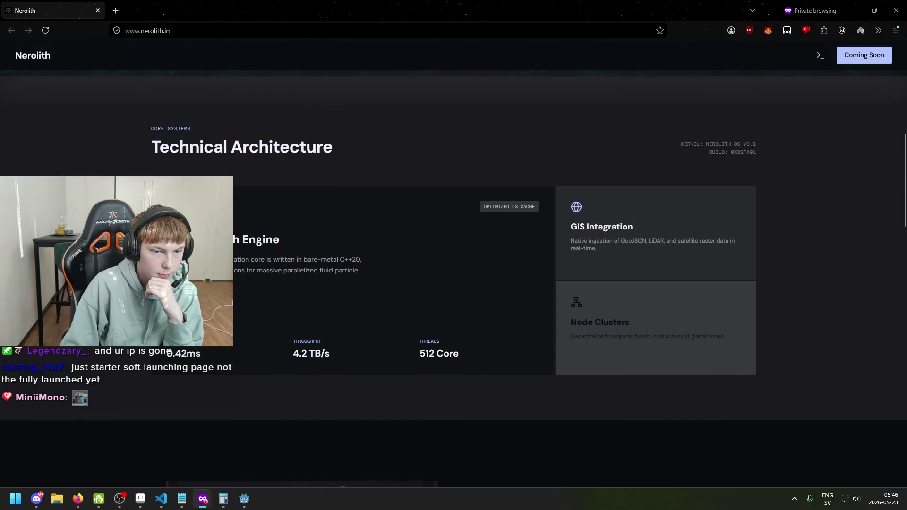
{"action": "scroll", "coordinate": [255, 312], "scroll_direction": "down", "scroll_amount": 5}
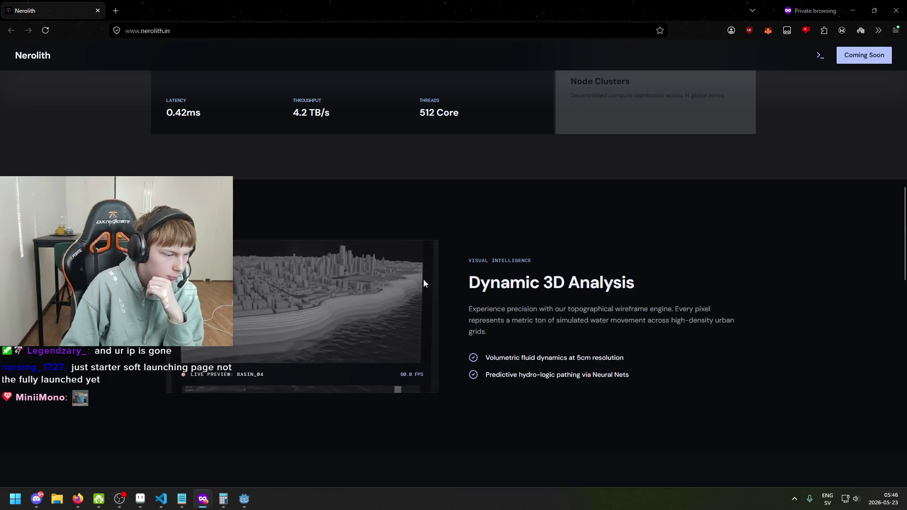
- Review lines 22 and 15 of SubViewportDisplayer.cs in VS Code
{"action": "key", "text": "alt+Tab"}
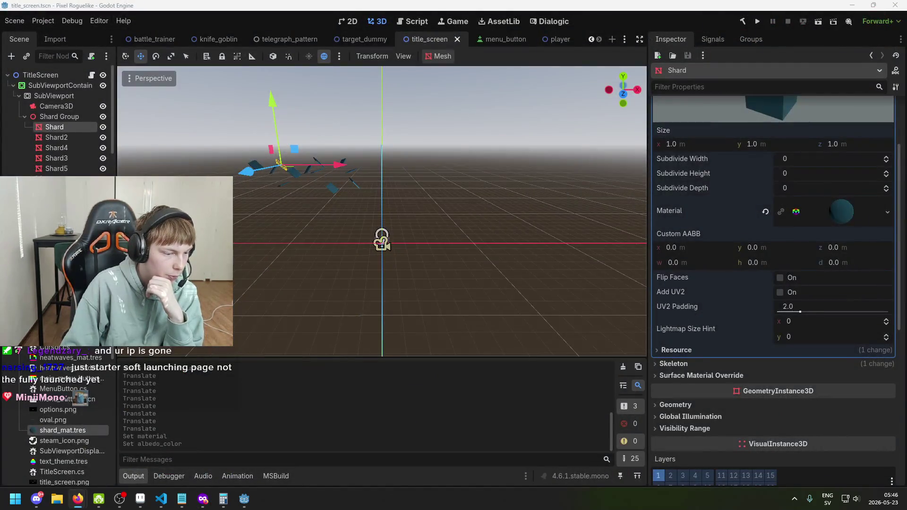
{"action": "mouse_move", "coordinate": [182, 505]}
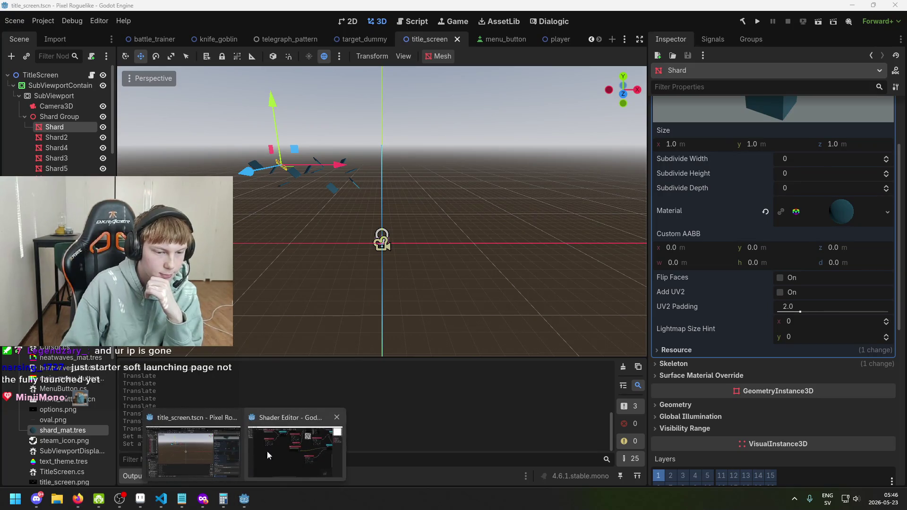
{"action": "key", "text": "alt+Tab"}
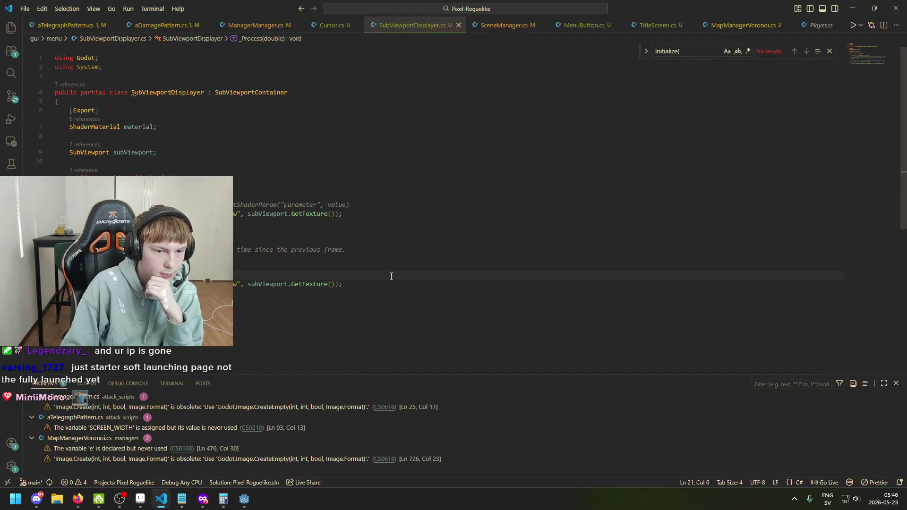
{"action": "left_click", "coordinate": [391, 284]}
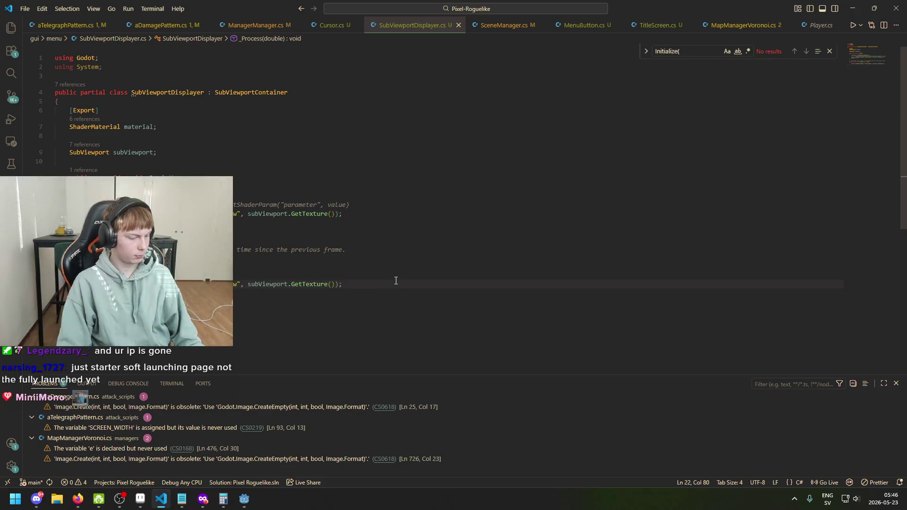
{"action": "left_click", "coordinate": [349, 215]}
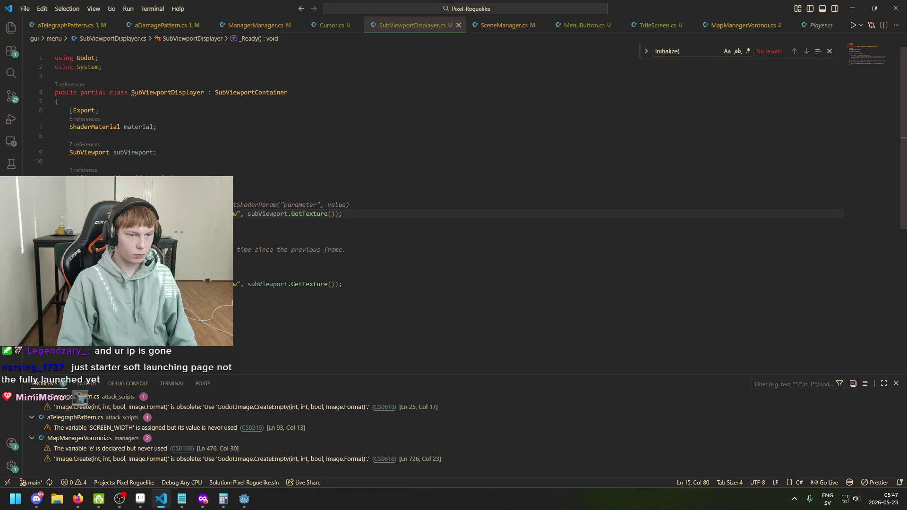
- Return to the Godot editor and save the title_screen scene
{"action": "mouse_move", "coordinate": [244, 499]}
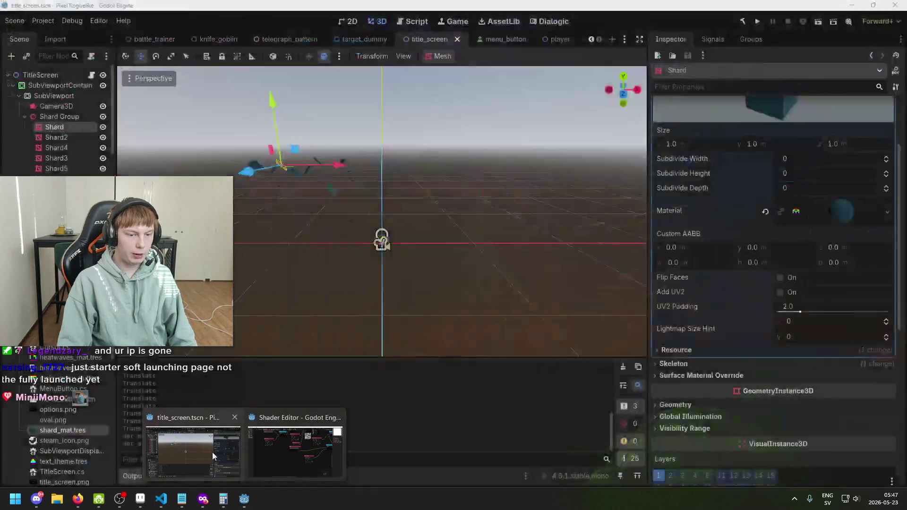
{"action": "left_click", "coordinate": [212, 452]}
{"action": "key", "text": "ctrl+s"}
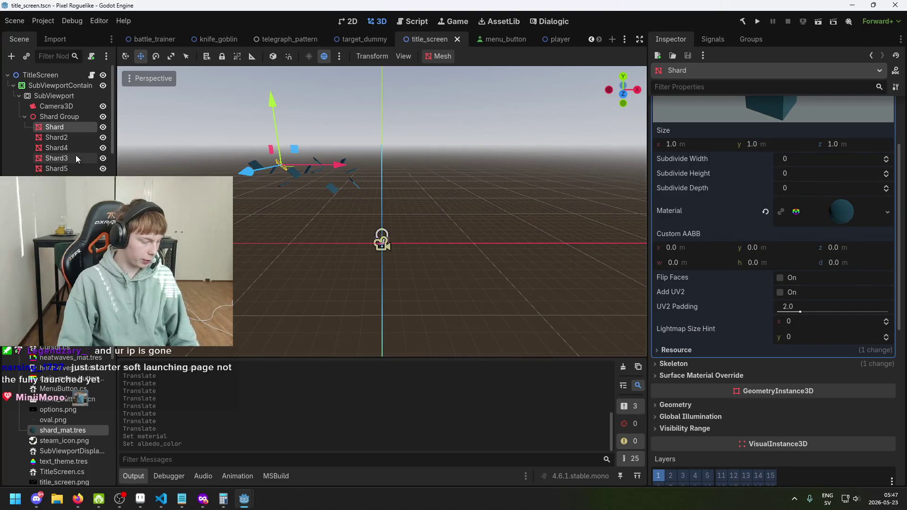
- Expand the Shard's material in the Inspector and look over its Shading settings
{"action": "left_click_drag", "start_coordinate": [475, 226], "coordinate": [474, 238]}
{"action": "left_click_drag", "start_coordinate": [543, 208], "coordinate": [435, 177]}
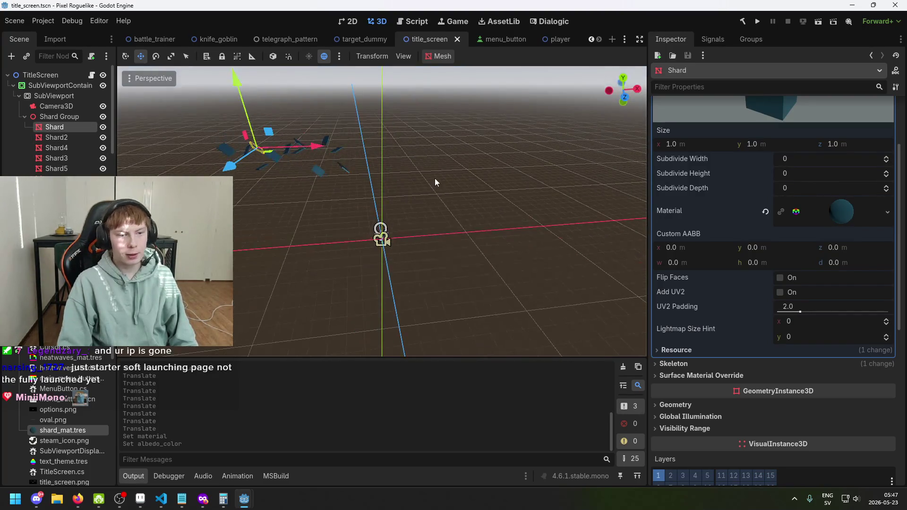
{"action": "scroll", "coordinate": [837, 223], "scroll_direction": "up", "scroll_amount": 2}
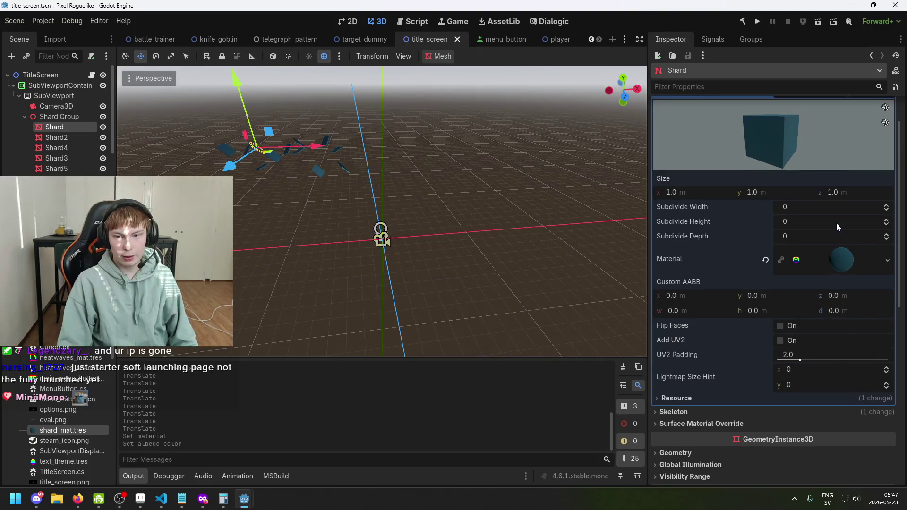
{"action": "left_click", "coordinate": [853, 260]}
{"action": "scroll", "coordinate": [853, 274], "scroll_direction": "down", "scroll_amount": 4}
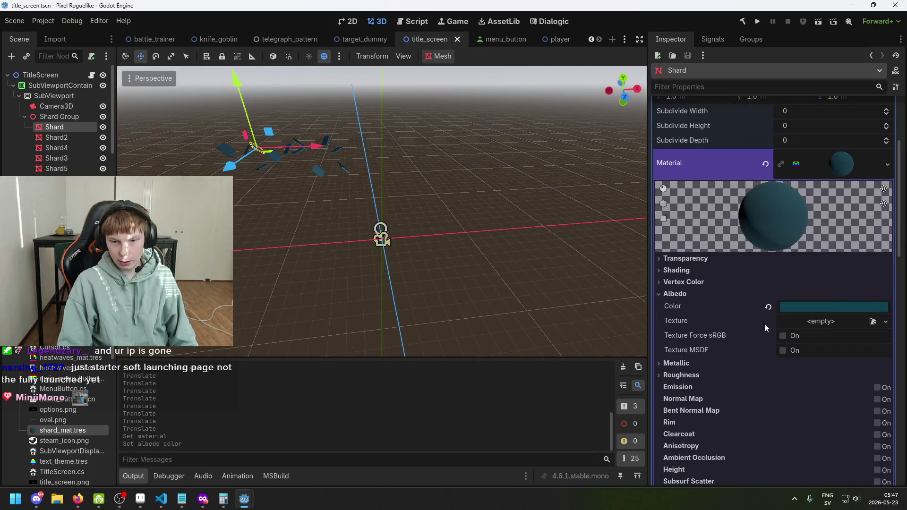
{"action": "scroll", "coordinate": [764, 324], "scroll_direction": "down", "scroll_amount": 2}
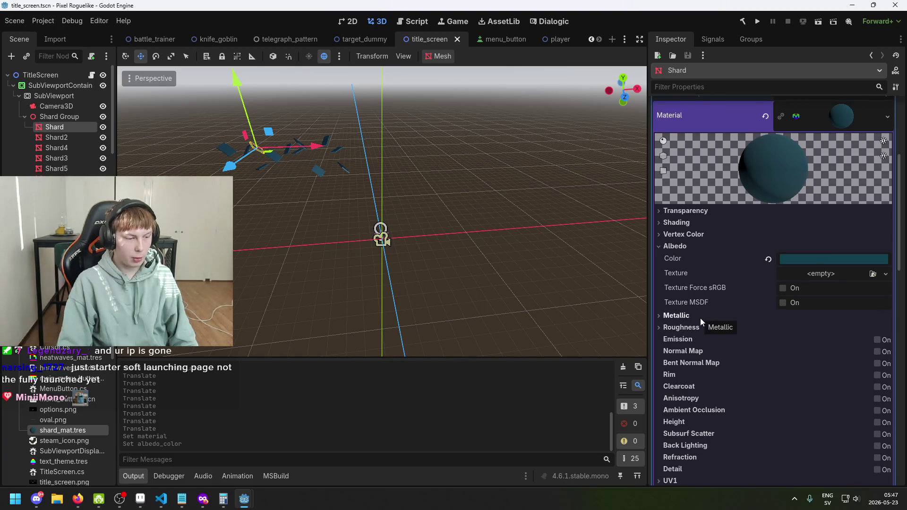
{"action": "scroll", "coordinate": [735, 302], "scroll_direction": "down", "scroll_amount": 4}
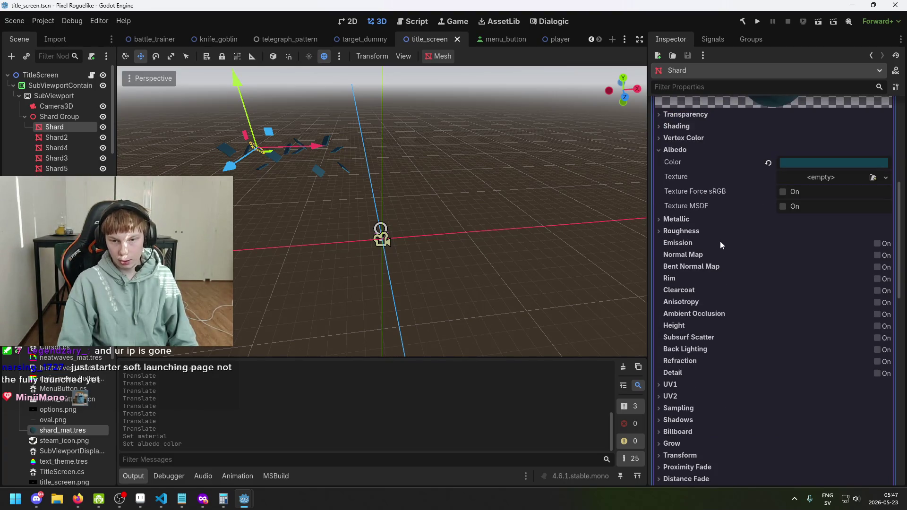
{"action": "scroll", "coordinate": [714, 254], "scroll_direction": "up", "scroll_amount": 2}
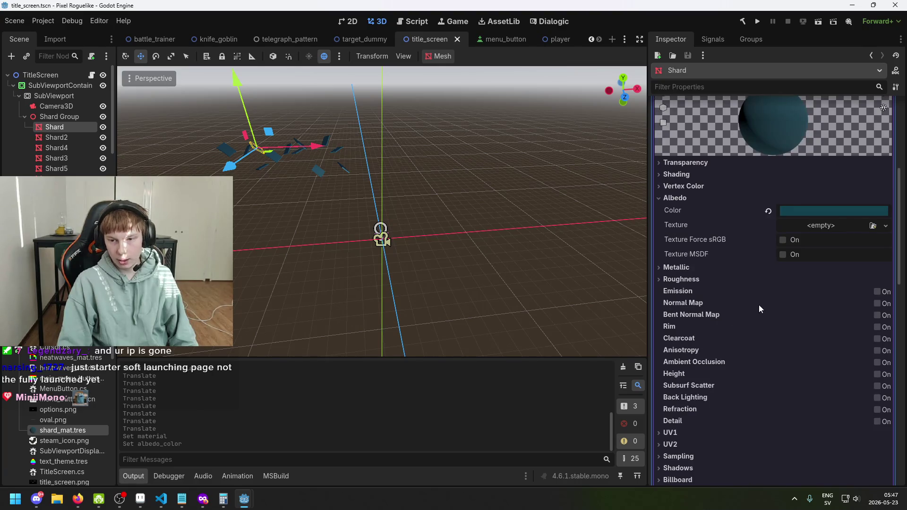
{"action": "scroll", "coordinate": [718, 265], "scroll_direction": "up", "scroll_amount": 2}
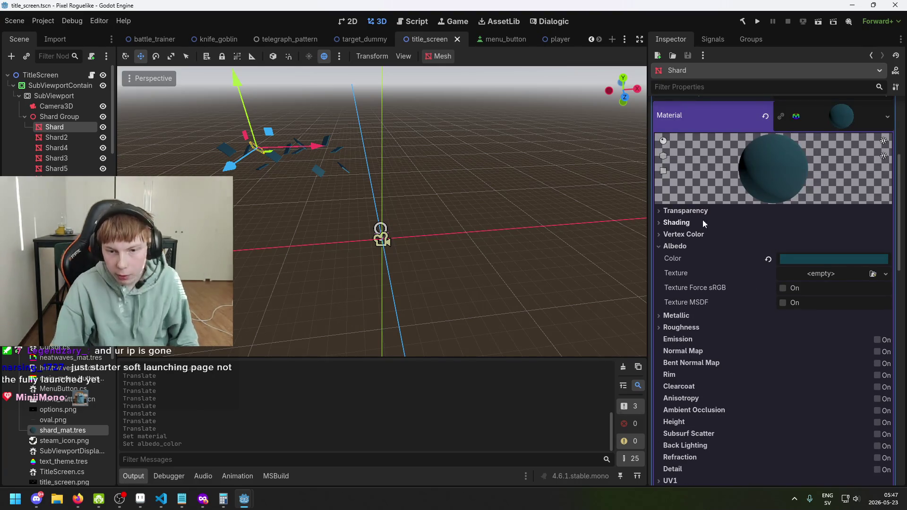
{"action": "left_click", "coordinate": [703, 223]}
{"action": "scroll", "coordinate": [756, 221], "scroll_direction": "down", "scroll_amount": 2}
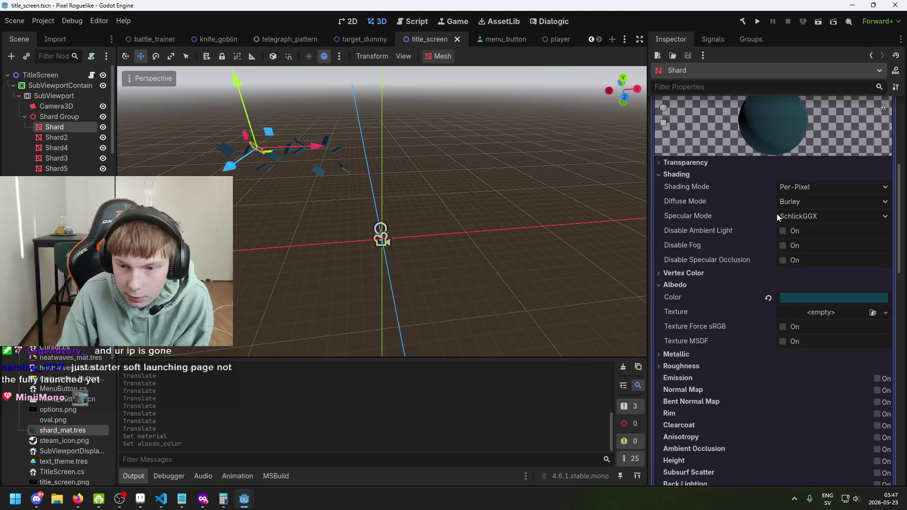
{"action": "left_click", "coordinate": [699, 174]}
{"action": "left_click", "coordinate": [698, 174]}
{"action": "left_click", "coordinate": [699, 170]}
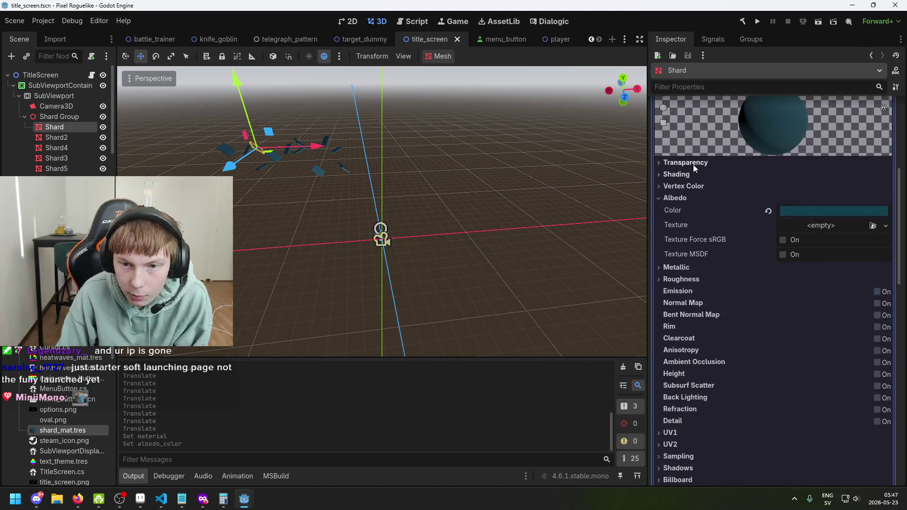
- Change the shard material's Transparency mode from Disabled to Alpha
{"action": "left_click", "coordinate": [693, 163]}
{"action": "scroll", "coordinate": [779, 208], "scroll_direction": "up", "scroll_amount": 4}
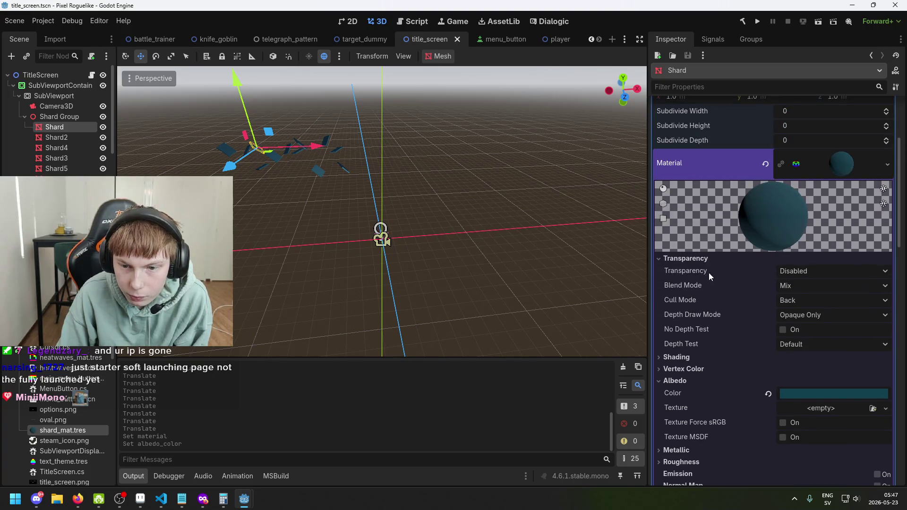
{"action": "left_click", "coordinate": [794, 273]}
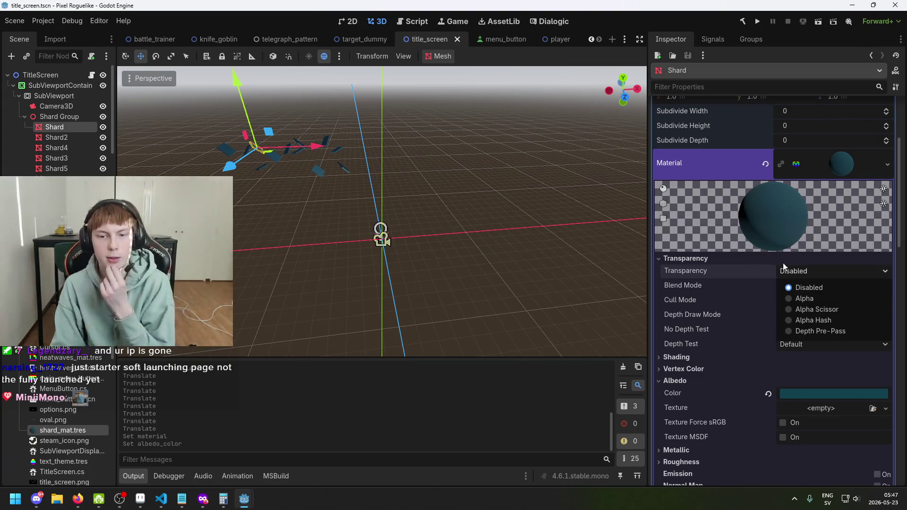
{"action": "left_click", "coordinate": [810, 287]}
{"action": "left_click", "coordinate": [809, 271]}
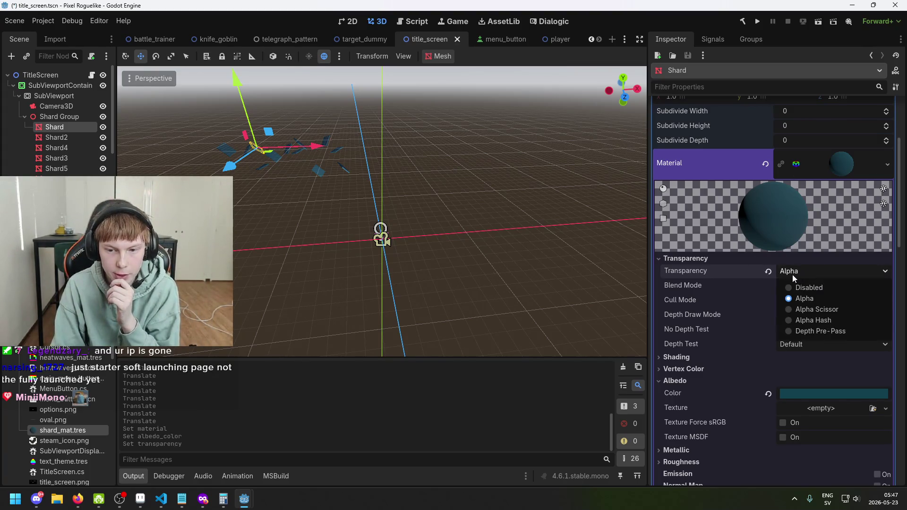
{"action": "left_click", "coordinate": [808, 297]}
{"action": "scroll", "coordinate": [820, 273], "scroll_direction": "up", "scroll_amount": 3}
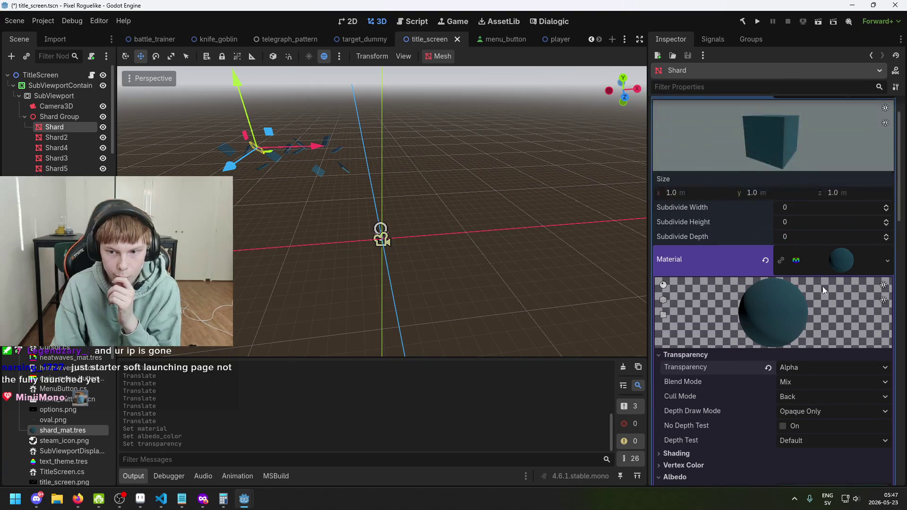
{"action": "scroll", "coordinate": [835, 288], "scroll_direction": "down", "scroll_amount": 2}
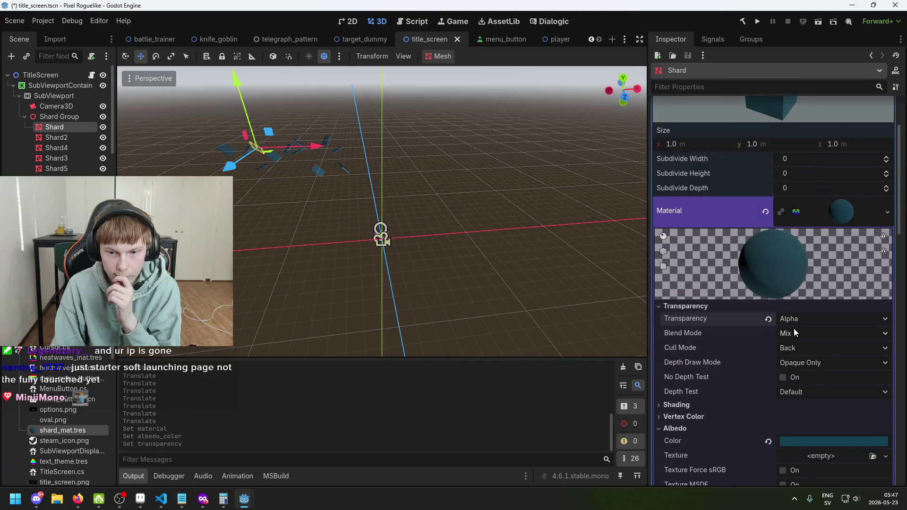
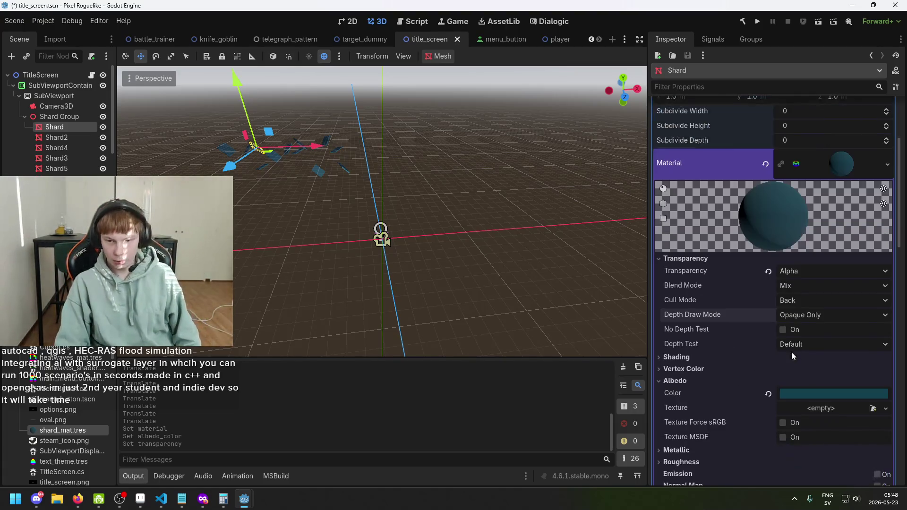
- Review the Depth Draw Mode options and leave it at Opaque Only
{"action": "scroll", "coordinate": [792, 353], "scroll_direction": "down", "scroll_amount": 3}
{"action": "left_click", "coordinate": [802, 316]}
{"action": "left_click", "coordinate": [809, 325]}
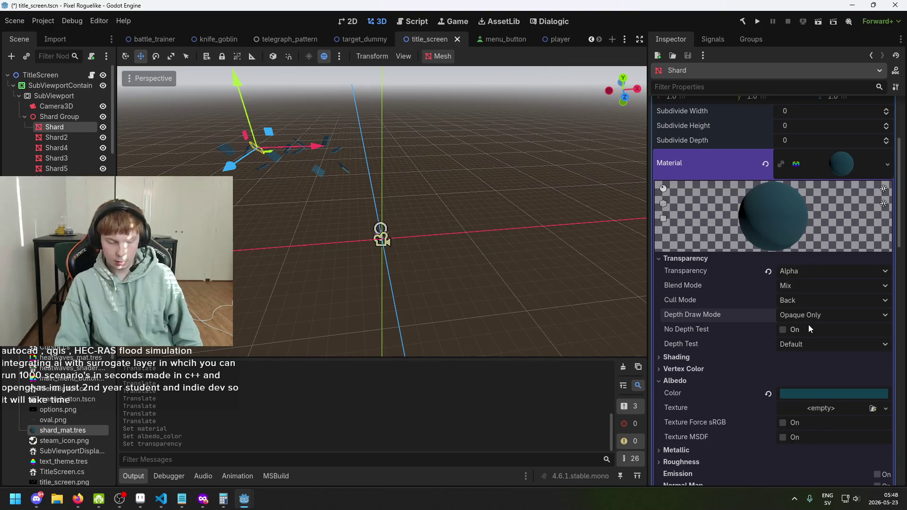
{"action": "left_click", "coordinate": [807, 322]}
{"action": "left_click", "coordinate": [808, 319]}
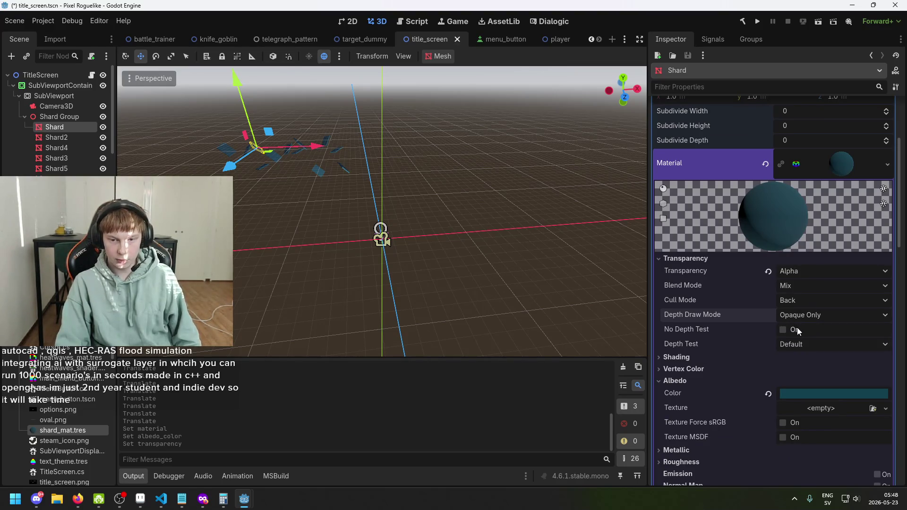
- Expand the Shading section and check Shading Mode, keeping it at Per-Pixel
{"action": "left_click", "coordinate": [689, 359]}
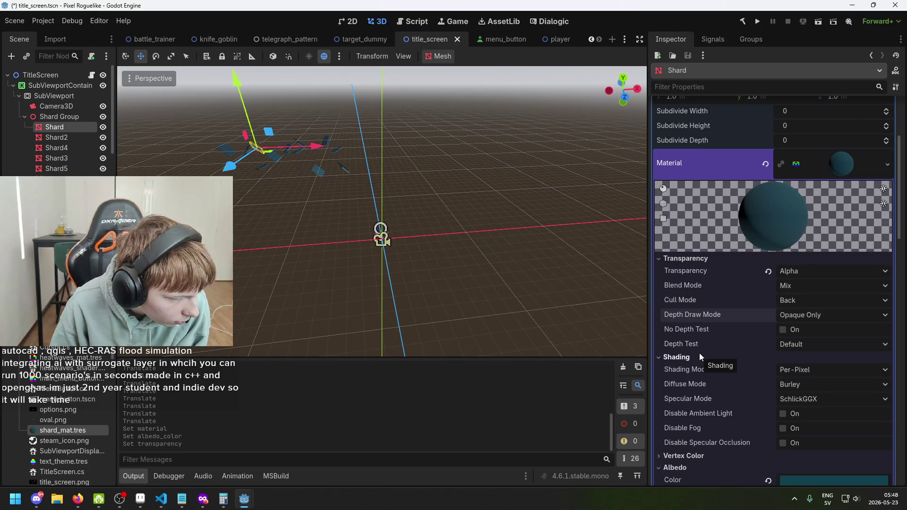
{"action": "scroll", "coordinate": [792, 371], "scroll_direction": "down", "scroll_amount": 2}
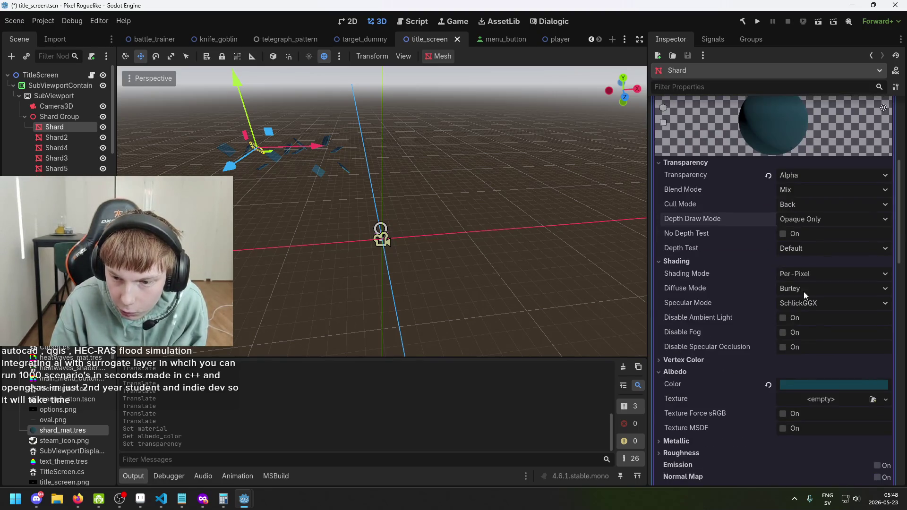
{"action": "left_click", "coordinate": [801, 274]}
{"action": "left_click", "coordinate": [801, 275]}
{"action": "left_click", "coordinate": [802, 279]}
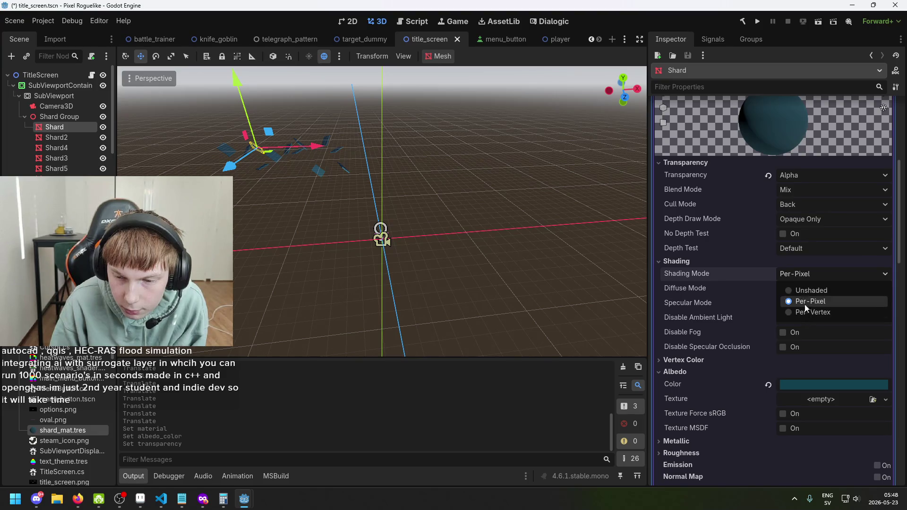
{"action": "left_click", "coordinate": [806, 276]}
{"action": "left_click", "coordinate": [806, 276]}
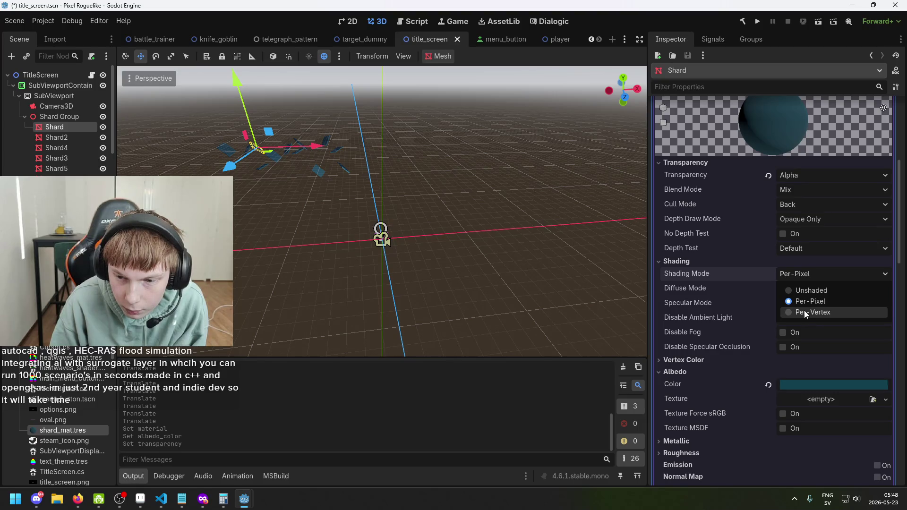
{"action": "left_click", "coordinate": [799, 279]}
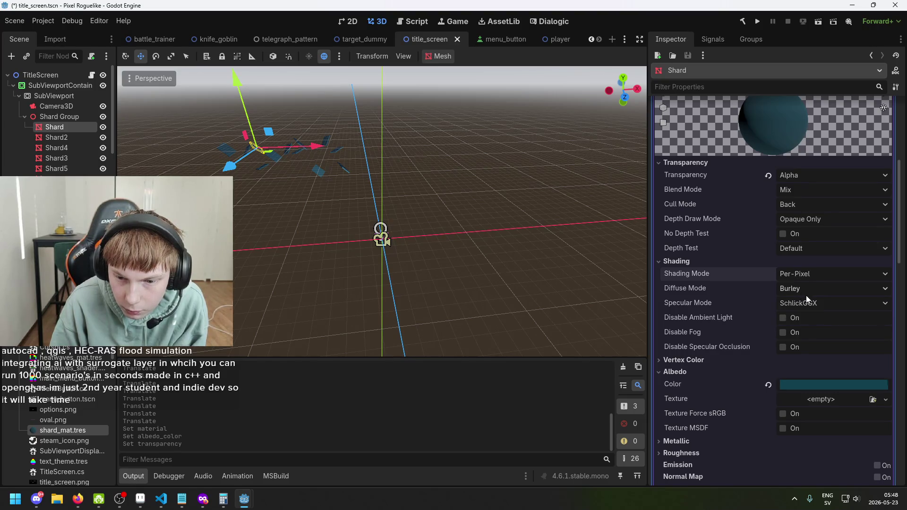
- Drop the Shard albedo colour's alpha to 86 and zoom in on the see-through shards
{"action": "left_click", "coordinate": [810, 386]}
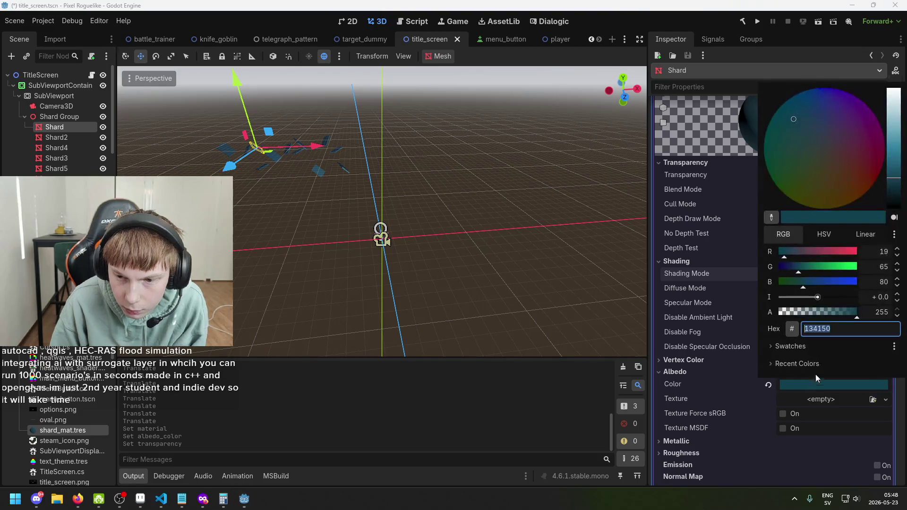
{"action": "left_click_drag", "start_coordinate": [829, 310], "coordinate": [809, 316]}
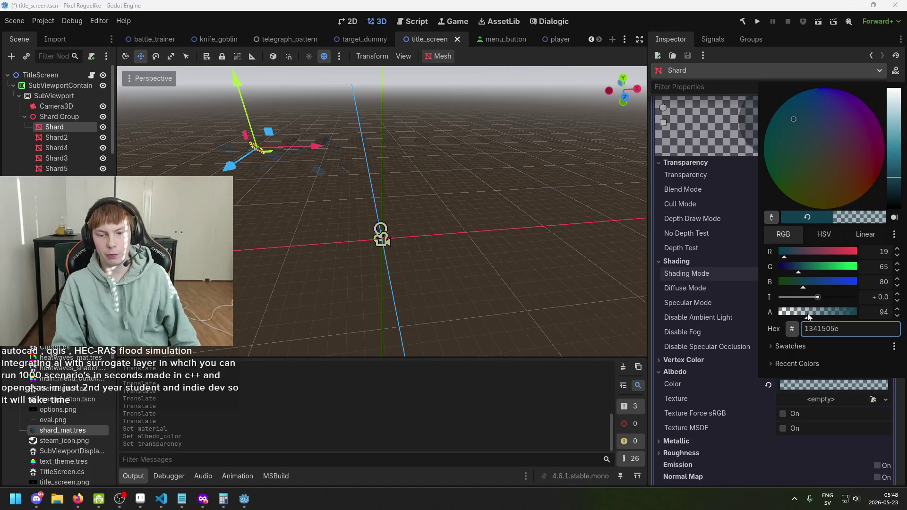
{"action": "left_click", "coordinate": [319, 135]}
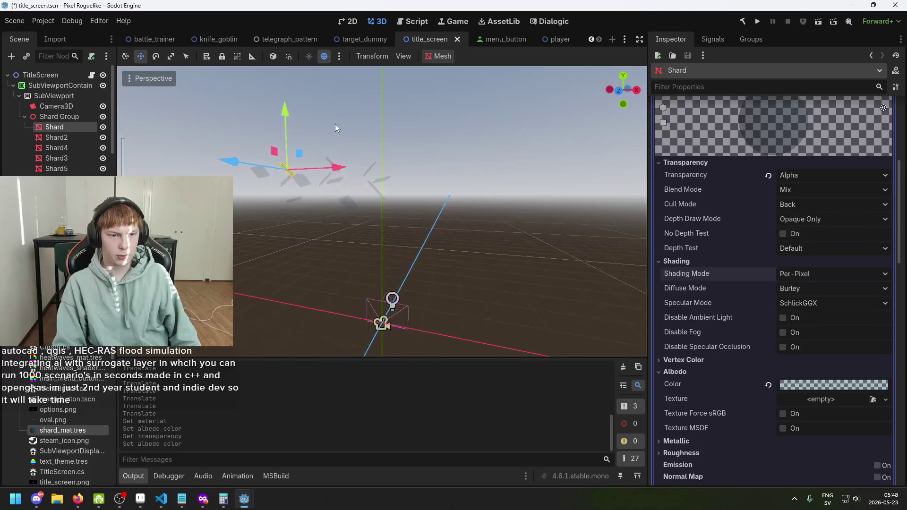
{"action": "scroll", "coordinate": [348, 168], "scroll_direction": "up", "scroll_amount": 3}
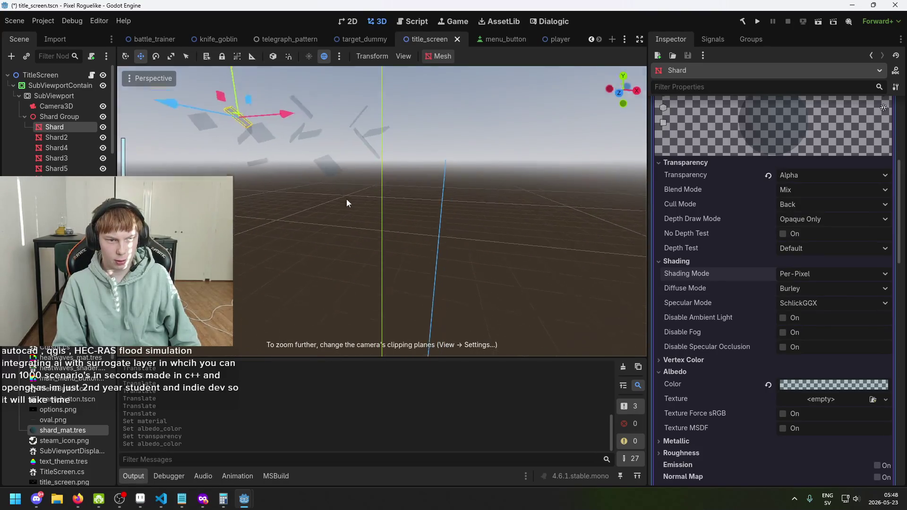
{"action": "scroll", "coordinate": [803, 308], "scroll_direction": "up", "scroll_amount": 3}
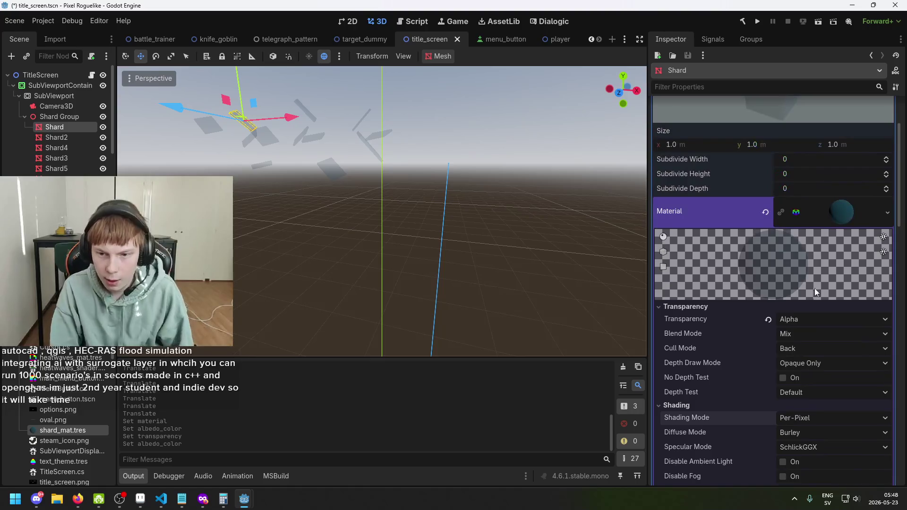
{"action": "scroll", "coordinate": [783, 309], "scroll_direction": "up", "scroll_amount": 2}
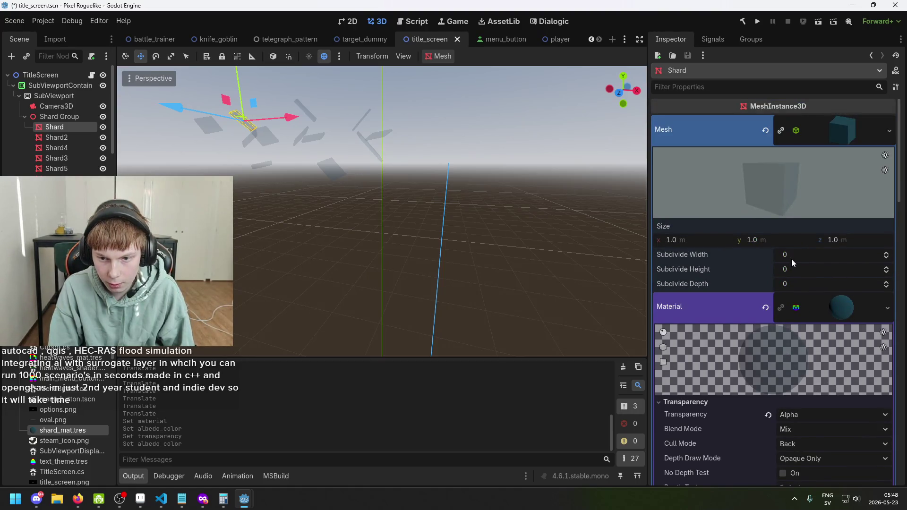
{"action": "scroll", "coordinate": [804, 269], "scroll_direction": "down", "scroll_amount": 4}
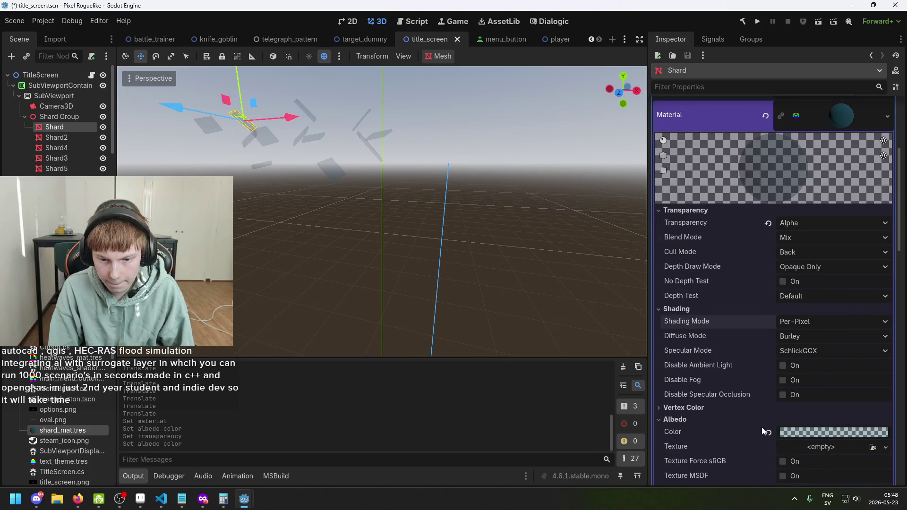
{"action": "scroll", "coordinate": [796, 416], "scroll_direction": "down", "scroll_amount": 1}
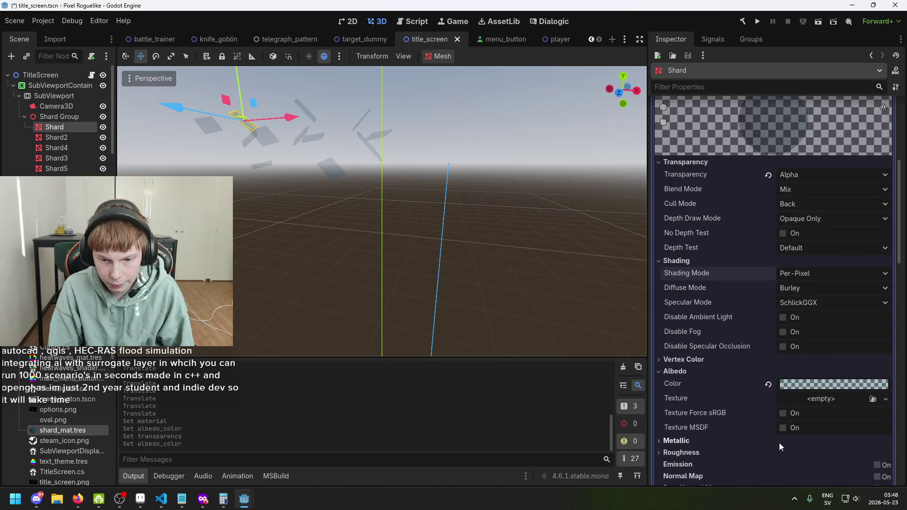
- Set the Shard material to Metallic 1.0 and Specular 0.92, then view the 2D title screen
{"action": "left_click", "coordinate": [747, 443]}
{"action": "scroll", "coordinate": [765, 416], "scroll_direction": "down", "scroll_amount": 2}
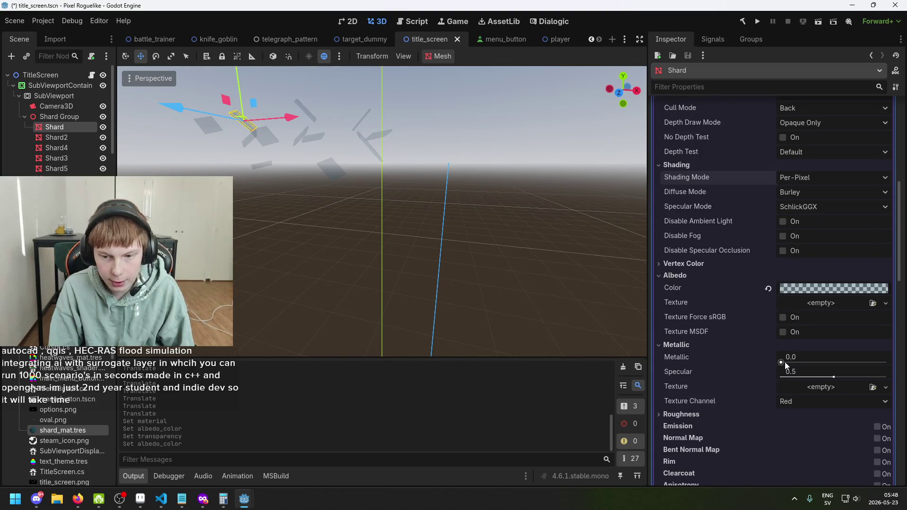
{"action": "mouse_move", "coordinate": [785, 361]}
{"action": "left_mouse_down"}
{"action": "mouse_move", "coordinate": [887, 362]}
{"action": "mouse_move", "coordinate": [781, 363]}
{"action": "left_mouse_up"}
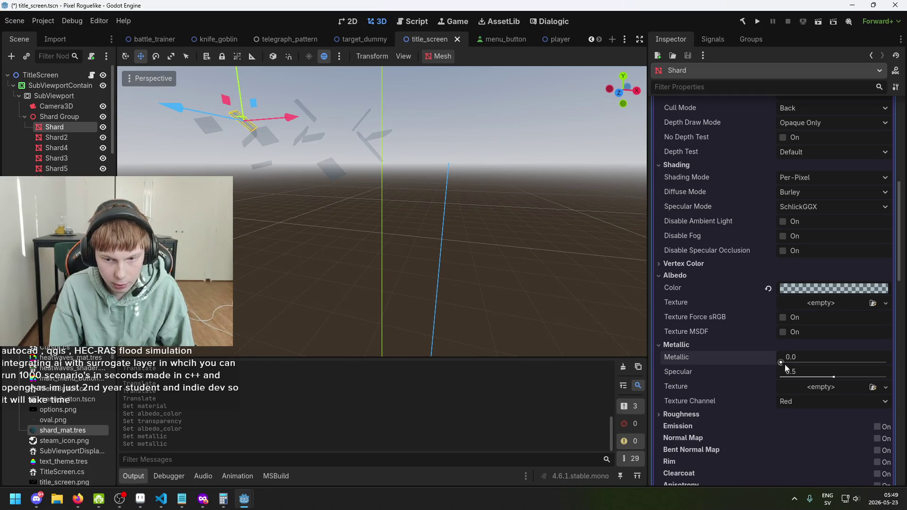
{"action": "mouse_move", "coordinate": [782, 362]}
{"action": "left_mouse_down"}
{"action": "mouse_move", "coordinate": [854, 363]}
{"action": "mouse_move", "coordinate": [835, 378]}
{"action": "mouse_move", "coordinate": [888, 378]}
{"action": "mouse_move", "coordinate": [889, 362]}
{"action": "mouse_move", "coordinate": [879, 377]}
{"action": "left_mouse_up"}
{"action": "scroll", "coordinate": [354, 211], "scroll_direction": "down", "scroll_amount": 5}
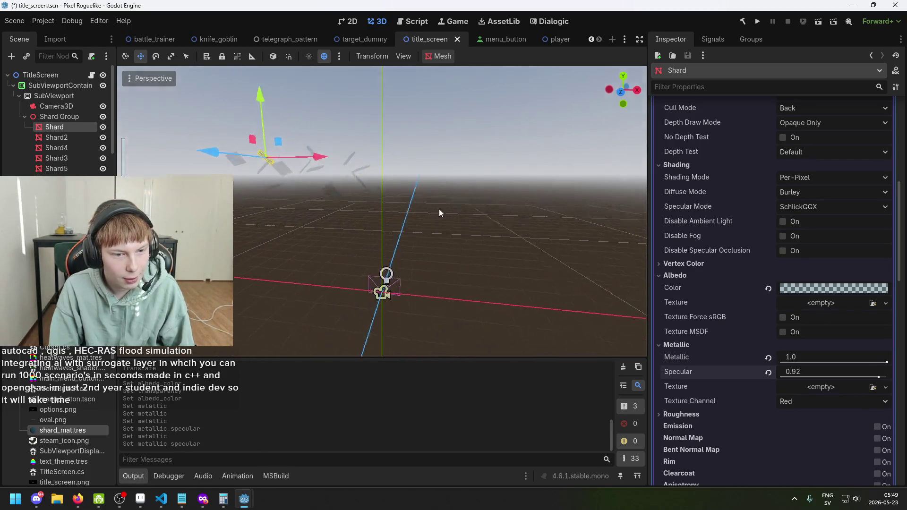
{"action": "mouse_move", "coordinate": [439, 213]}
{"action": "left_mouse_down"}
{"action": "mouse_move", "coordinate": [469, 166]}
{"action": "mouse_move", "coordinate": [469, 177]}
{"action": "left_mouse_up"}
{"action": "left_click", "coordinate": [353, 23]}
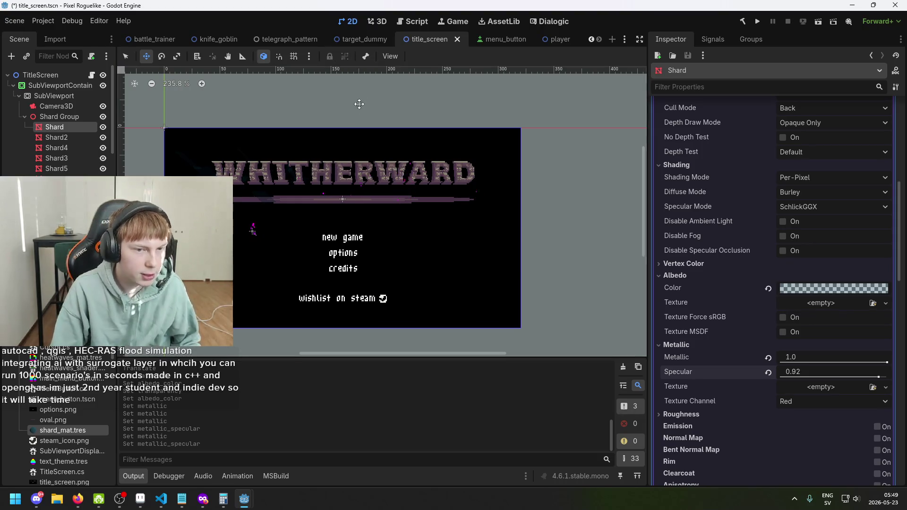
- Save the title_screen scene
{"action": "key", "text": "ctrl+s"}
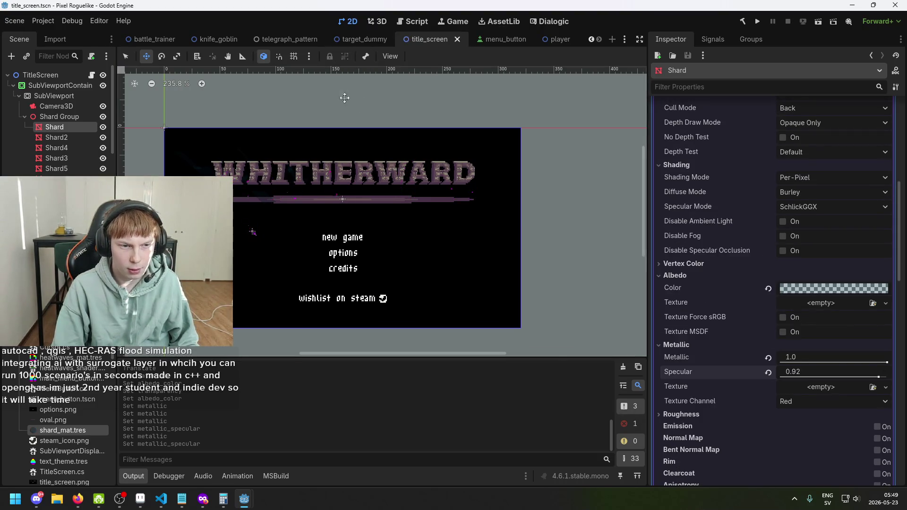
{"action": "scroll", "coordinate": [242, 248], "scroll_direction": "up", "scroll_amount": 6}
{"action": "scroll", "coordinate": [242, 248], "scroll_direction": "up", "scroll_amount": 7}
{"action": "scroll", "coordinate": [402, 269], "scroll_direction": "down", "scroll_amount": 8}
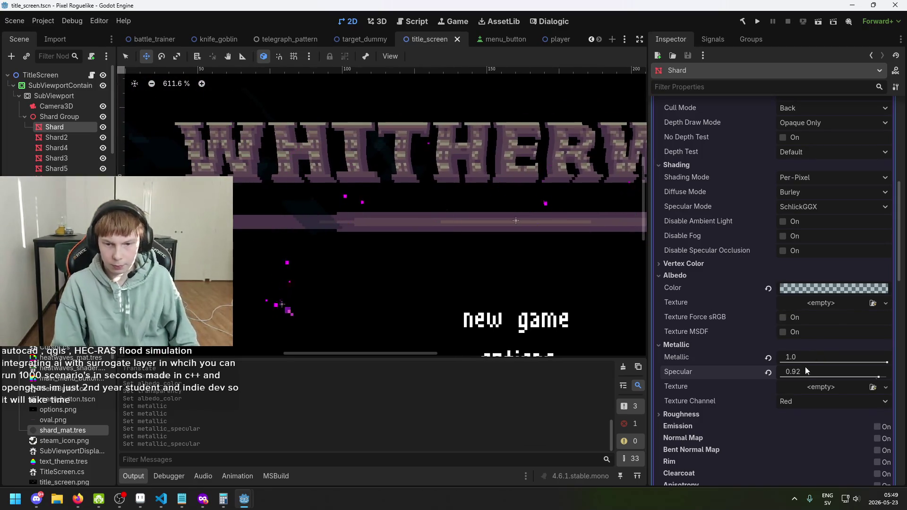
{"action": "key", "text": "ctrl+s"}
- Make the Shard albedo colour fully opaque and save the scene
{"action": "left_click", "coordinate": [813, 289]}
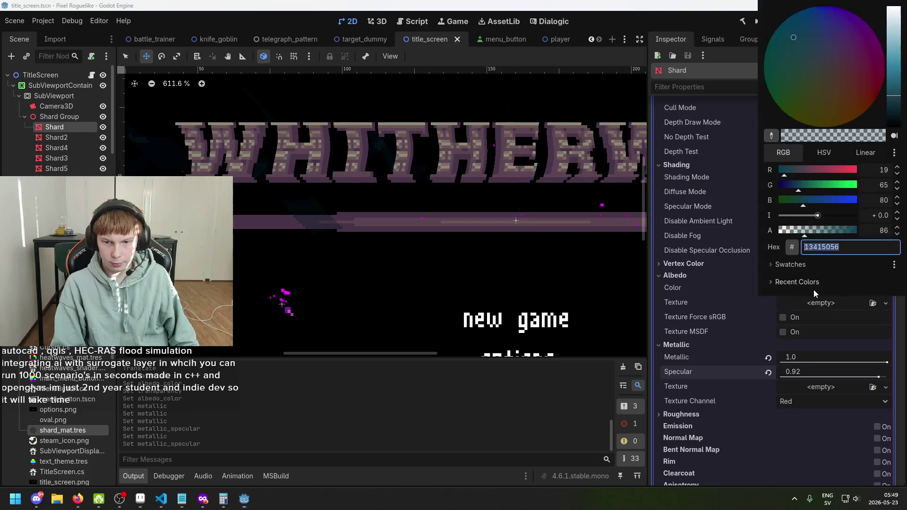
{"action": "left_click_drag", "start_coordinate": [803, 230], "coordinate": [871, 233]}
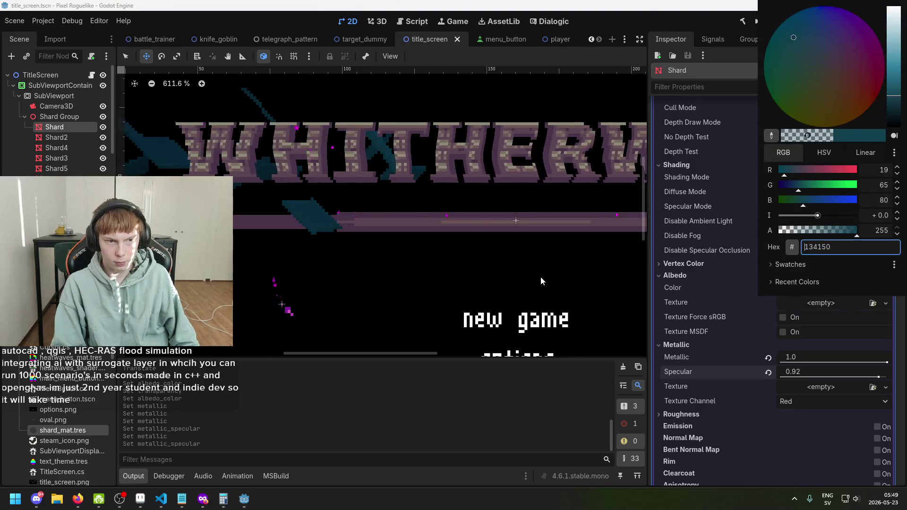
{"action": "left_click", "coordinate": [544, 265]}
{"action": "scroll", "coordinate": [461, 237], "scroll_direction": "down", "scroll_amount": 4}
{"action": "key", "text": "ctrl+s"}
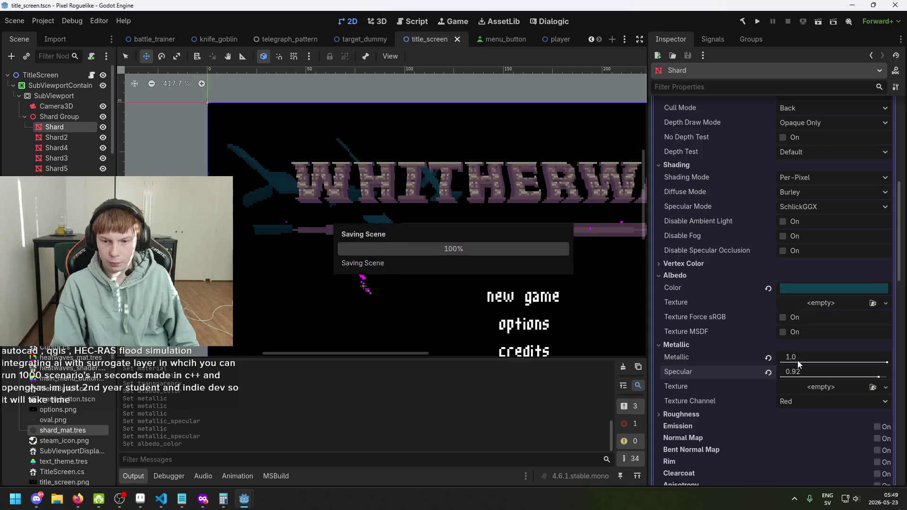
- Lower roughness to 0.26, reduce metallic, and make the albedo partly transparent again
{"action": "scroll", "coordinate": [697, 411], "scroll_direction": "down", "scroll_amount": 1}
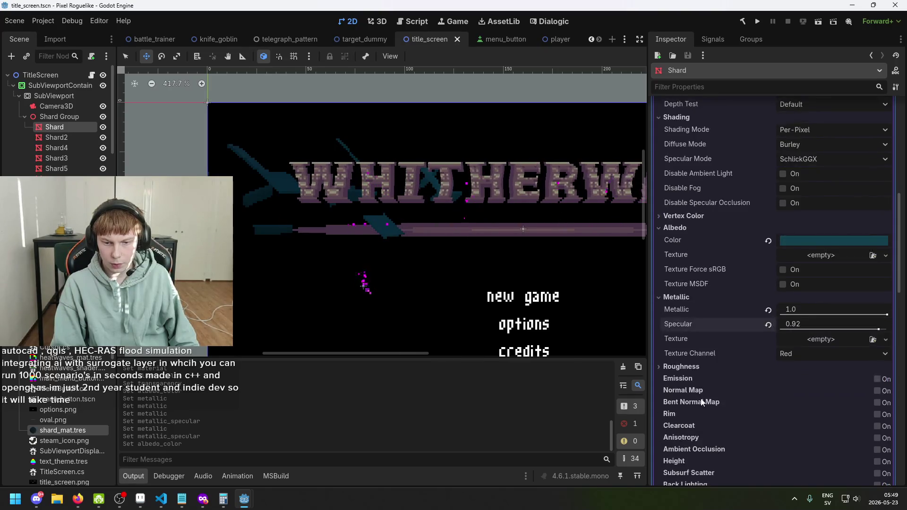
{"action": "left_click", "coordinate": [696, 368]}
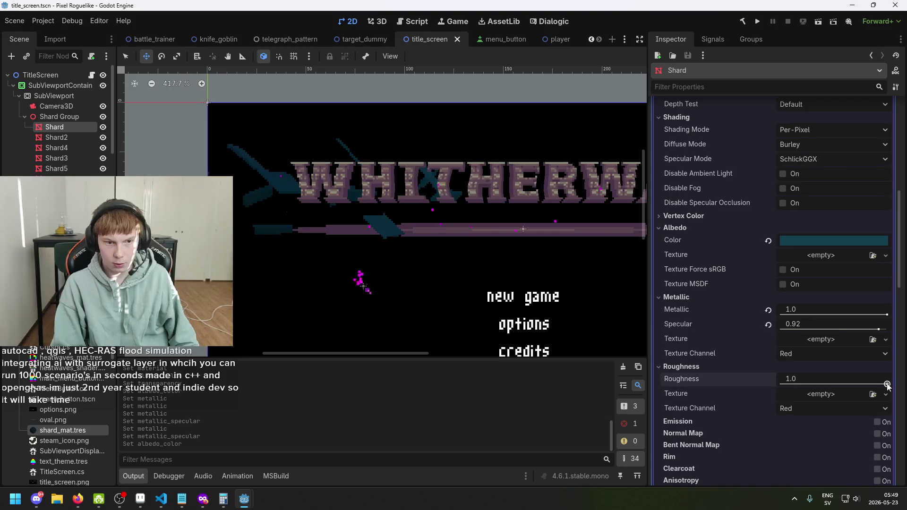
{"action": "mouse_move", "coordinate": [887, 383]}
{"action": "left_mouse_down"}
{"action": "mouse_move", "coordinate": [772, 371]}
{"action": "mouse_move", "coordinate": [823, 370]}
{"action": "mouse_move", "coordinate": [808, 376]}
{"action": "left_mouse_up"}
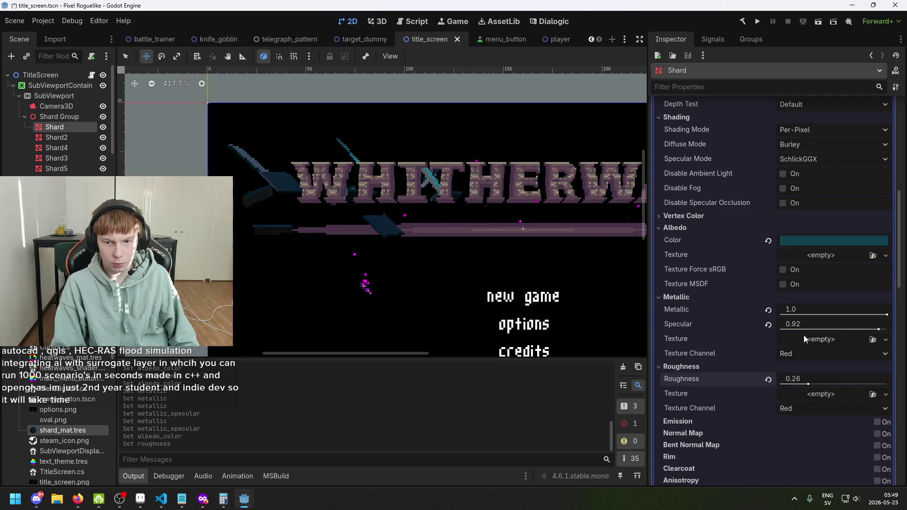
{"action": "left_click_drag", "start_coordinate": [887, 315], "coordinate": [819, 319]}
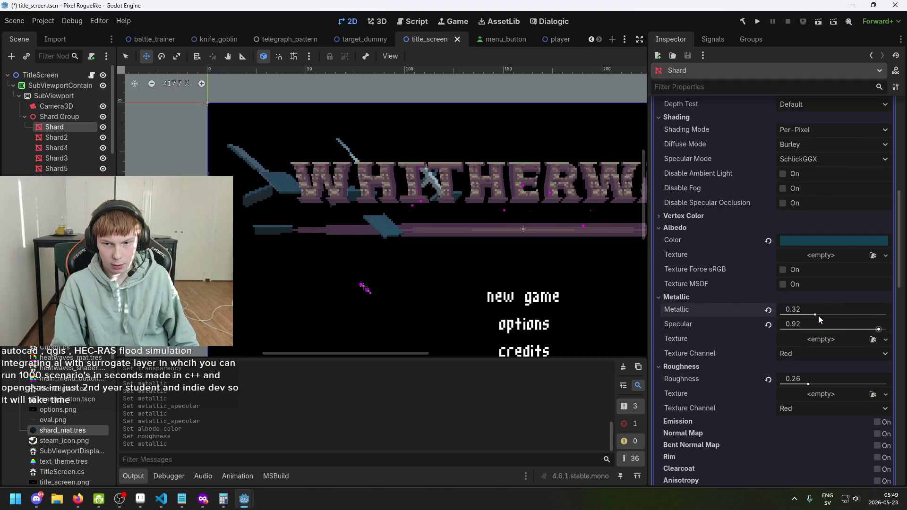
{"action": "left_click", "coordinate": [808, 240]}
{"action": "left_click_drag", "start_coordinate": [820, 424], "coordinate": [821, 424]}
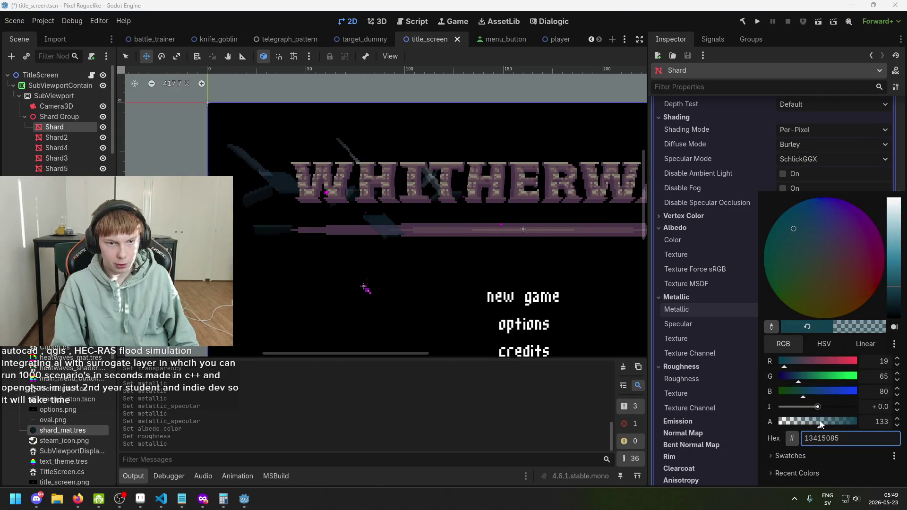
{"action": "left_click", "coordinate": [852, 174]}
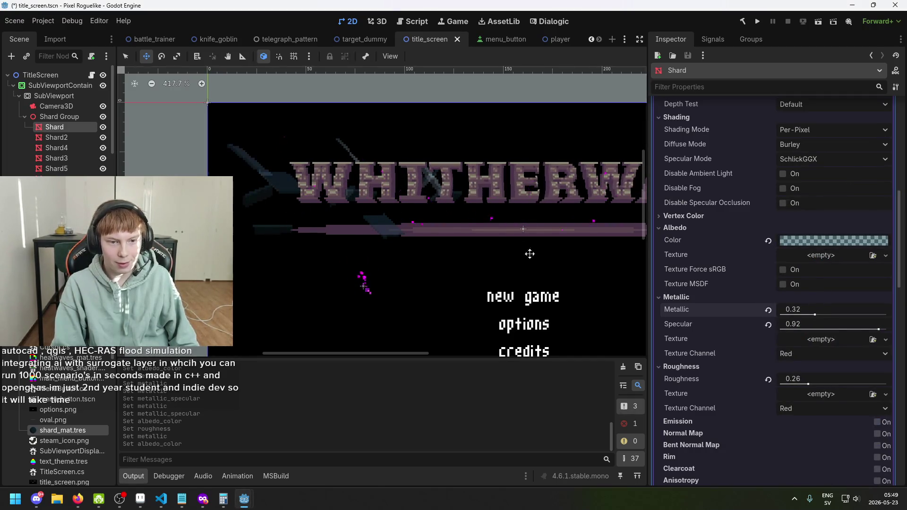
- Adjust roughness, raise metallic to 0.75, and save the scene
{"action": "scroll", "coordinate": [771, 402], "scroll_direction": "down", "scroll_amount": 2}
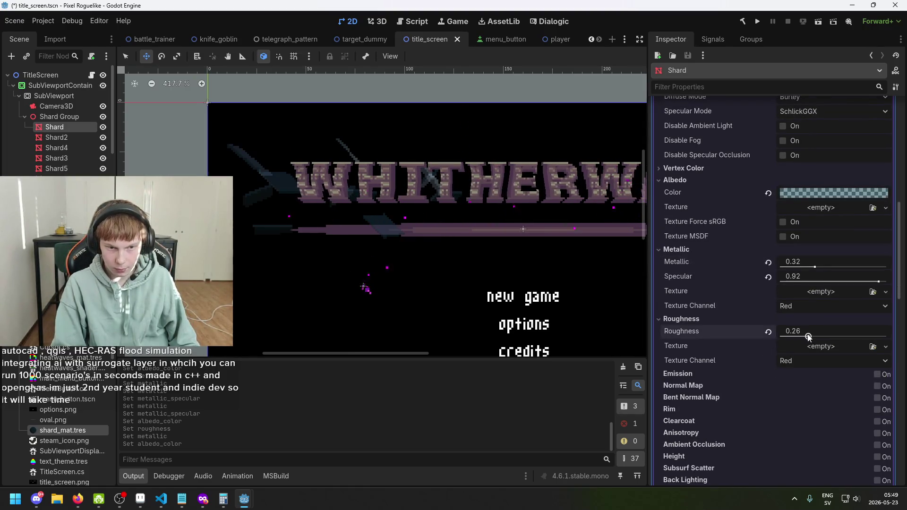
{"action": "mouse_move", "coordinate": [808, 337]}
{"action": "left_mouse_down"}
{"action": "mouse_move", "coordinate": [866, 336]}
{"action": "mouse_move", "coordinate": [782, 337]}
{"action": "mouse_move", "coordinate": [791, 336]}
{"action": "left_mouse_up"}
{"action": "left_click_drag", "start_coordinate": [814, 269], "coordinate": [860, 270]}
{"action": "mouse_move", "coordinate": [524, 258]}
{"action": "left_mouse_down"}
{"action": "mouse_move", "coordinate": [395, 240]}
{"action": "mouse_move", "coordinate": [443, 241]}
{"action": "left_mouse_up"}
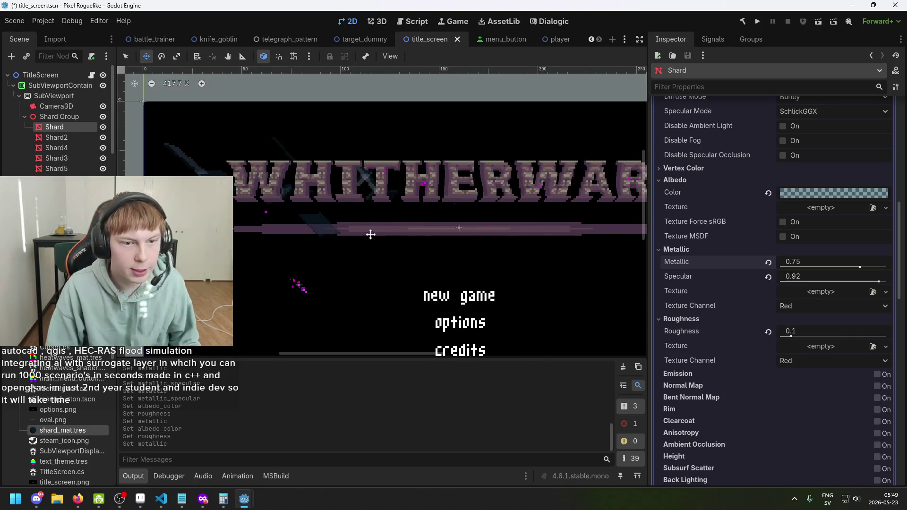
{"action": "key", "text": "ctrl+s"}
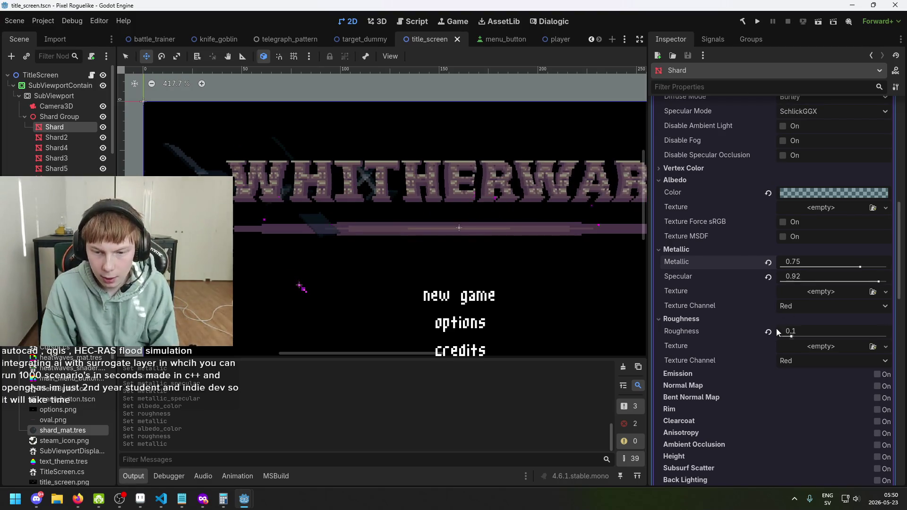
- Try rim lighting with tint about 0.28 and rim 0.0, then switch rim off again
{"action": "scroll", "coordinate": [780, 326], "scroll_direction": "down", "scroll_amount": 3}
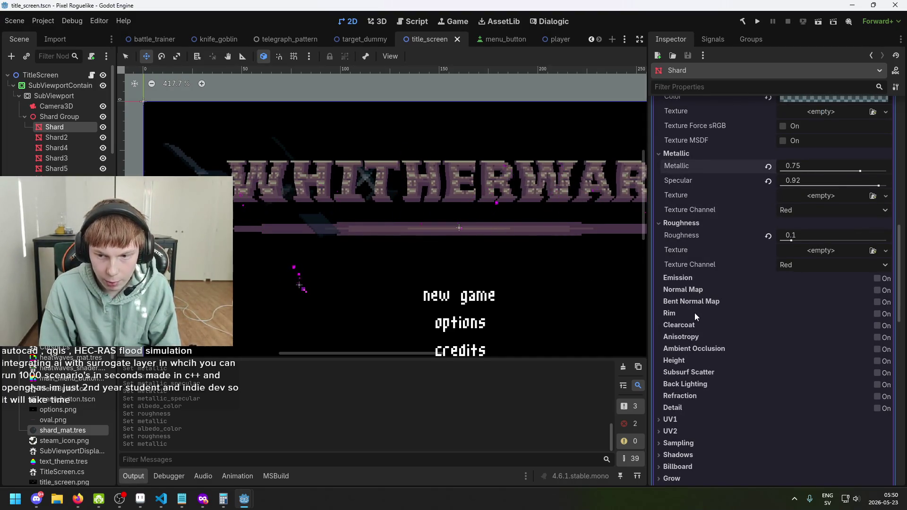
{"action": "mouse_move", "coordinate": [676, 313]}
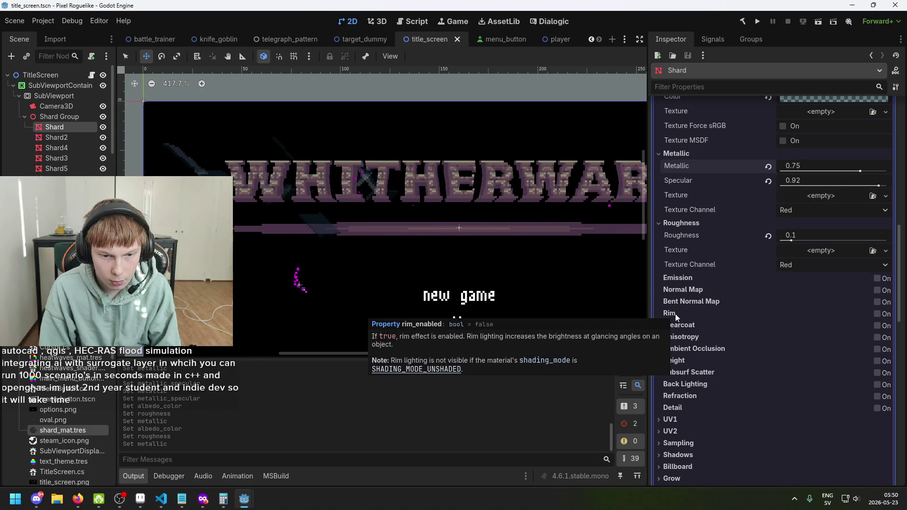
{"action": "left_click", "coordinate": [877, 313]}
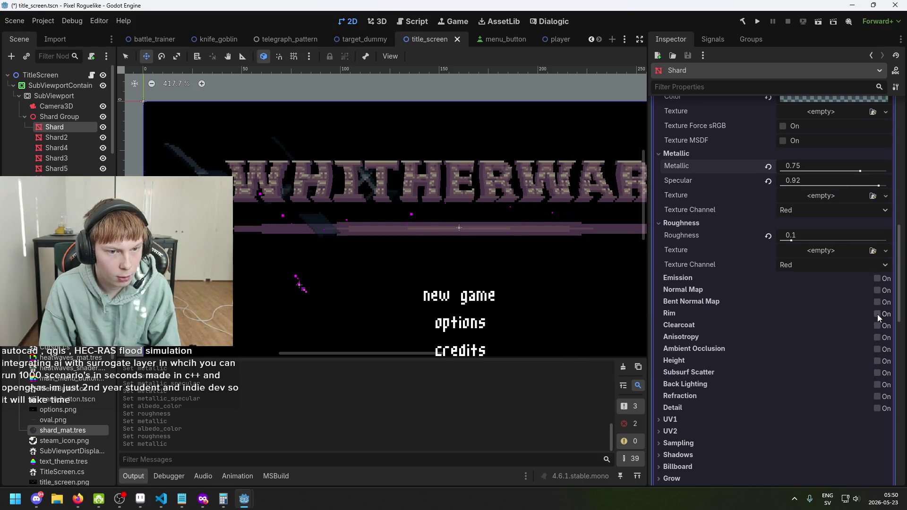
{"action": "left_click", "coordinate": [877, 313]}
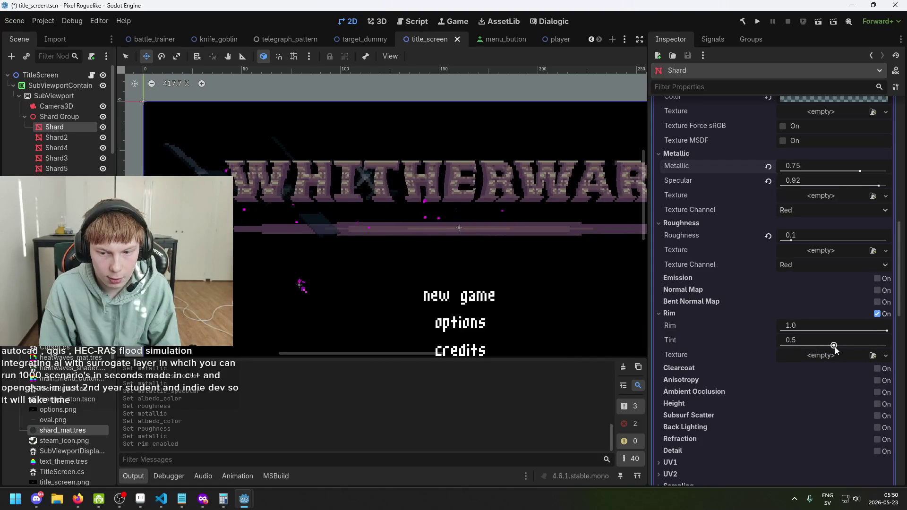
{"action": "left_click_drag", "start_coordinate": [850, 345], "coordinate": [811, 346]}
{"action": "left_click_drag", "start_coordinate": [846, 345], "coordinate": [809, 344]}
{"action": "mouse_move", "coordinate": [887, 330]}
{"action": "left_mouse_down"}
{"action": "mouse_move", "coordinate": [781, 330]}
{"action": "mouse_move", "coordinate": [887, 331]}
{"action": "mouse_move", "coordinate": [880, 337]}
{"action": "left_mouse_up"}
{"action": "left_click", "coordinate": [878, 314]}
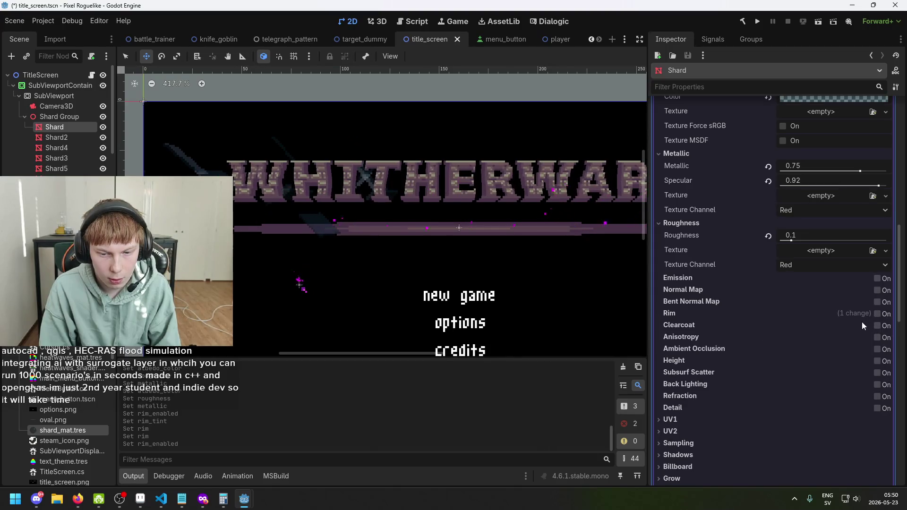
{"action": "scroll", "coordinate": [846, 324], "scroll_direction": "down", "scroll_amount": 2}
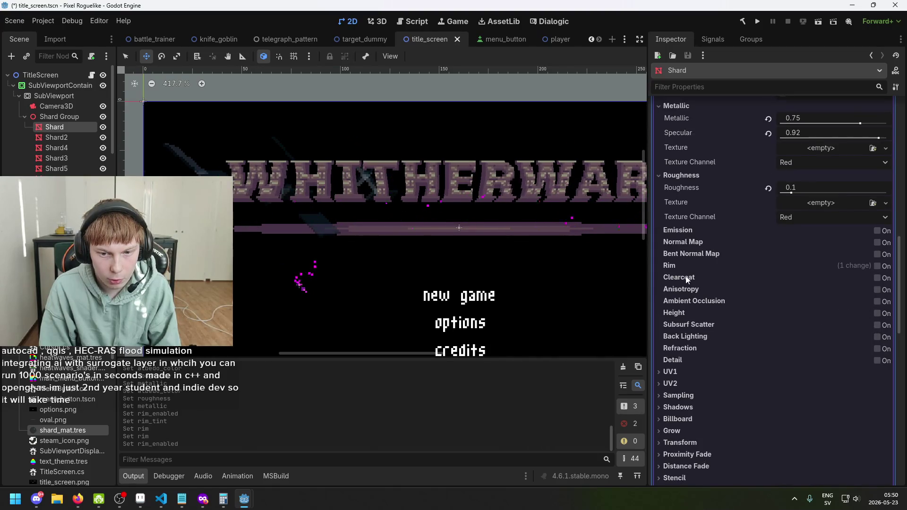
{"action": "mouse_move", "coordinate": [686, 279]}
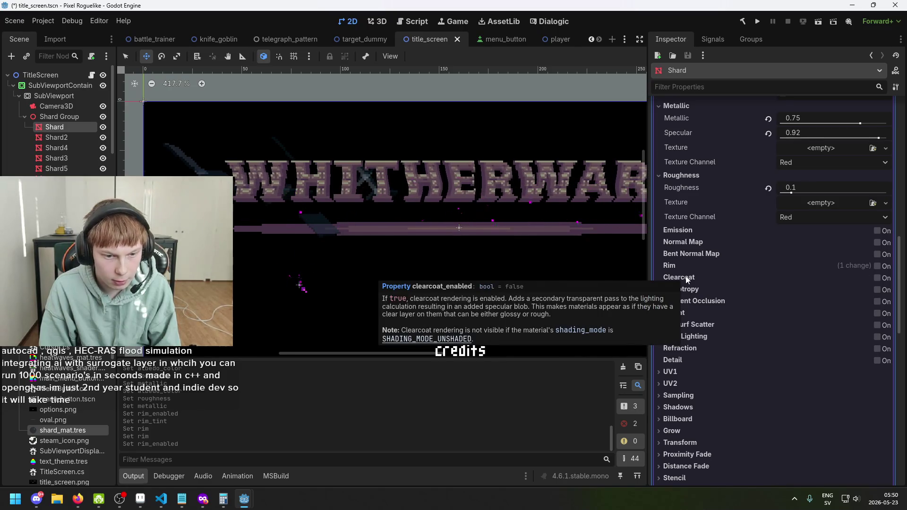
- Enable clearcoat on the Shard material at 1.0 with clearcoat roughness 0.26
{"action": "left_click", "coordinate": [877, 277]}
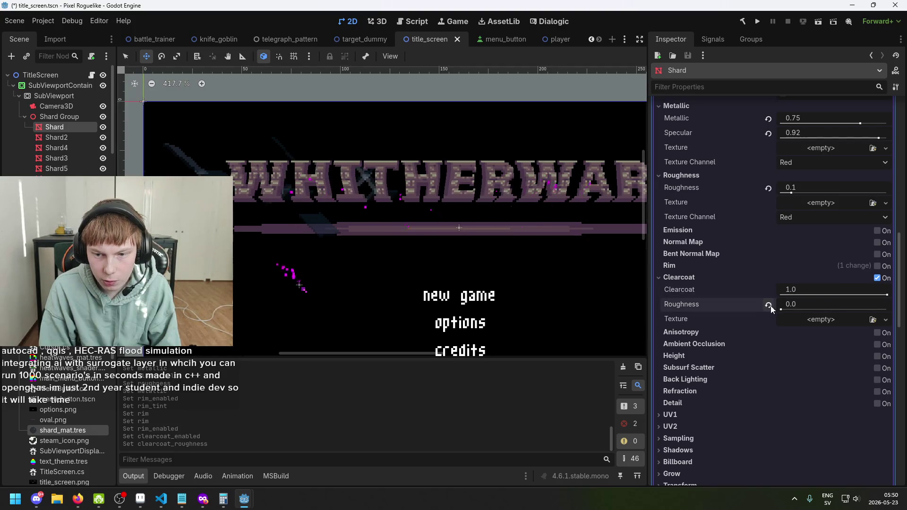
{"action": "left_click_drag", "start_coordinate": [834, 309], "coordinate": [780, 309]}
{"action": "mouse_move", "coordinate": [885, 296]}
{"action": "left_mouse_down"}
{"action": "mouse_move", "coordinate": [796, 297]}
{"action": "mouse_move", "coordinate": [896, 288]}
{"action": "mouse_move", "coordinate": [811, 293]}
{"action": "mouse_move", "coordinate": [887, 309]}
{"action": "mouse_move", "coordinate": [808, 310]}
{"action": "mouse_move", "coordinate": [846, 314]}
{"action": "mouse_move", "coordinate": [838, 315]}
{"action": "mouse_move", "coordinate": [818, 296]}
{"action": "mouse_move", "coordinate": [858, 298]}
{"action": "mouse_move", "coordinate": [773, 300]}
{"action": "mouse_move", "coordinate": [866, 303]}
{"action": "mouse_move", "coordinate": [806, 307]}
{"action": "left_mouse_up"}
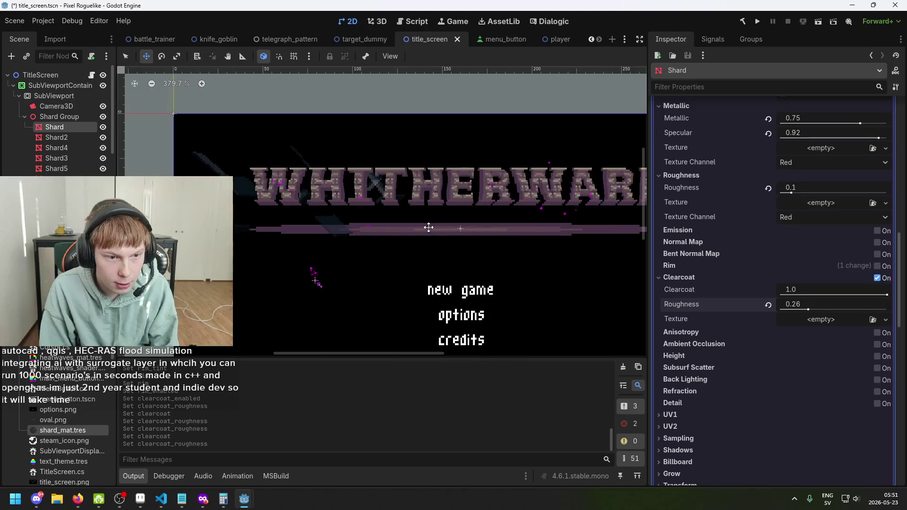
- Set the Shard material's roughness to 0.13
{"action": "scroll", "coordinate": [783, 315], "scroll_direction": "down", "scroll_amount": 3}
{"action": "scroll", "coordinate": [780, 288], "scroll_direction": "up", "scroll_amount": 5}
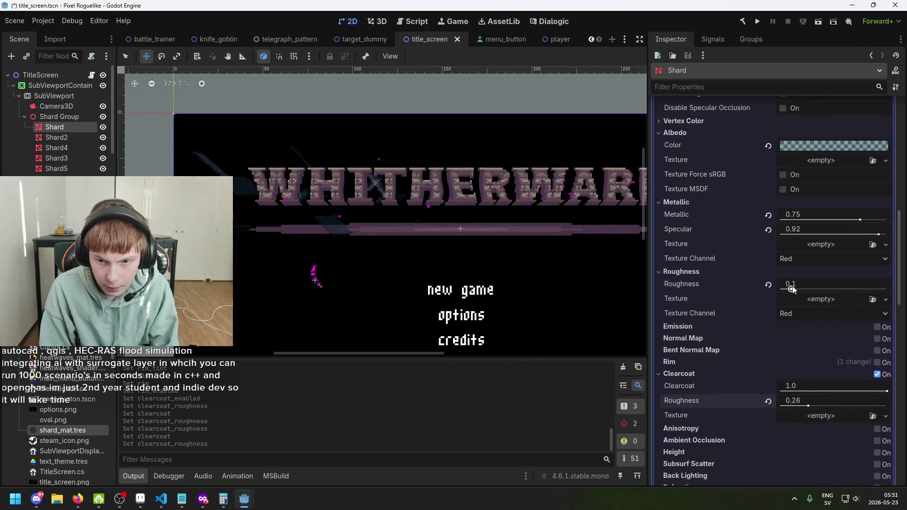
{"action": "scroll", "coordinate": [789, 294], "scroll_direction": "up", "scroll_amount": 2}
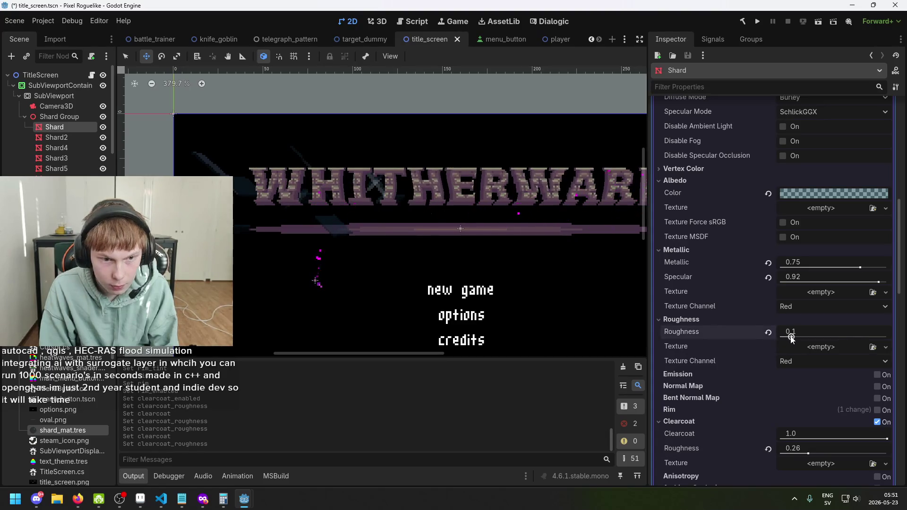
{"action": "mouse_move", "coordinate": [791, 337]}
{"action": "left_mouse_down"}
{"action": "mouse_move", "coordinate": [784, 338]}
{"action": "mouse_move", "coordinate": [804, 336]}
{"action": "left_mouse_up"}
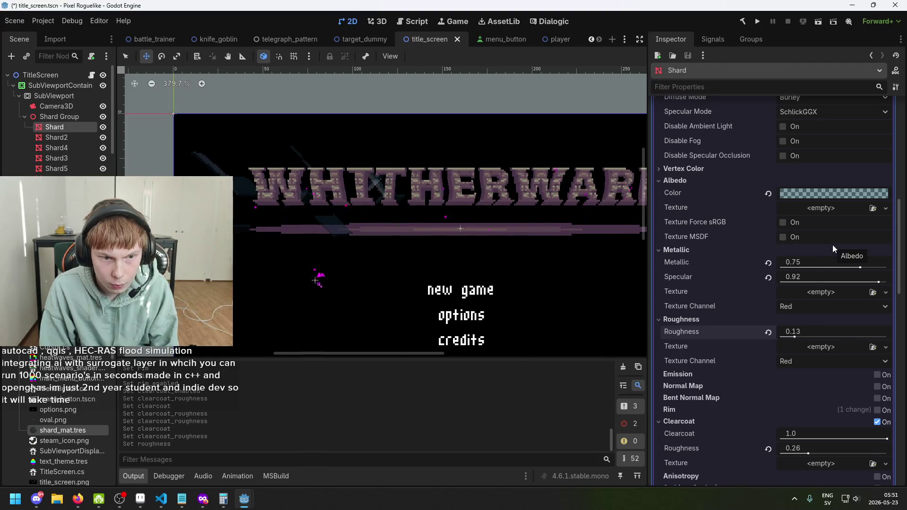
- Raise the albedo colour 134150 alpha to 171 and save the scene
{"action": "left_click", "coordinate": [821, 193]}
{"action": "mouse_move", "coordinate": [812, 426]}
{"action": "left_mouse_down"}
{"action": "mouse_move", "coordinate": [827, 417]}
{"action": "mouse_move", "coordinate": [805, 423]}
{"action": "mouse_move", "coordinate": [825, 426]}
{"action": "mouse_move", "coordinate": [765, 422]}
{"action": "mouse_move", "coordinate": [817, 422]}
{"action": "mouse_move", "coordinate": [775, 422]}
{"action": "left_mouse_up"}
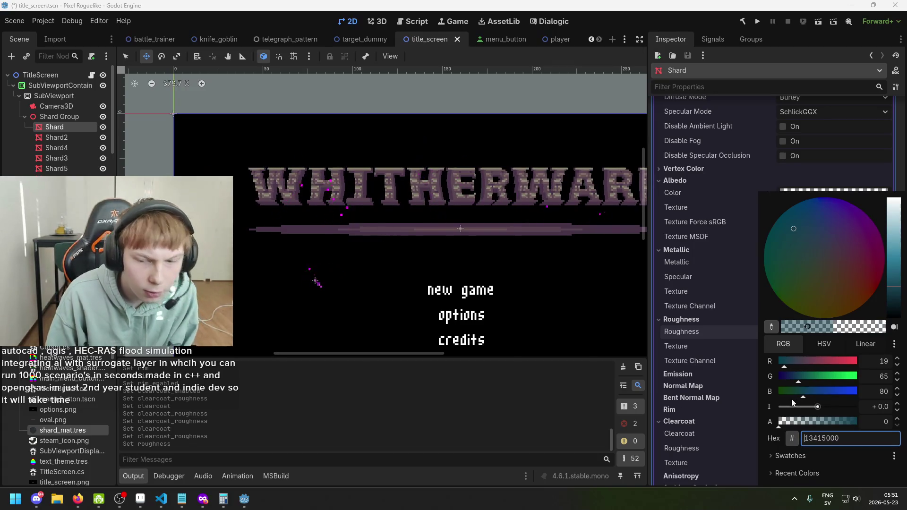
{"action": "left_click", "coordinate": [810, 422]}
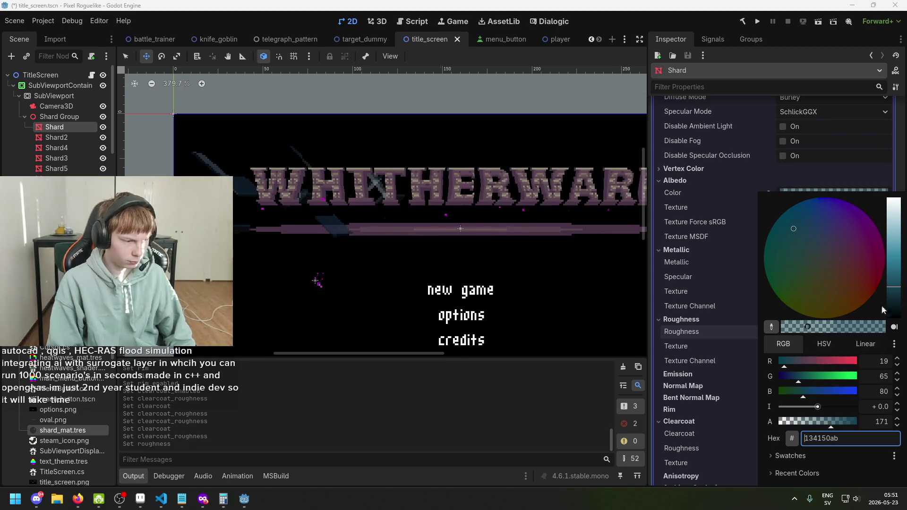
{"action": "left_click", "coordinate": [879, 178]}
{"action": "key", "text": "ctrl+s"}
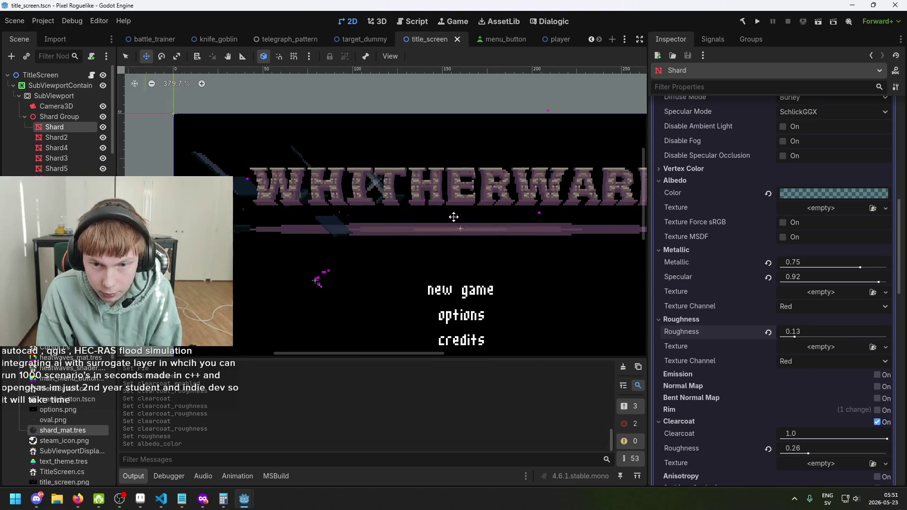
{"action": "scroll", "coordinate": [416, 184], "scroll_direction": "up", "scroll_amount": 3}
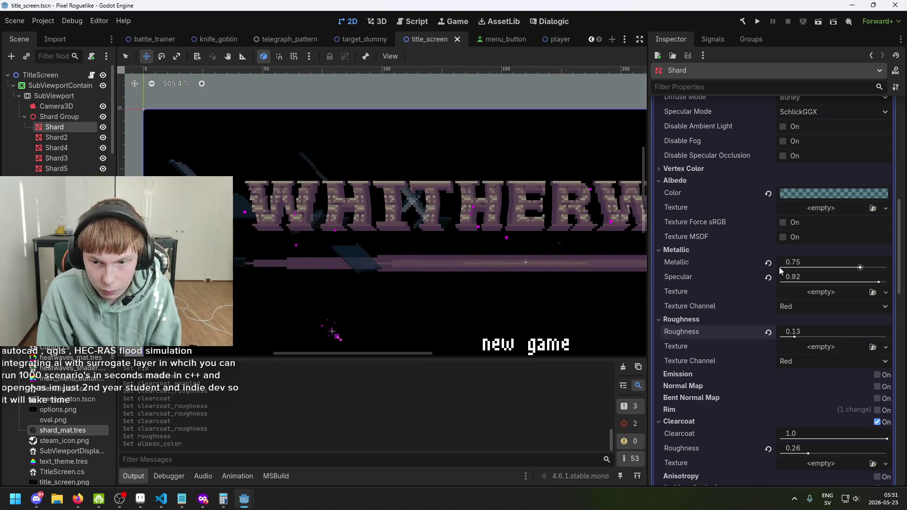
{"action": "left_click", "coordinate": [810, 309]}
{"action": "left_click", "coordinate": [809, 305]}
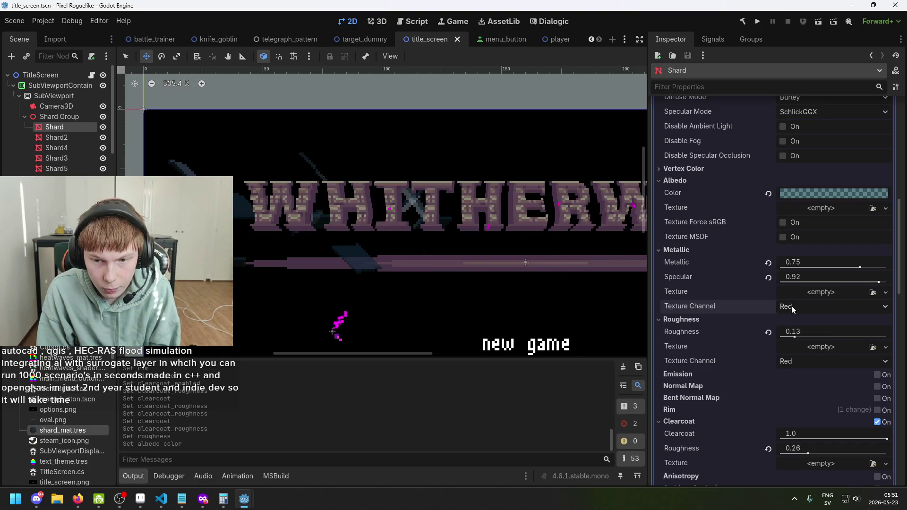
{"action": "left_click", "coordinate": [799, 309]}
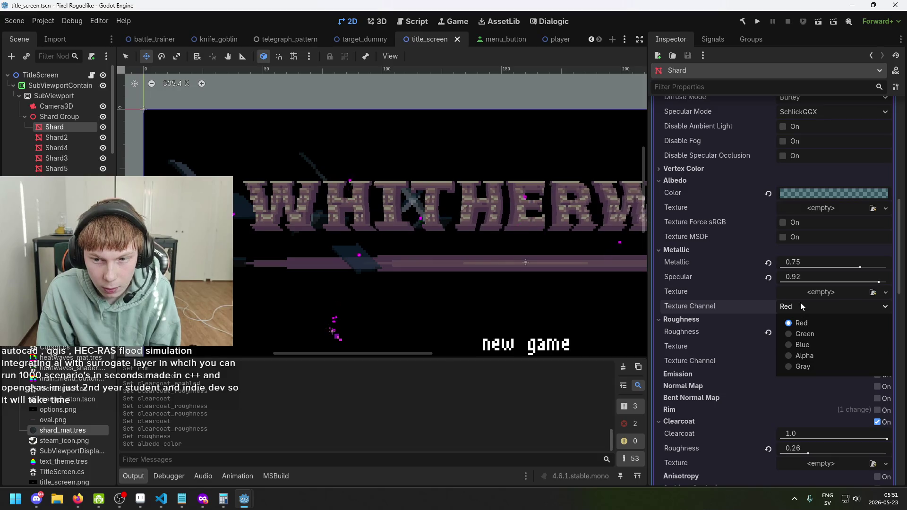
{"action": "left_click", "coordinate": [799, 296]}
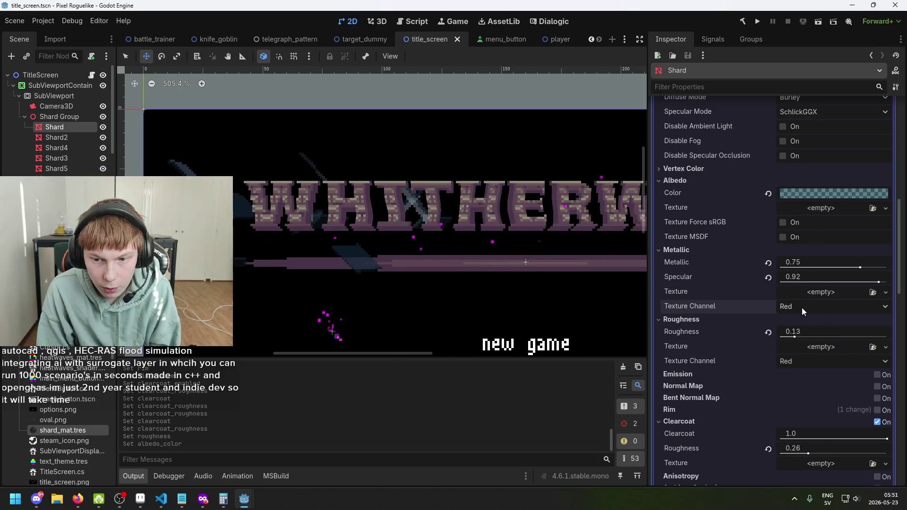
{"action": "left_click", "coordinate": [801, 308]}
{"action": "left_click", "coordinate": [793, 364]}
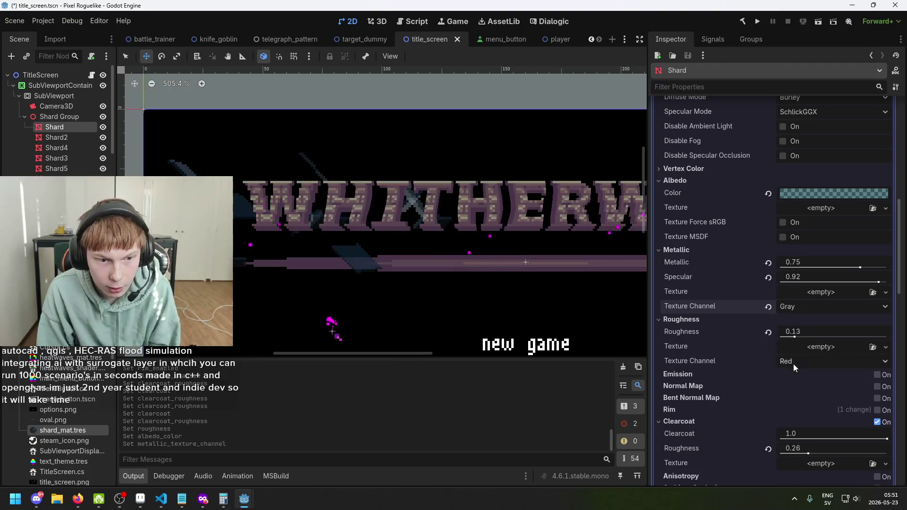
{"action": "left_click", "coordinate": [803, 307]}
{"action": "key", "text": "Escape"}
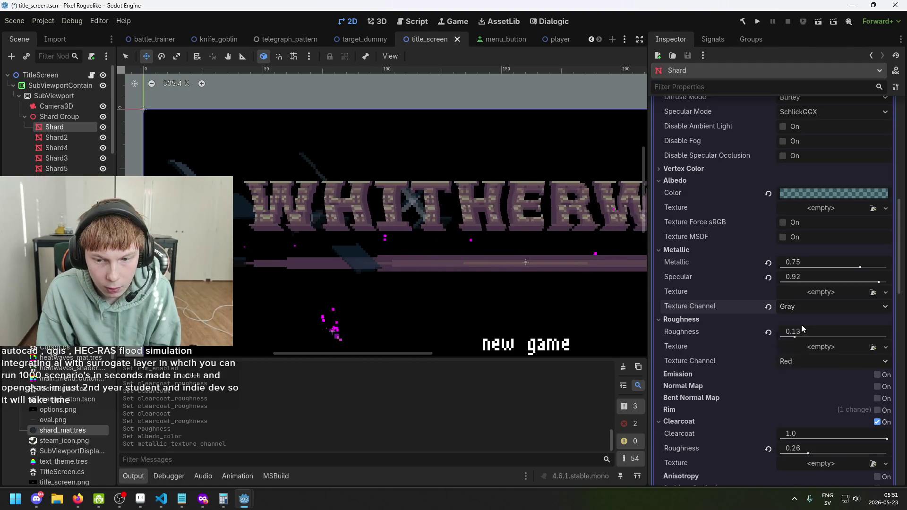
{"action": "left_click", "coordinate": [768, 307]}
{"action": "scroll", "coordinate": [804, 284], "scroll_direction": "down", "scroll_amount": 1}
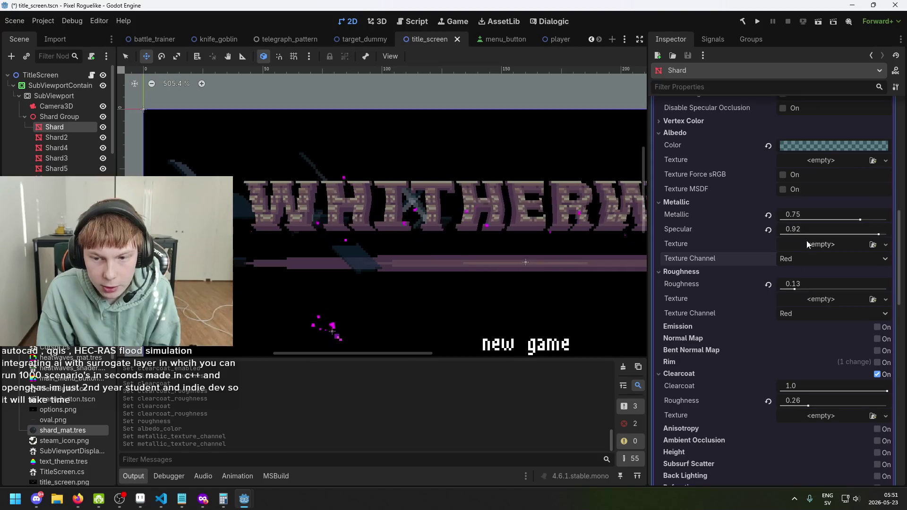
{"action": "scroll", "coordinate": [806, 241], "scroll_direction": "down", "scroll_amount": 1}
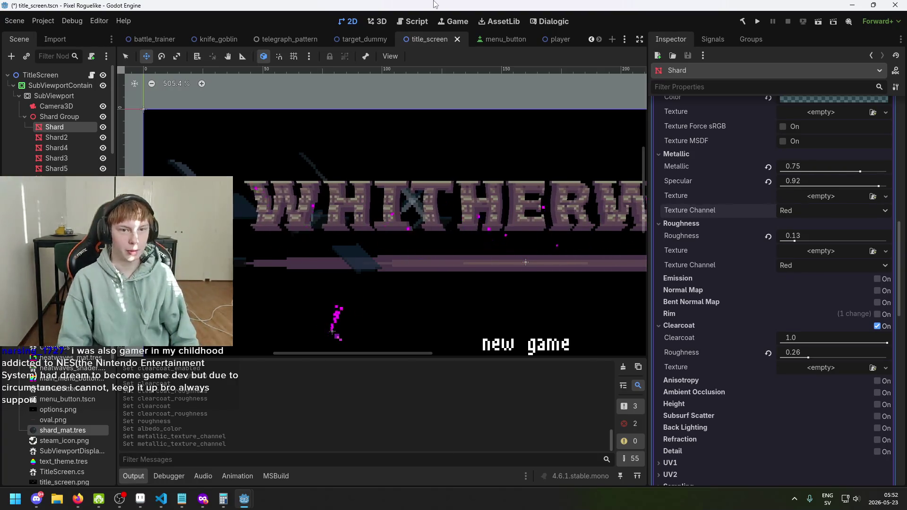
{"action": "key", "text": "ctrl+s"}
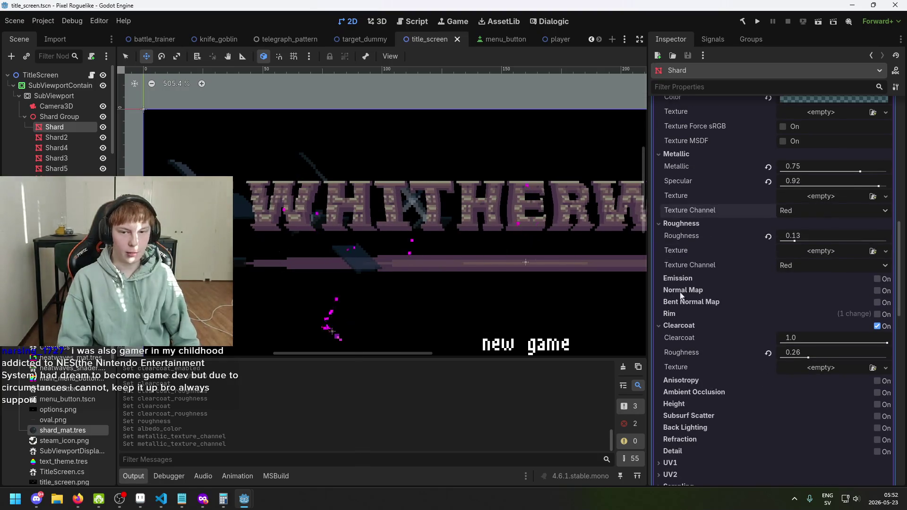
{"action": "key", "text": "ctrl+s"}
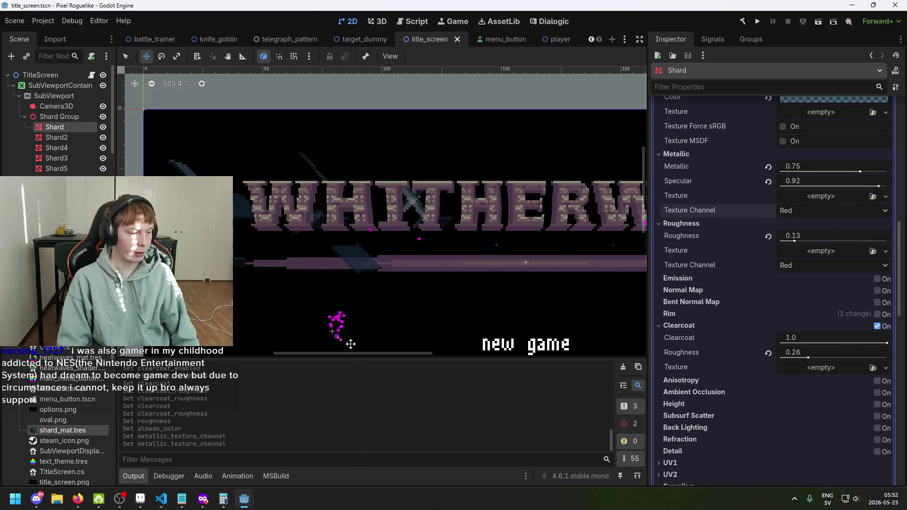
{"action": "key", "text": "ctrl+s"}
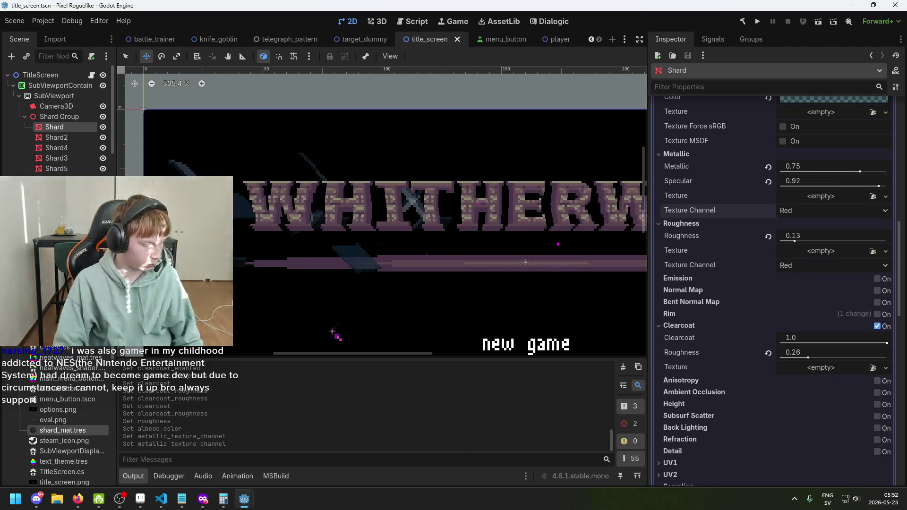
{"action": "key", "text": "ctrl+s"}
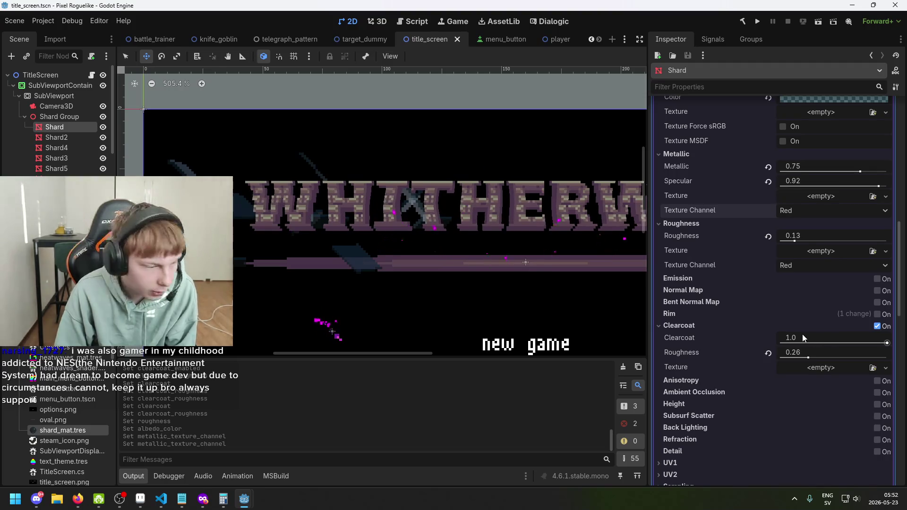
{"action": "scroll", "coordinate": [841, 342], "scroll_direction": "down", "scroll_amount": 1}
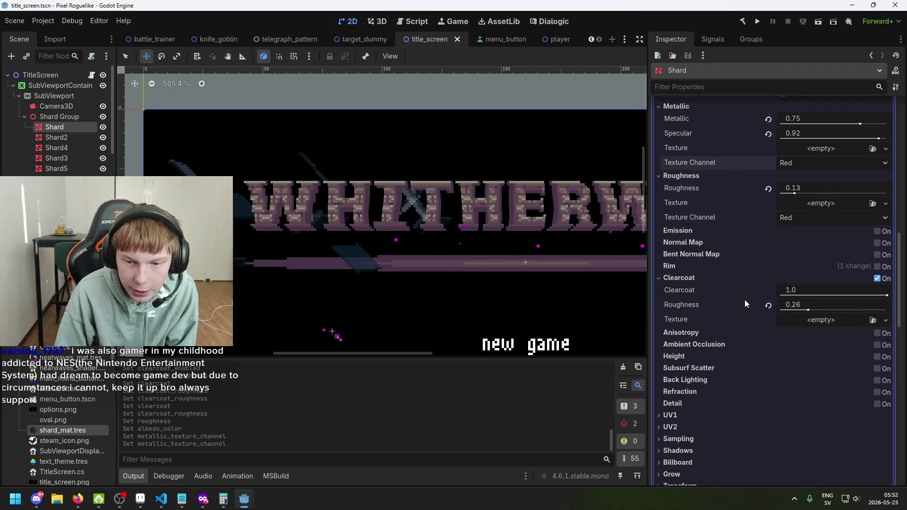
{"action": "scroll", "coordinate": [745, 300], "scroll_direction": "down", "scroll_amount": 1}
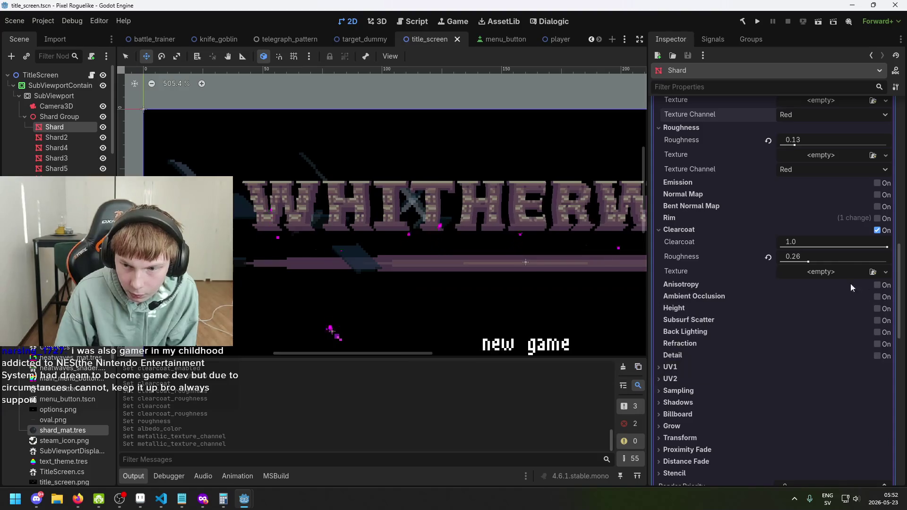
{"action": "scroll", "coordinate": [832, 293], "scroll_direction": "down", "scroll_amount": 1}
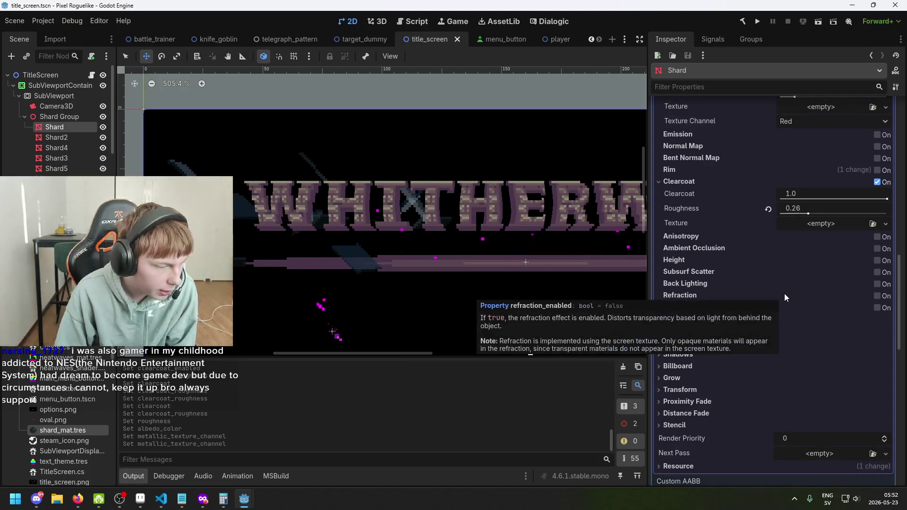
{"action": "scroll", "coordinate": [787, 284], "scroll_direction": "up", "scroll_amount": 1}
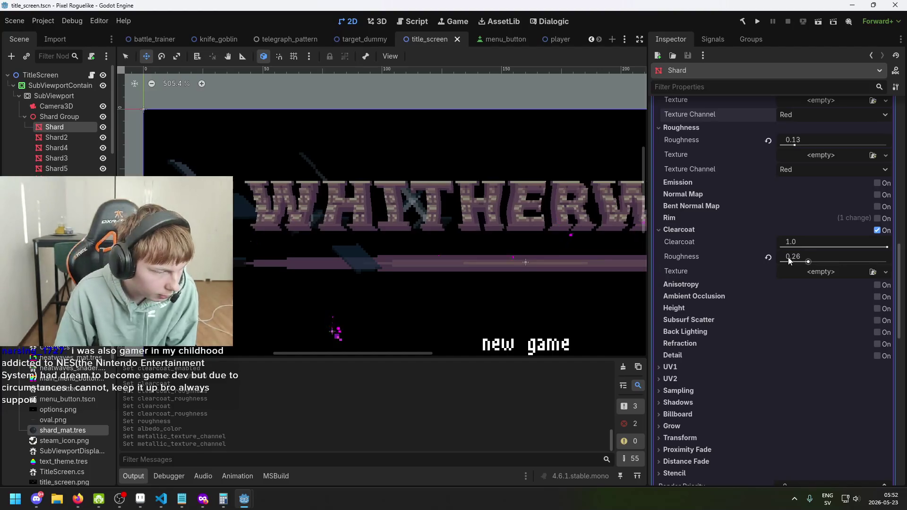
{"action": "scroll", "coordinate": [790, 259], "scroll_direction": "up", "scroll_amount": 1}
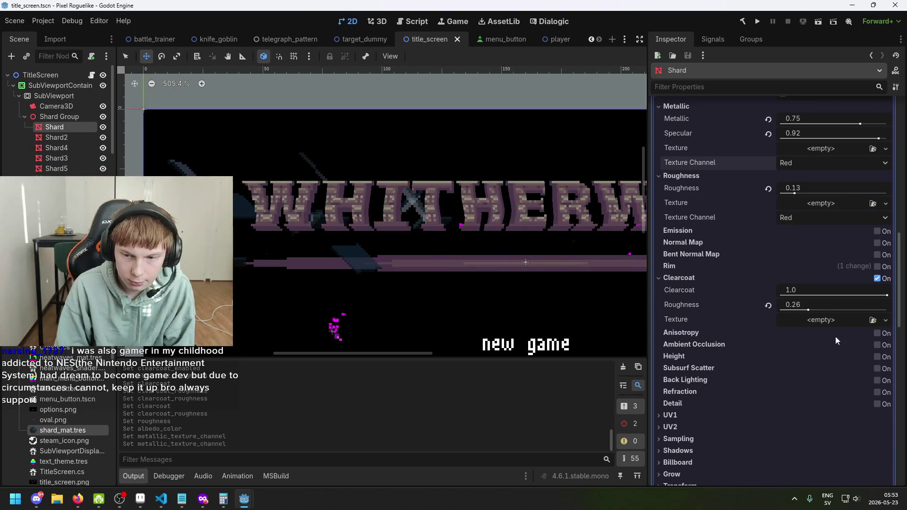
{"action": "scroll", "coordinate": [745, 340], "scroll_direction": "down", "scroll_amount": 2}
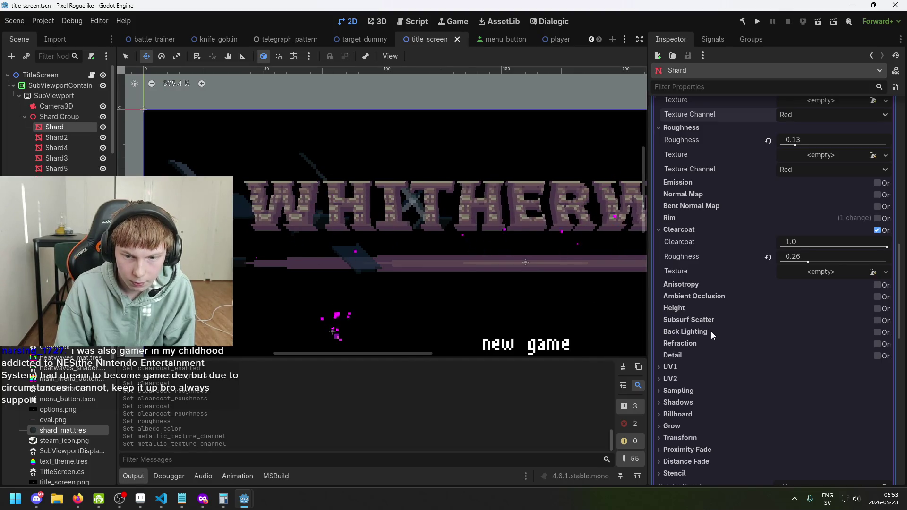
{"action": "mouse_move", "coordinate": [689, 344]}
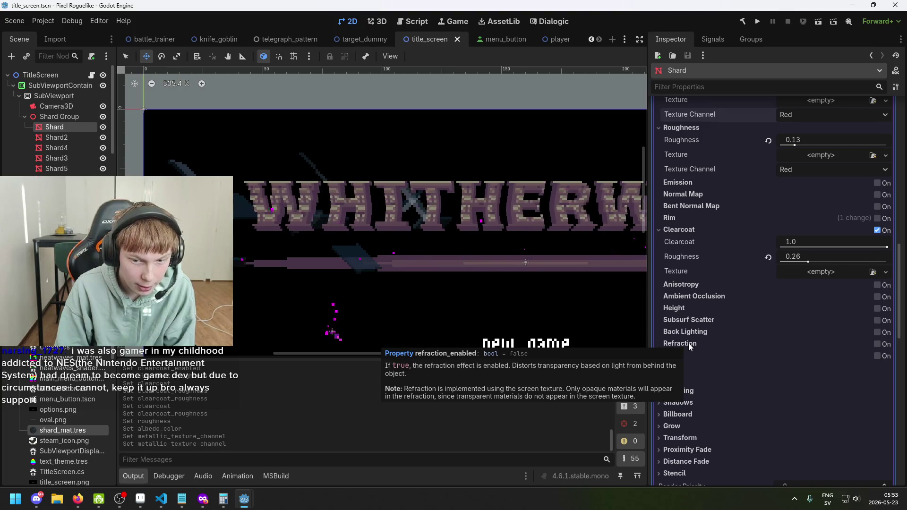
- Turn on refraction for the shard material with a scale of 0.15
{"action": "left_click", "coordinate": [880, 344]}
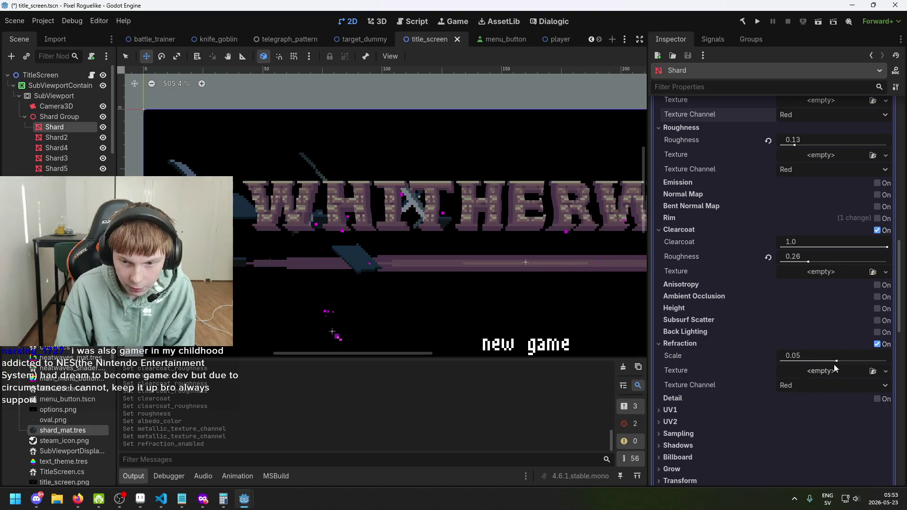
{"action": "mouse_move", "coordinate": [836, 364]}
{"action": "left_mouse_down"}
{"action": "mouse_move", "coordinate": [805, 365]}
{"action": "mouse_move", "coordinate": [853, 363]}
{"action": "mouse_move", "coordinate": [840, 365]}
{"action": "left_mouse_up"}
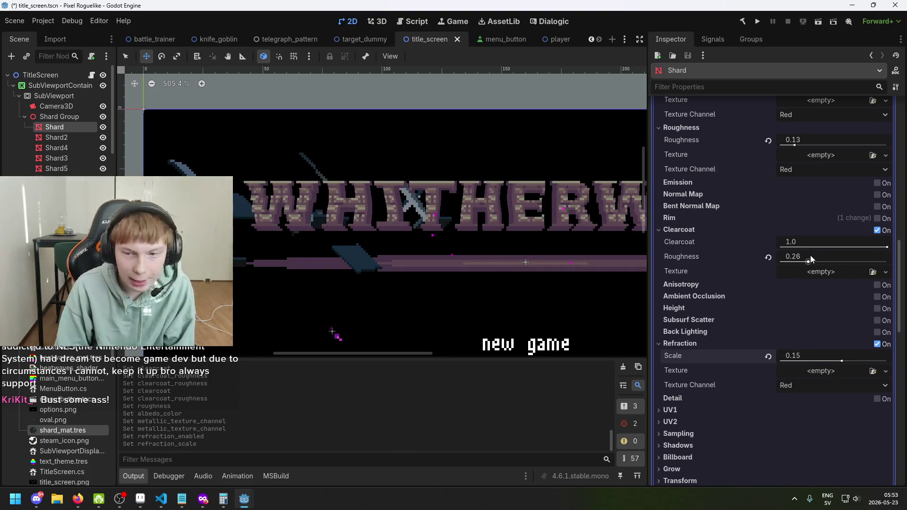
{"action": "scroll", "coordinate": [796, 271], "scroll_direction": "up", "scroll_amount": 1}
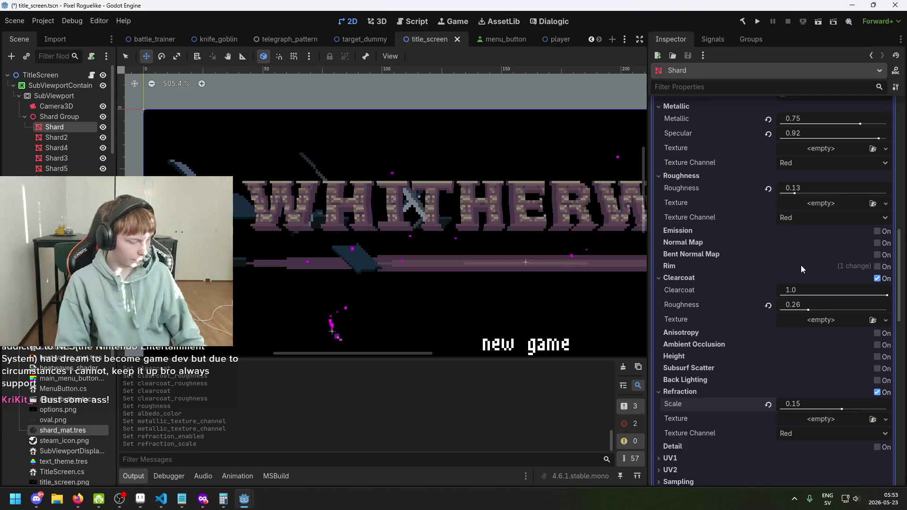
{"action": "scroll", "coordinate": [830, 244], "scroll_direction": "up", "scroll_amount": 2}
- Make the shard material's albedo colour fully transparent (alpha 0)
{"action": "scroll", "coordinate": [845, 236], "scroll_direction": "up", "scroll_amount": 1}
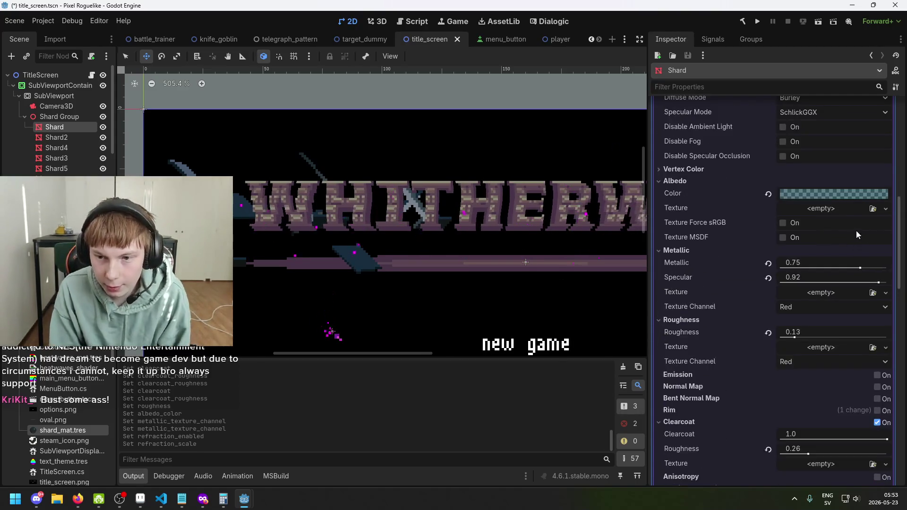
{"action": "left_click", "coordinate": [832, 191]}
{"action": "left_click_drag", "start_coordinate": [828, 421], "coordinate": [750, 419]}
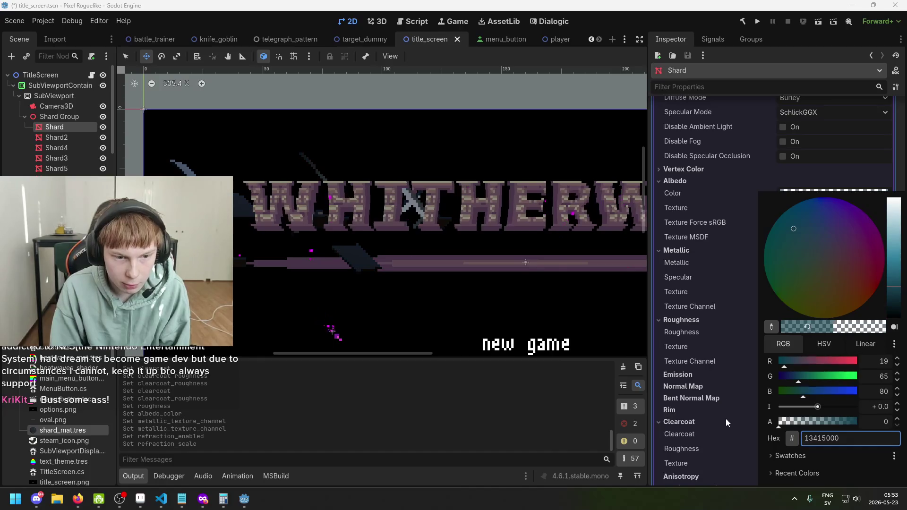
{"action": "left_click", "coordinate": [845, 163]}
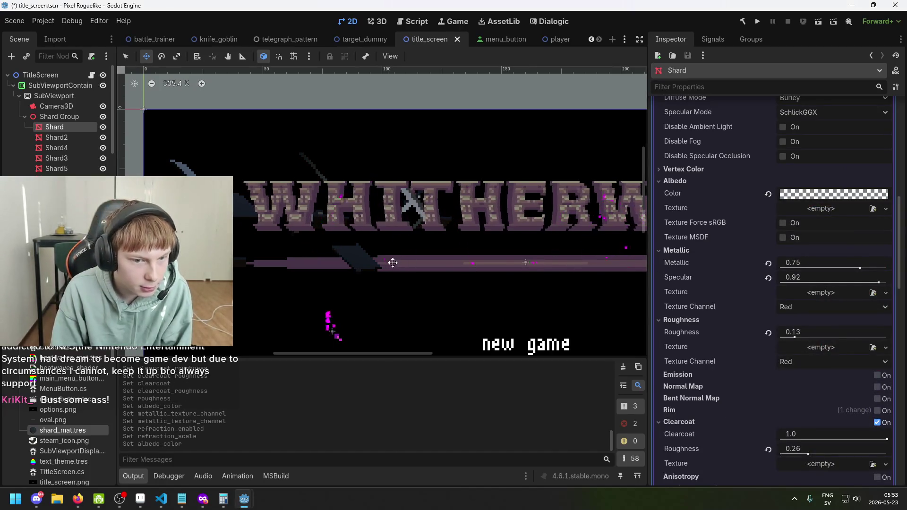
- Adjust the refraction scale and save the title_screen scene
{"action": "scroll", "coordinate": [832, 285], "scroll_direction": "down", "scroll_amount": 5}
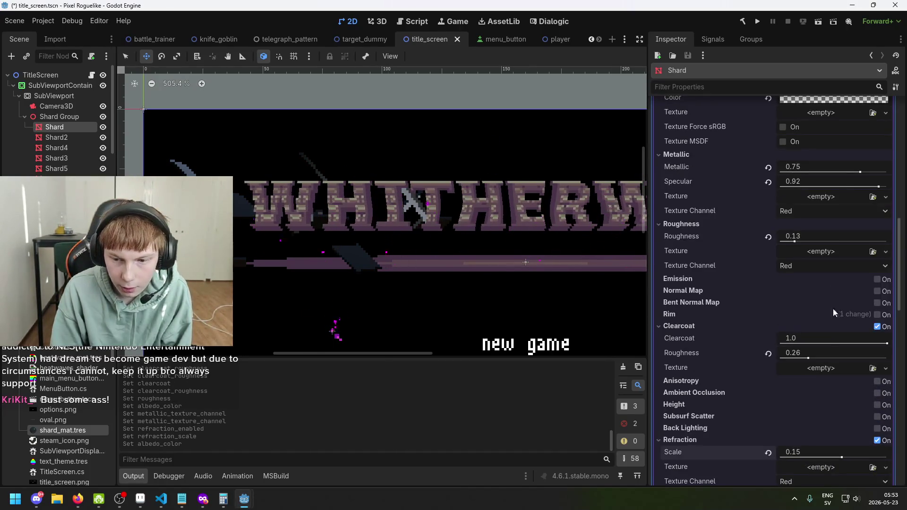
{"action": "scroll", "coordinate": [808, 361], "scroll_direction": "down", "scroll_amount": 2}
{"action": "mouse_move", "coordinate": [842, 362]}
{"action": "left_mouse_down"}
{"action": "mouse_move", "coordinate": [830, 362]}
{"action": "mouse_move", "coordinate": [864, 362]}
{"action": "left_mouse_up"}
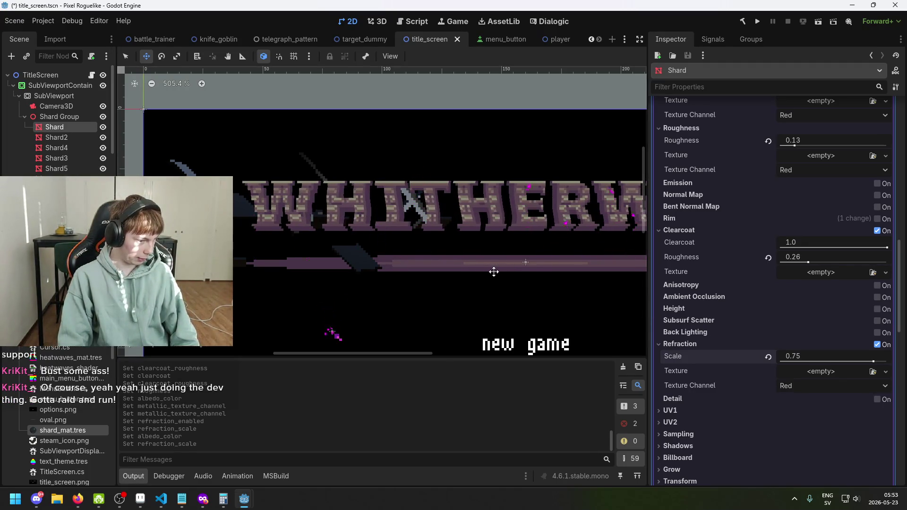
{"action": "scroll", "coordinate": [506, 265], "scroll_direction": "down", "scroll_amount": 2}
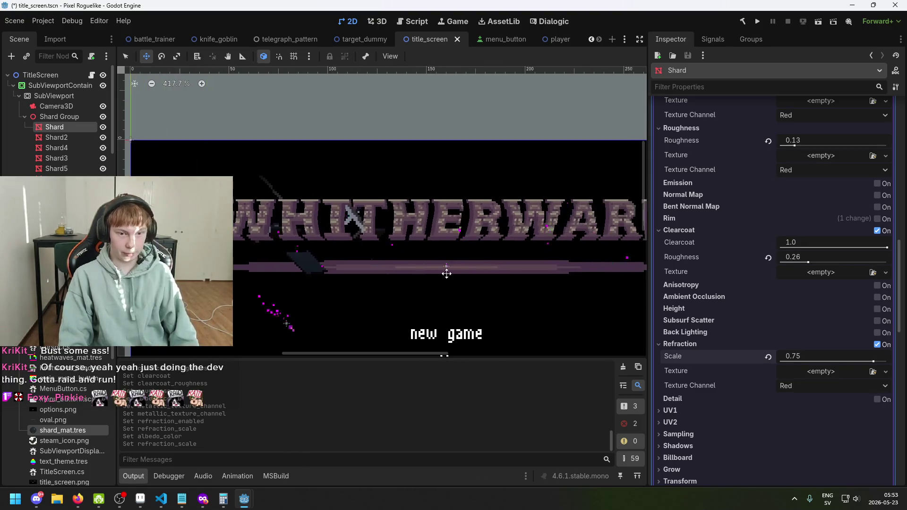
{"action": "key", "text": "ctrl+s"}
{"action": "left_click_drag", "start_coordinate": [314, 257], "coordinate": [370, 248]}
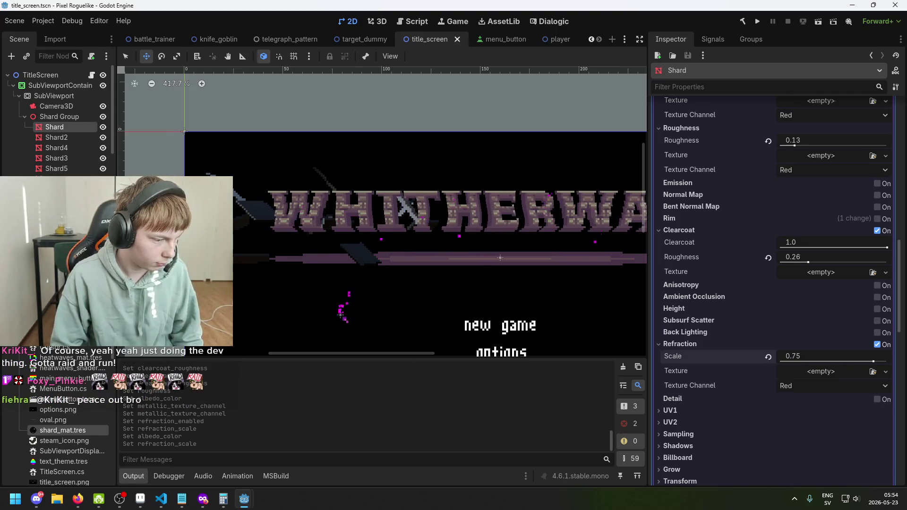
- Lower the refraction scale to 0.23 and save the scene again
{"action": "scroll", "coordinate": [301, 239], "scroll_direction": "up", "scroll_amount": 2}
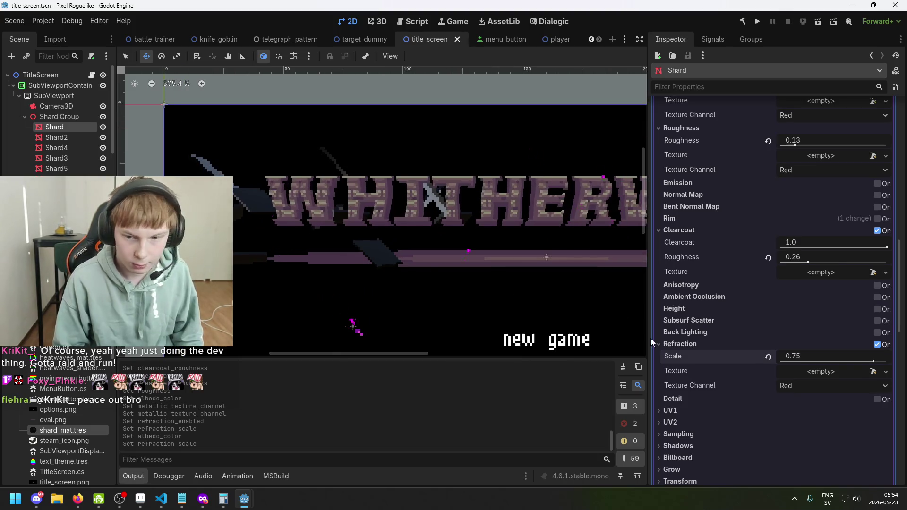
{"action": "scroll", "coordinate": [743, 360], "scroll_direction": "down", "scroll_amount": 2}
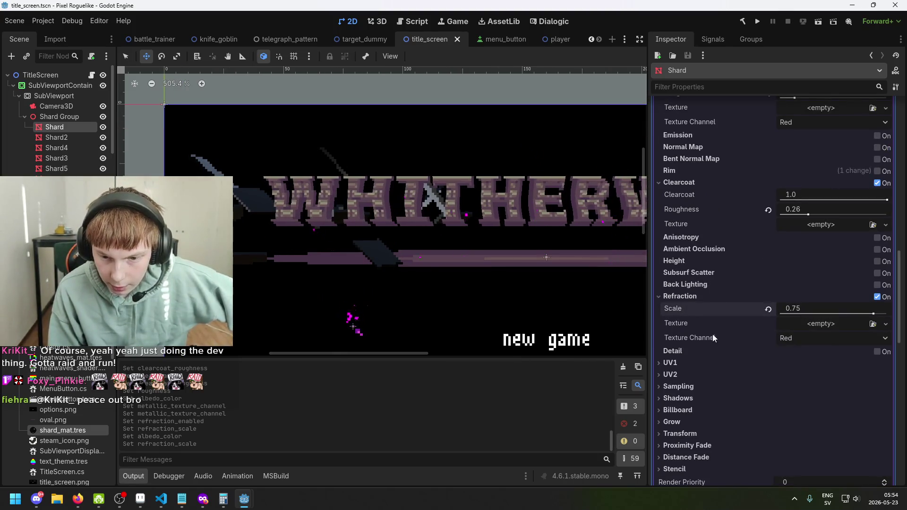
{"action": "mouse_move", "coordinate": [873, 315]}
{"action": "left_mouse_down"}
{"action": "mouse_move", "coordinate": [804, 314]}
{"action": "mouse_move", "coordinate": [881, 314]}
{"action": "mouse_move", "coordinate": [790, 315]}
{"action": "mouse_move", "coordinate": [887, 312]}
{"action": "mouse_move", "coordinate": [835, 321]}
{"action": "mouse_move", "coordinate": [844, 318]}
{"action": "left_mouse_up"}
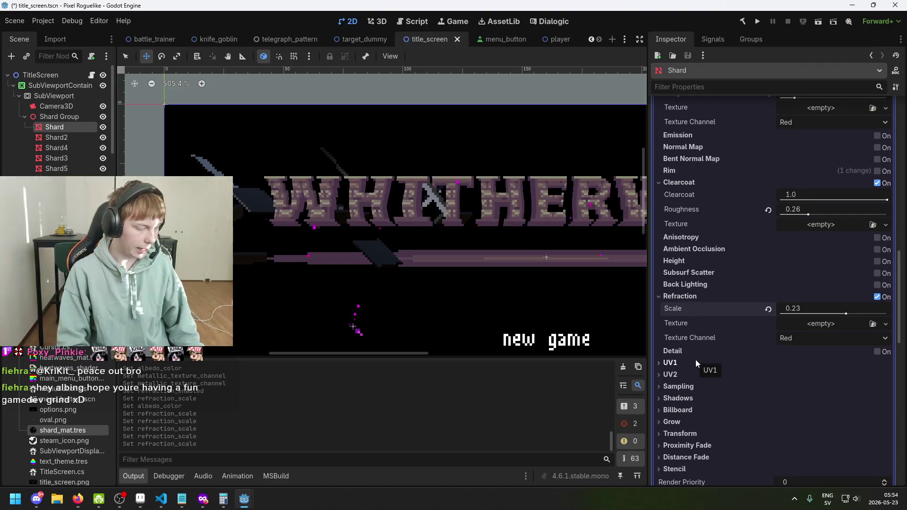
{"action": "scroll", "coordinate": [614, 300], "scroll_direction": "down", "scroll_amount": 3}
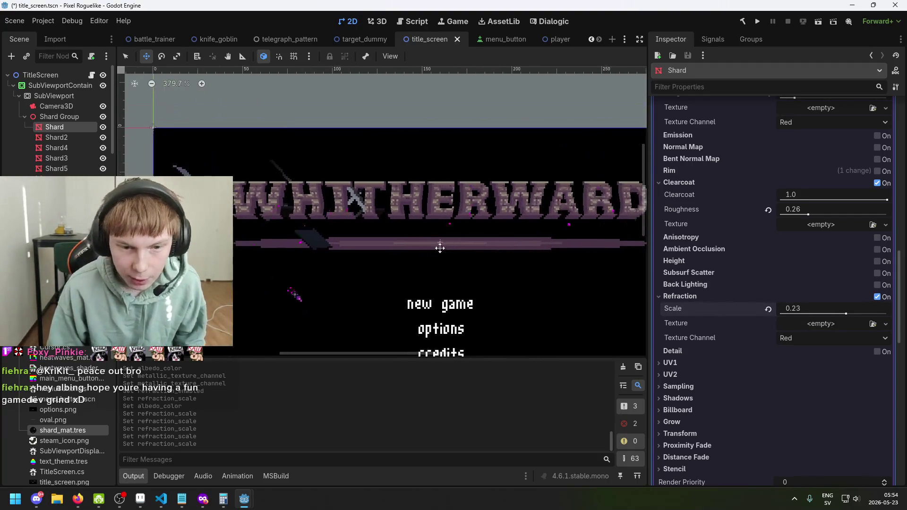
{"action": "key", "text": "ctrl+s"}
{"action": "mouse_move", "coordinate": [550, 232]}
{"action": "left_mouse_down"}
{"action": "mouse_move", "coordinate": [533, 194]}
{"action": "mouse_move", "coordinate": [503, 192]}
{"action": "mouse_move", "coordinate": [477, 168]}
{"action": "left_mouse_up"}
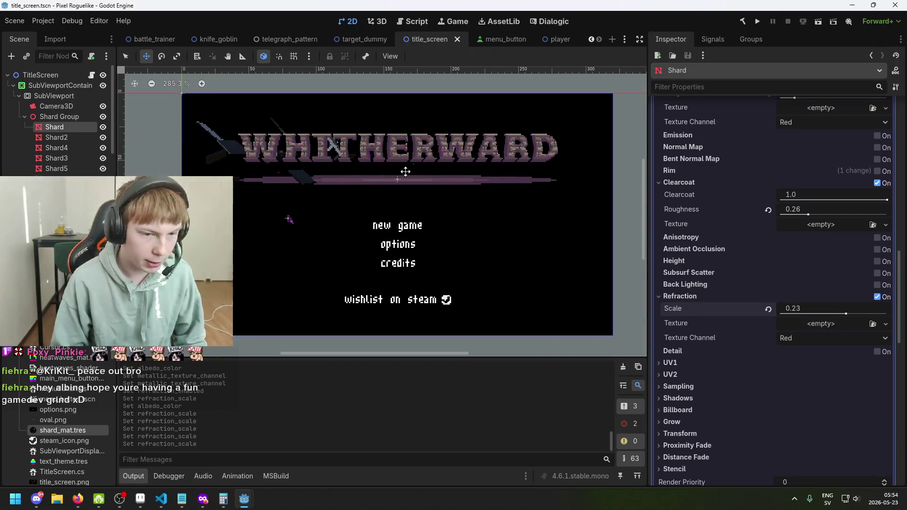
- Save, run the project to preview the WHITHERWARD title screen, then close the game
{"action": "key", "text": "ctrl+s"}
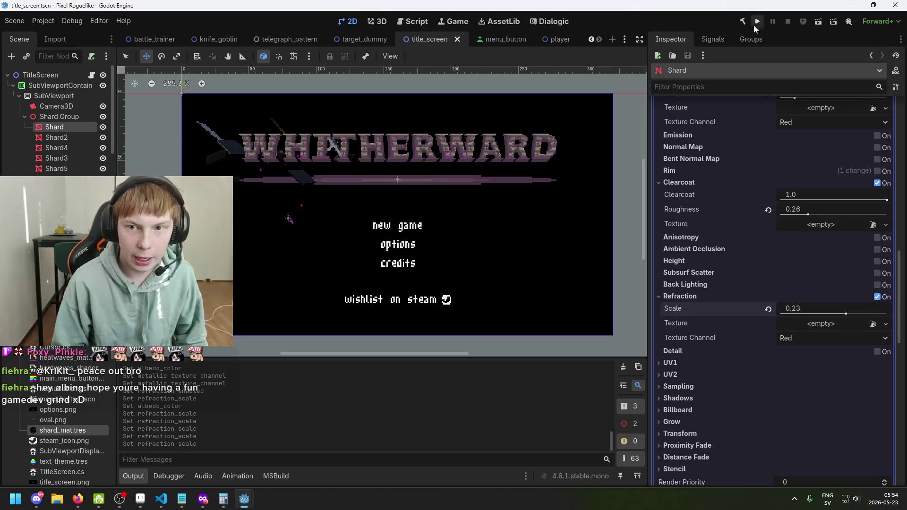
{"action": "left_click", "coordinate": [757, 22]}
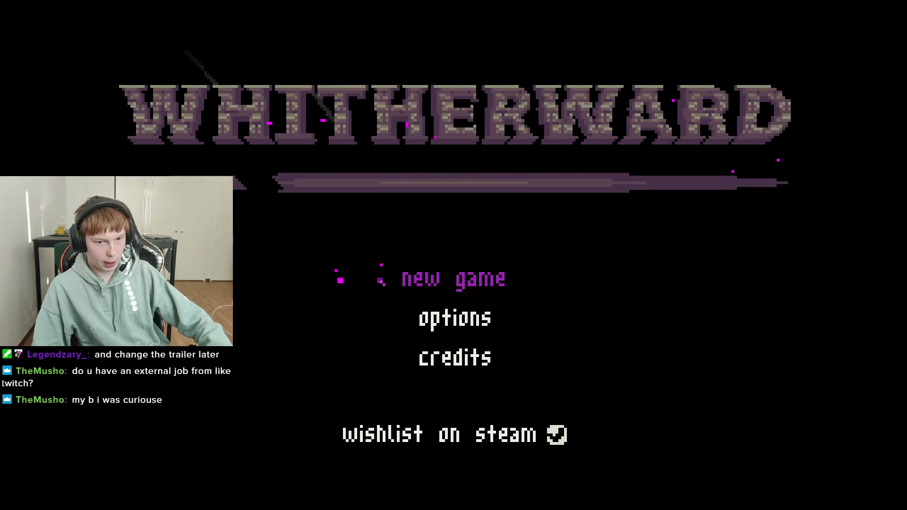
{"action": "key", "text": "F8"}
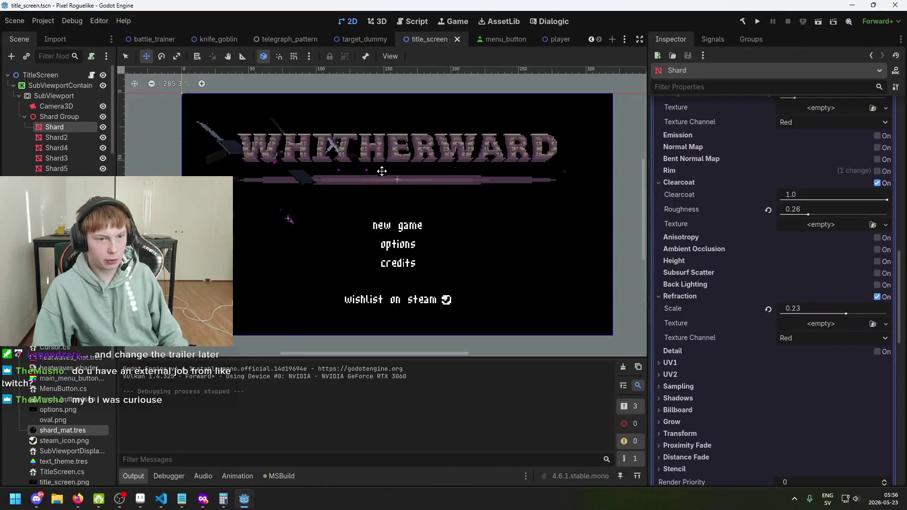
{"action": "key", "text": "ctrl+s"}
{"action": "scroll", "coordinate": [373, 161], "scroll_direction": "up", "scroll_amount": 1}
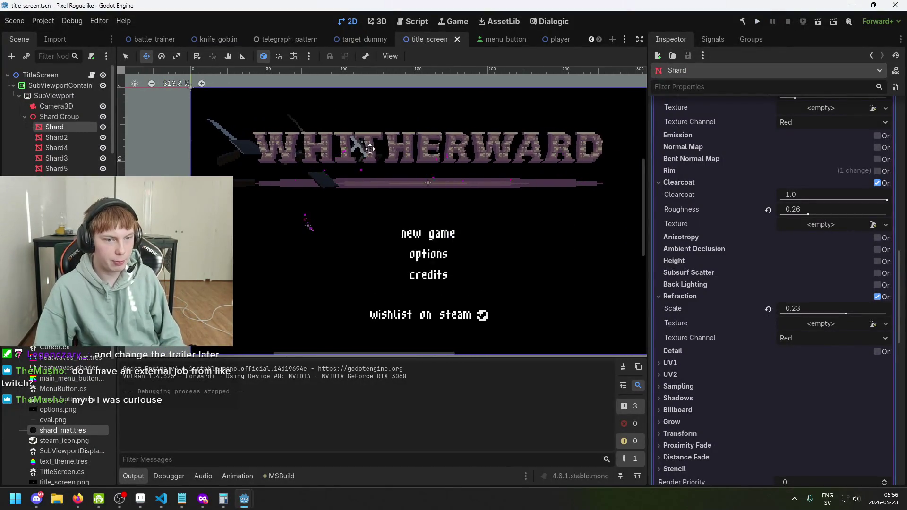
{"action": "scroll", "coordinate": [300, 162], "scroll_direction": "up", "scroll_amount": 3}
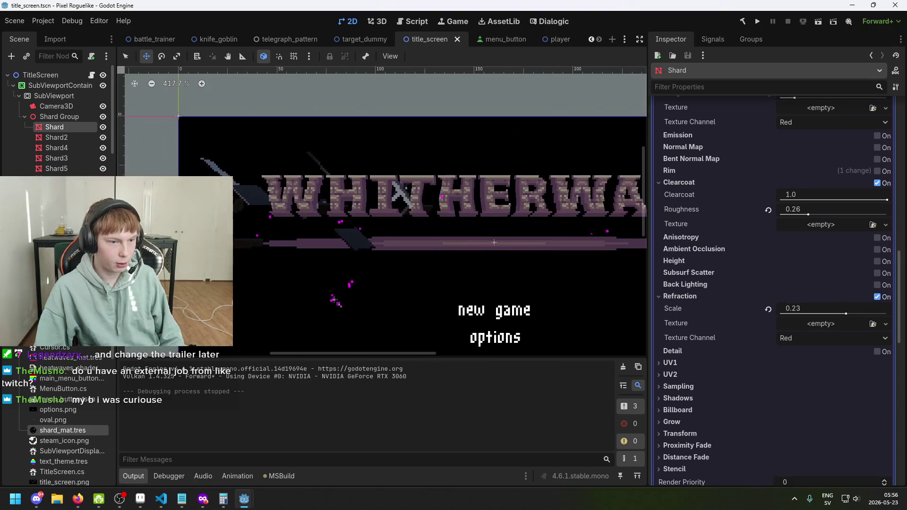
{"action": "scroll", "coordinate": [329, 212], "scroll_direction": "down", "scroll_amount": 3}
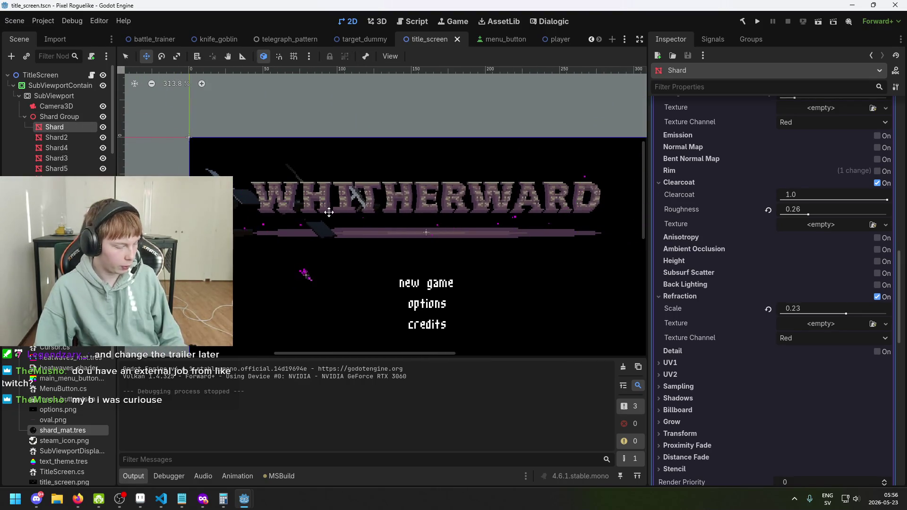
{"action": "scroll", "coordinate": [329, 212], "scroll_direction": "up", "scroll_amount": 3}
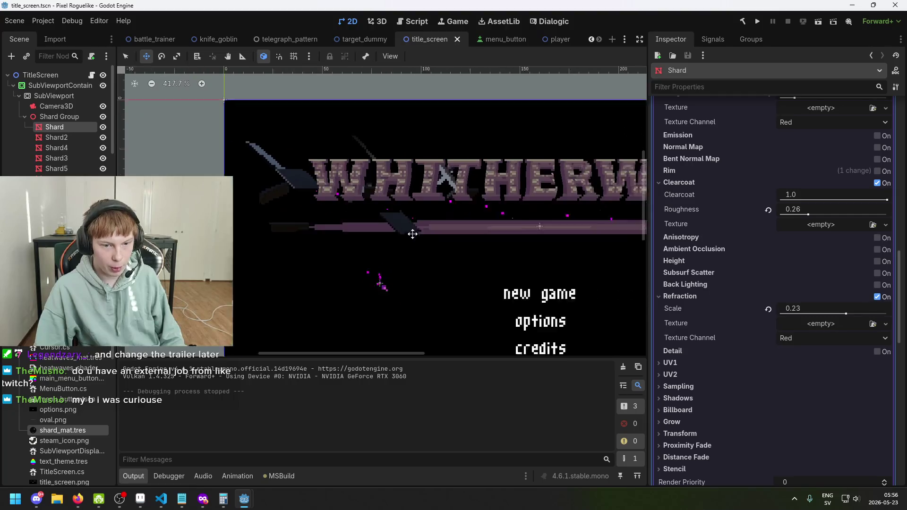
{"action": "left_click", "coordinate": [53, 118]}
{"action": "left_click", "coordinate": [54, 127]}
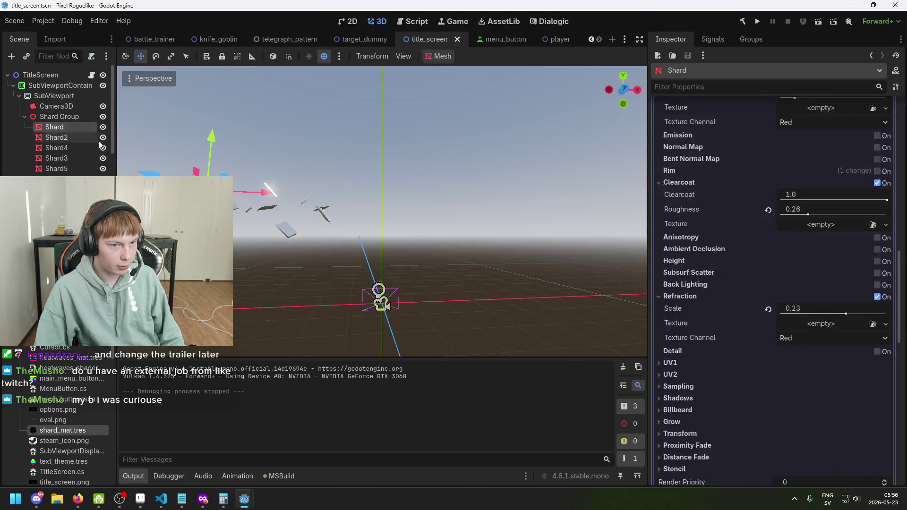
{"action": "mouse_move", "coordinate": [302, 217]}
{"action": "left_mouse_down"}
{"action": "mouse_move", "coordinate": [343, 218]}
{"action": "mouse_move", "coordinate": [264, 241]}
{"action": "mouse_move", "coordinate": [299, 240]}
{"action": "left_mouse_up"}
{"action": "key", "text": "ctrl+s"}
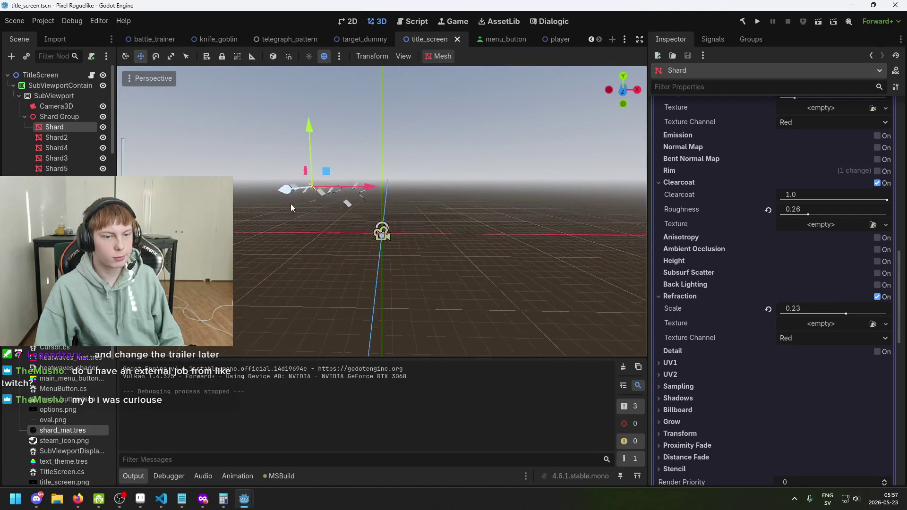
{"action": "left_click", "coordinate": [351, 21]}
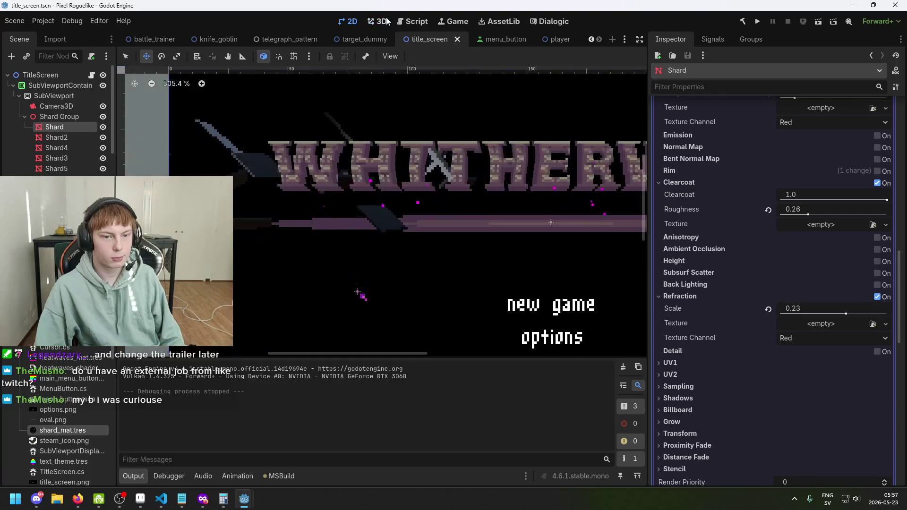
{"action": "scroll", "coordinate": [425, 206], "scroll_direction": "down", "scroll_amount": 2}
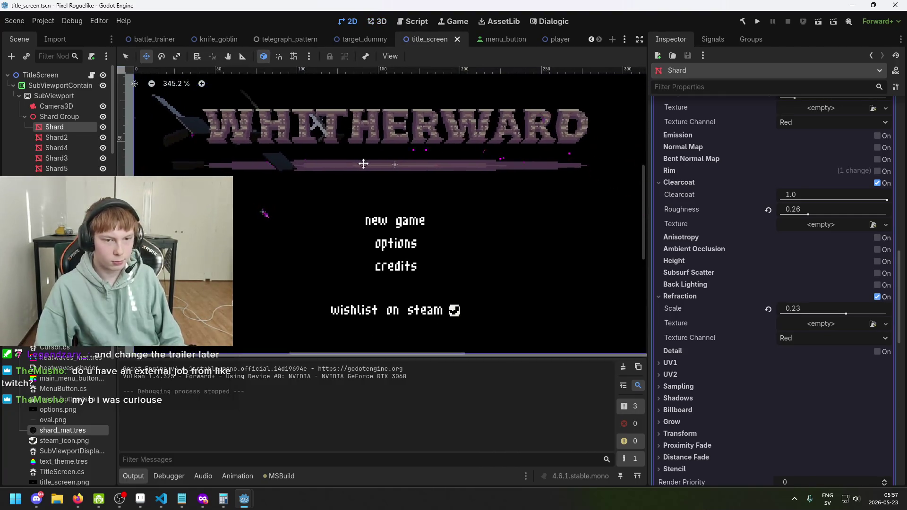
{"action": "scroll", "coordinate": [380, 145], "scroll_direction": "up", "scroll_amount": 3}
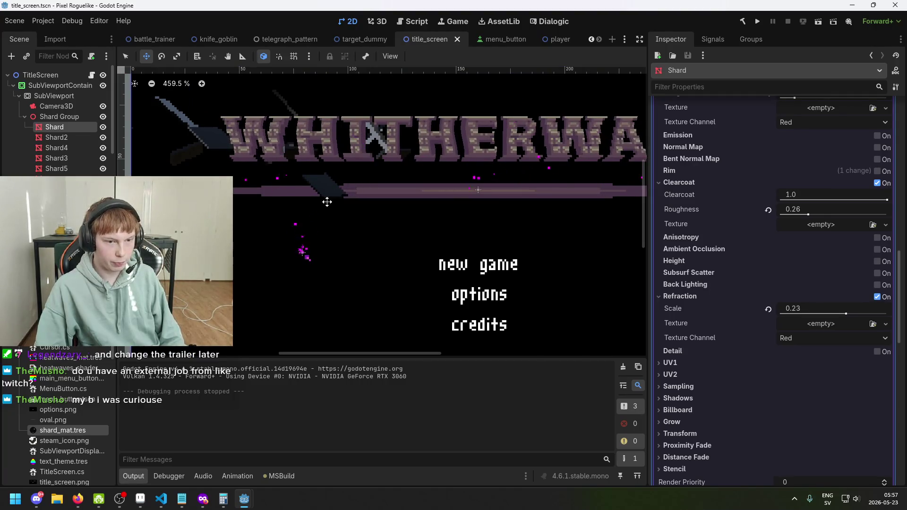
{"action": "scroll", "coordinate": [340, 198], "scroll_direction": "down", "scroll_amount": 2}
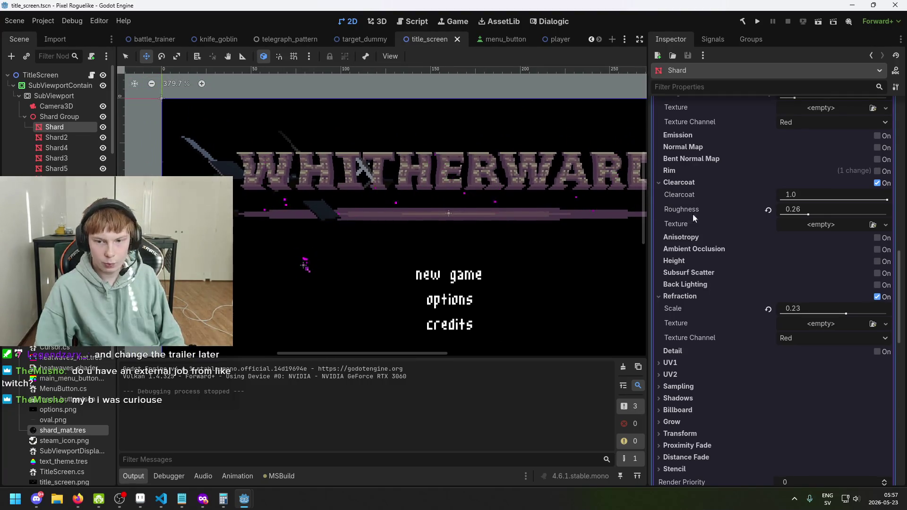
{"action": "scroll", "coordinate": [234, 178], "scroll_direction": "up", "scroll_amount": 7}
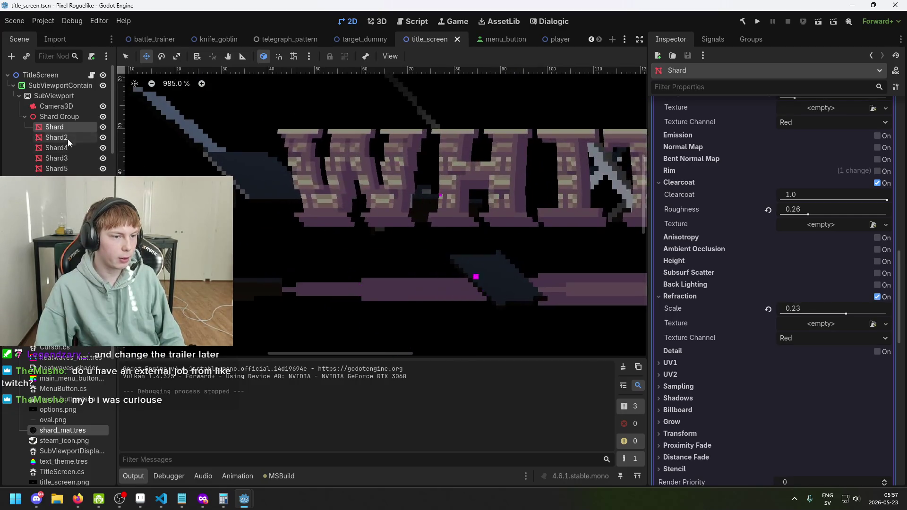
{"action": "left_click", "coordinate": [63, 126]}
{"action": "mouse_move", "coordinate": [297, 196]}
{"action": "left_mouse_down"}
{"action": "mouse_move", "coordinate": [404, 183]}
{"action": "mouse_move", "coordinate": [237, 157]}
{"action": "mouse_move", "coordinate": [257, 168]}
{"action": "mouse_move", "coordinate": [341, 157]}
{"action": "left_mouse_up"}
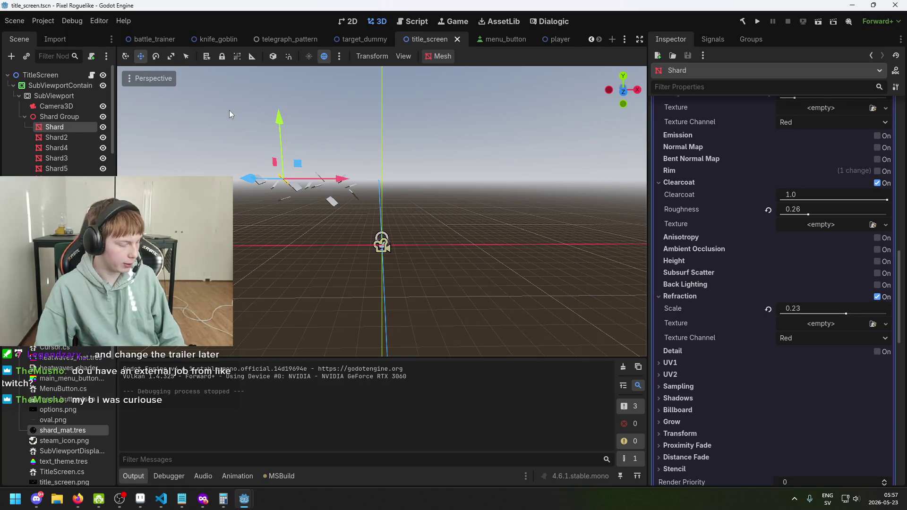
{"action": "mouse_move", "coordinate": [228, 110]}
{"action": "left_mouse_down"}
{"action": "mouse_move", "coordinate": [265, 146]}
{"action": "mouse_move", "coordinate": [219, 132]}
{"action": "mouse_move", "coordinate": [213, 107]}
{"action": "left_mouse_up"}
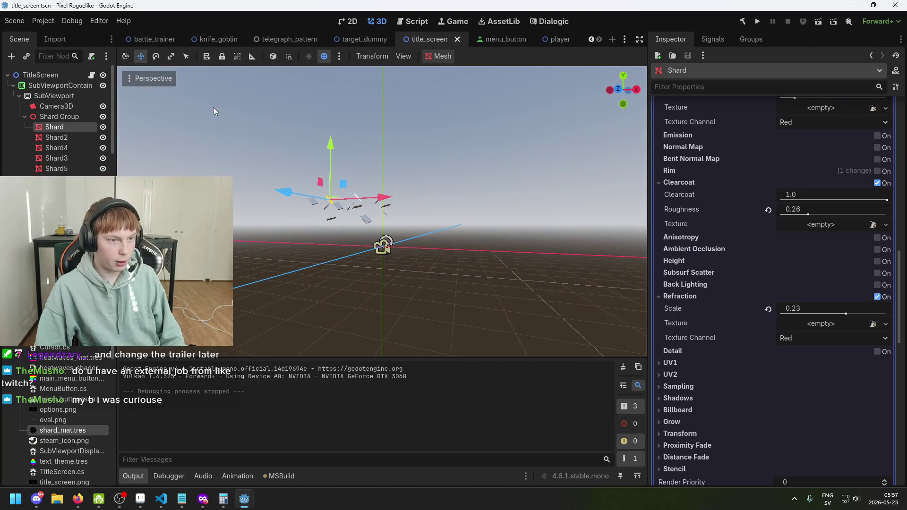
{"action": "mouse_move", "coordinate": [244, 499]}
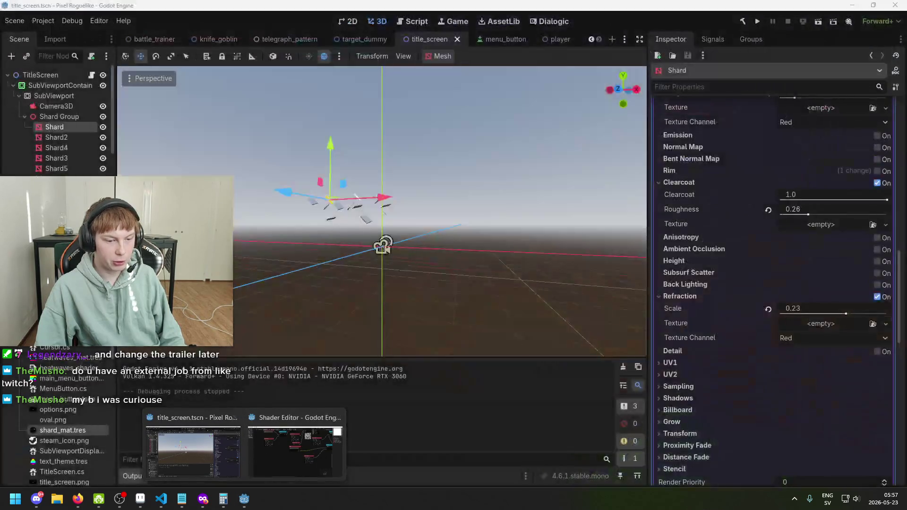
{"action": "left_click", "coordinate": [349, 21]}
{"action": "scroll", "coordinate": [378, 113], "scroll_direction": "down", "scroll_amount": 5}
{"action": "scroll", "coordinate": [293, 112], "scroll_direction": "up", "scroll_amount": 2}
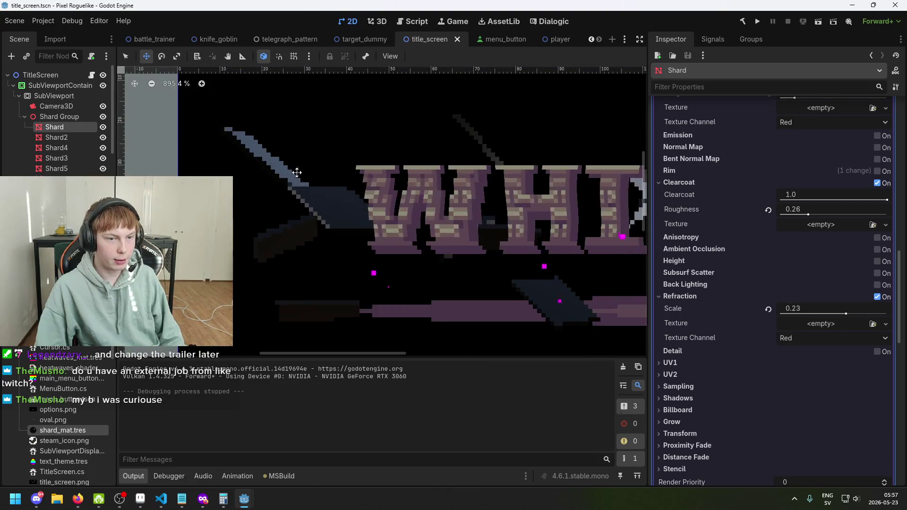
{"action": "scroll", "coordinate": [393, 203], "scroll_direction": "down", "scroll_amount": 2}
{"action": "scroll", "coordinate": [393, 202], "scroll_direction": "up", "scroll_amount": 3}
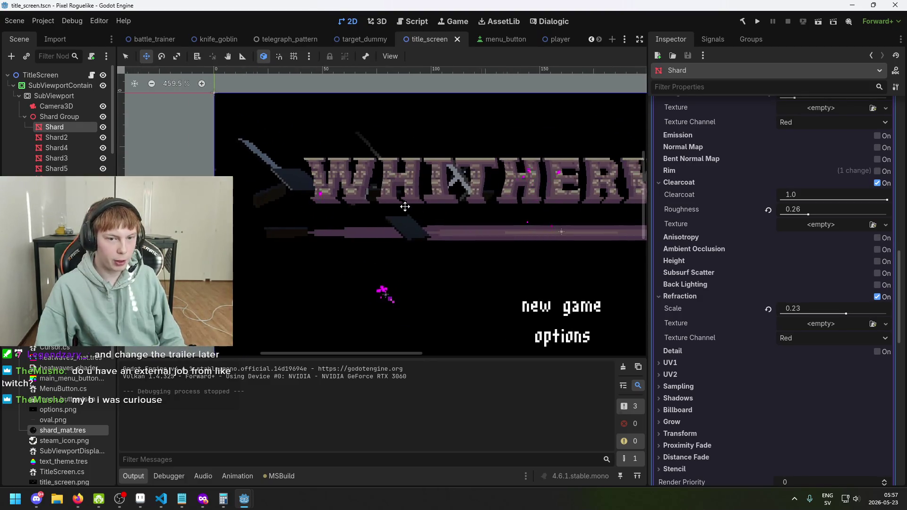
{"action": "scroll", "coordinate": [377, 202], "scroll_direction": "down", "scroll_amount": 2}
{"action": "scroll", "coordinate": [415, 193], "scroll_direction": "down", "scroll_amount": 2}
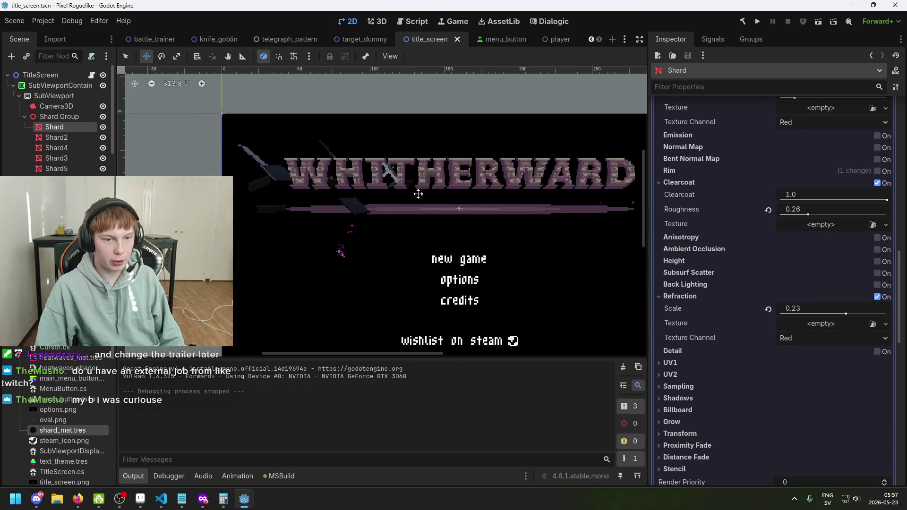
{"action": "scroll", "coordinate": [455, 165], "scroll_direction": "up", "scroll_amount": 2}
{"action": "scroll", "coordinate": [455, 165], "scroll_direction": "right", "scroll_amount": 3}
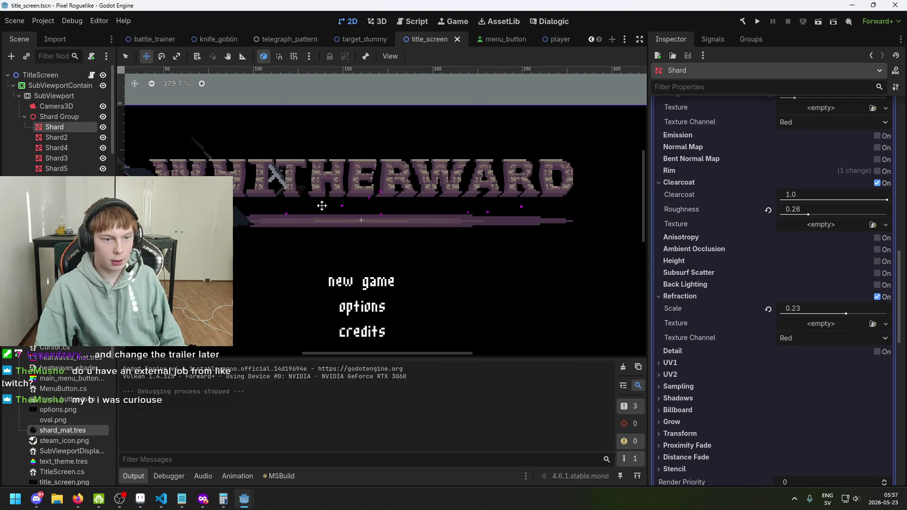
{"action": "scroll", "coordinate": [345, 204], "scroll_direction": "left", "scroll_amount": 1}
{"action": "scroll", "coordinate": [366, 210], "scroll_direction": "down", "scroll_amount": 2}
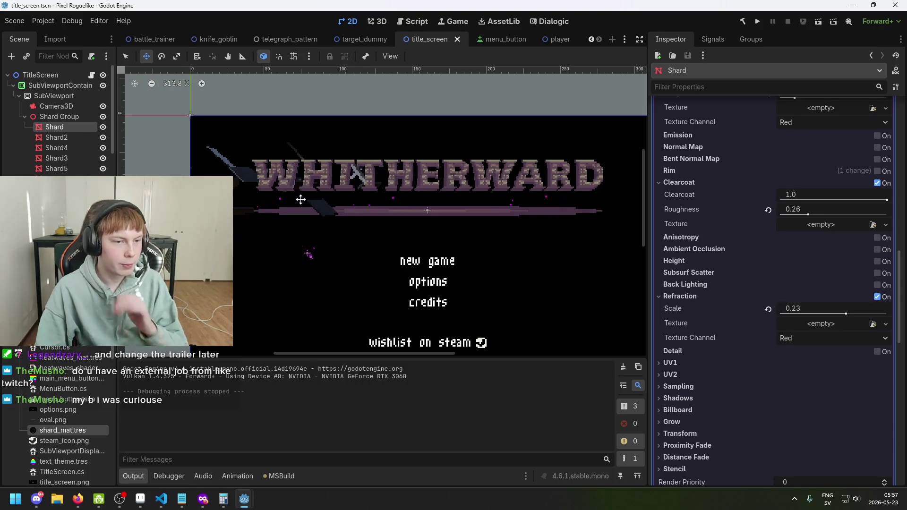
{"action": "scroll", "coordinate": [290, 189], "scroll_direction": "up", "scroll_amount": 4}
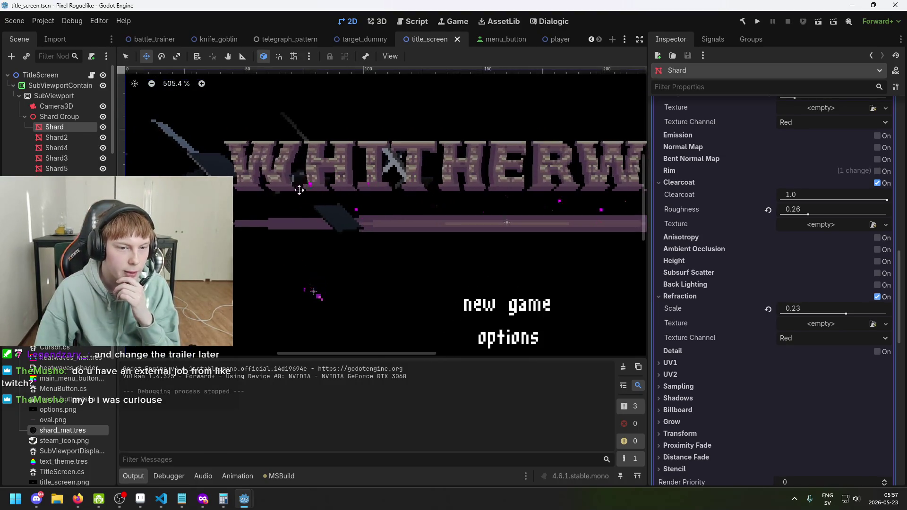
{"action": "scroll", "coordinate": [422, 201], "scroll_direction": "up", "scroll_amount": 1}
- Lower the Shard material's clearcoat from 1.0 to 0.59
{"action": "scroll", "coordinate": [734, 296], "scroll_direction": "up", "scroll_amount": 2}
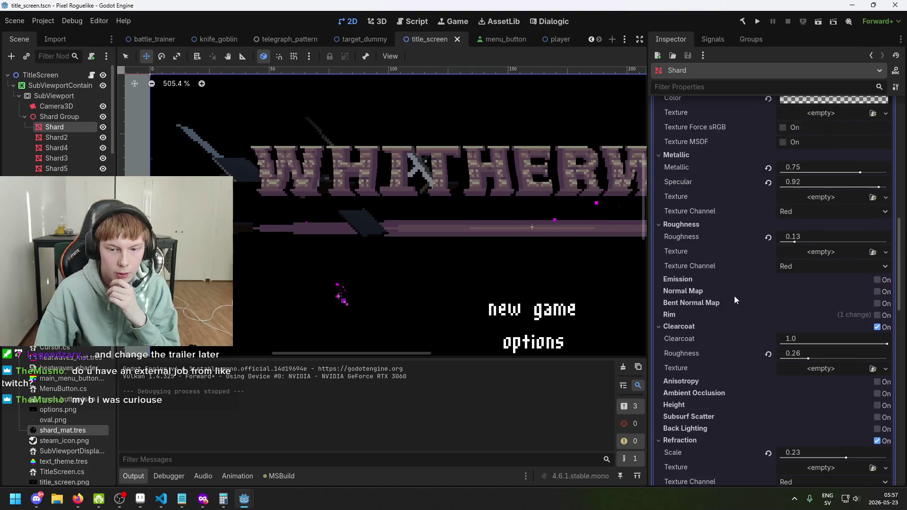
{"action": "scroll", "coordinate": [736, 300], "scroll_direction": "down", "scroll_amount": 5}
{"action": "scroll", "coordinate": [745, 312], "scroll_direction": "up", "scroll_amount": 5}
{"action": "scroll", "coordinate": [736, 322], "scroll_direction": "up", "scroll_amount": 3}
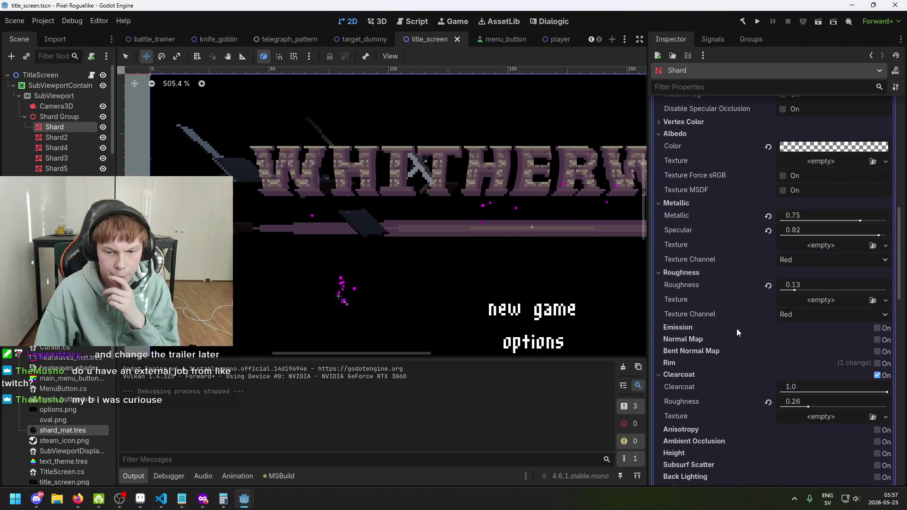
{"action": "scroll", "coordinate": [786, 371], "scroll_direction": "down", "scroll_amount": 2}
{"action": "mouse_move", "coordinate": [831, 295]}
{"action": "left_mouse_down"}
{"action": "mouse_move", "coordinate": [808, 296]}
{"action": "mouse_move", "coordinate": [861, 300]}
{"action": "mouse_move", "coordinate": [813, 297]}
{"action": "mouse_move", "coordinate": [861, 296]}
{"action": "mouse_move", "coordinate": [843, 297]}
{"action": "left_mouse_up"}
- Check the albedo colour unchanged, then try rim lighting strengths and switch rim back off
{"action": "scroll", "coordinate": [824, 264], "scroll_direction": "up", "scroll_amount": 3}
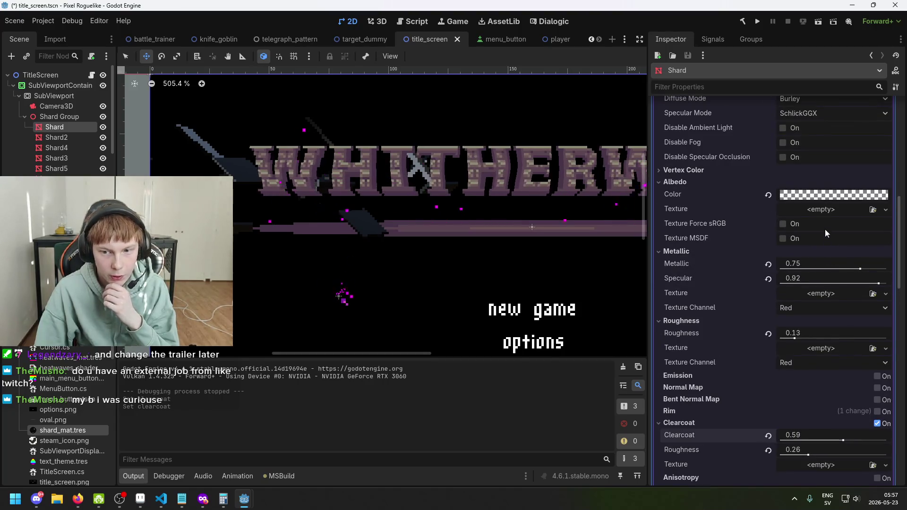
{"action": "left_click", "coordinate": [818, 194]}
{"action": "left_click", "coordinate": [819, 179]}
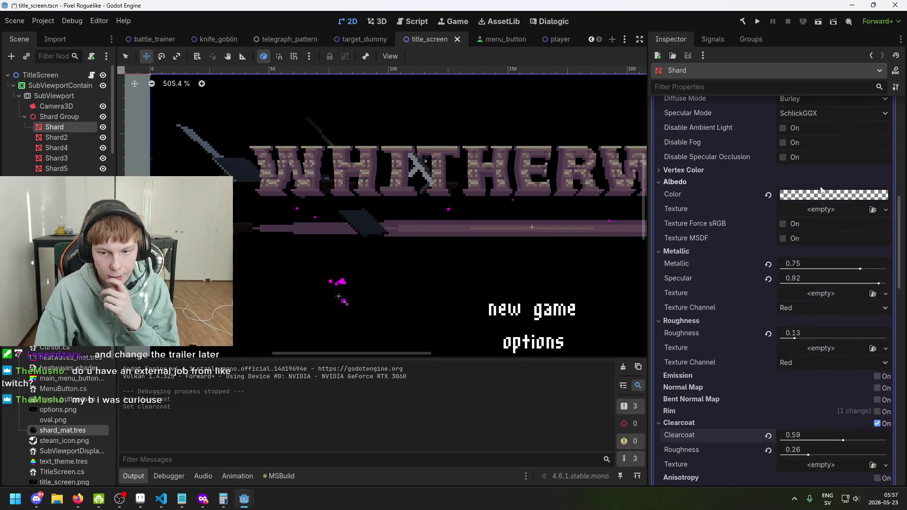
{"action": "scroll", "coordinate": [804, 228], "scroll_direction": "down", "scroll_amount": 2}
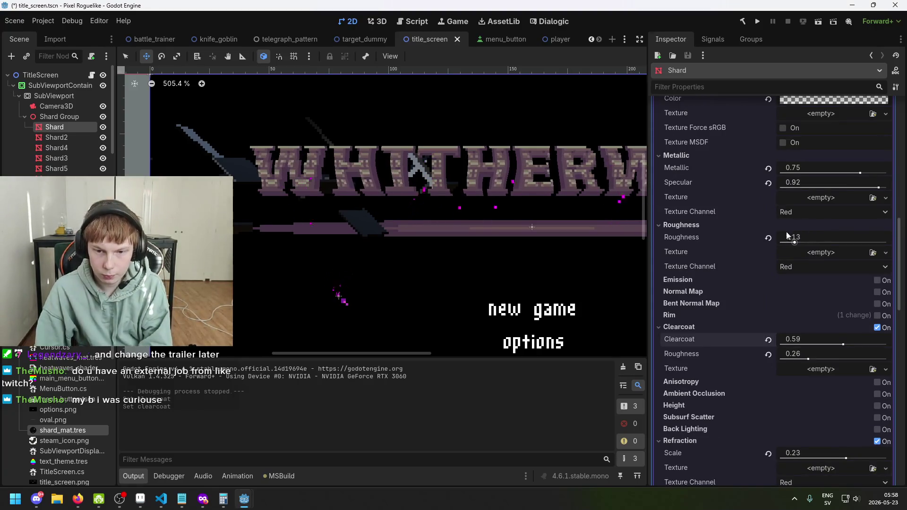
{"action": "scroll", "coordinate": [793, 264], "scroll_direction": "down", "scroll_amount": 1}
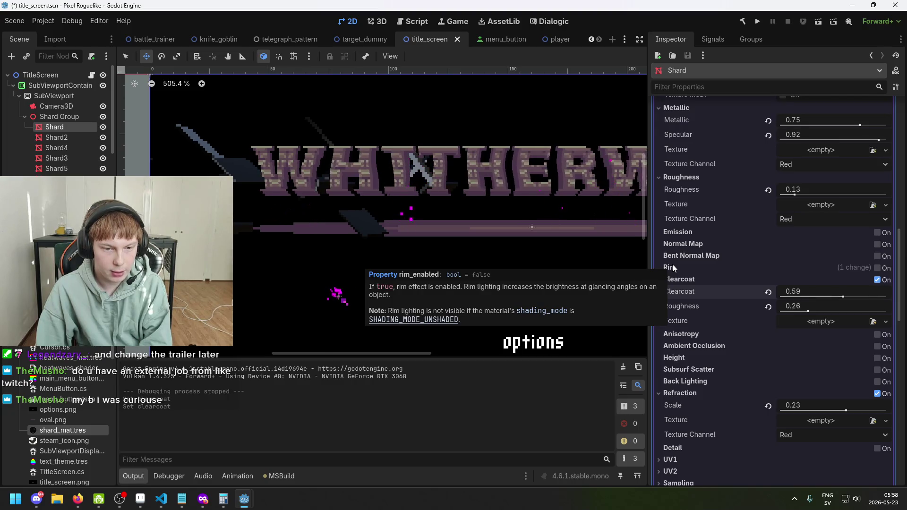
{"action": "left_click", "coordinate": [877, 269]}
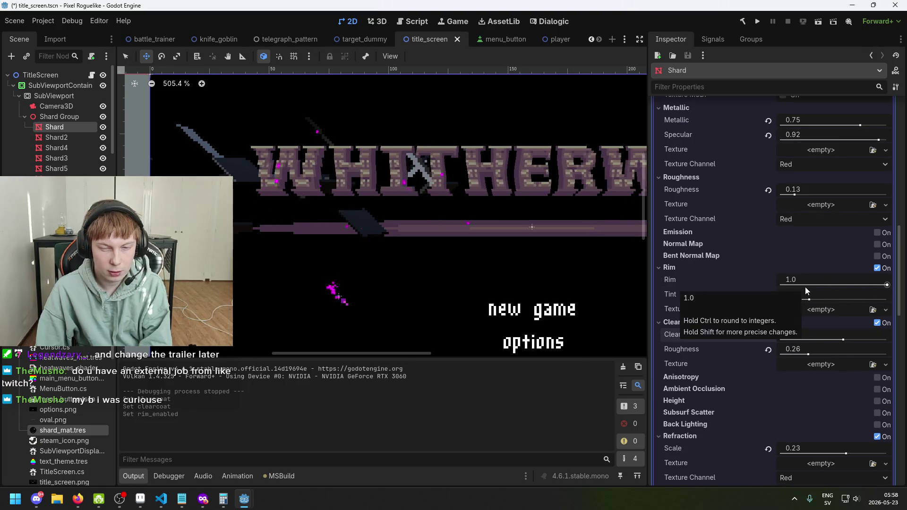
{"action": "mouse_move", "coordinate": [889, 286]}
{"action": "left_mouse_down"}
{"action": "mouse_move", "coordinate": [742, 289]}
{"action": "mouse_move", "coordinate": [888, 286]}
{"action": "mouse_move", "coordinate": [756, 286]}
{"action": "left_mouse_up"}
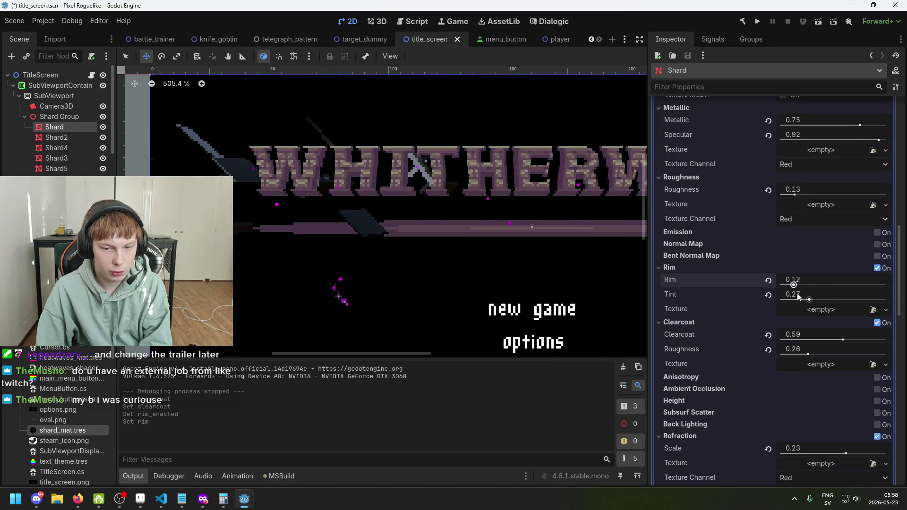
{"action": "left_click", "coordinate": [878, 268]}
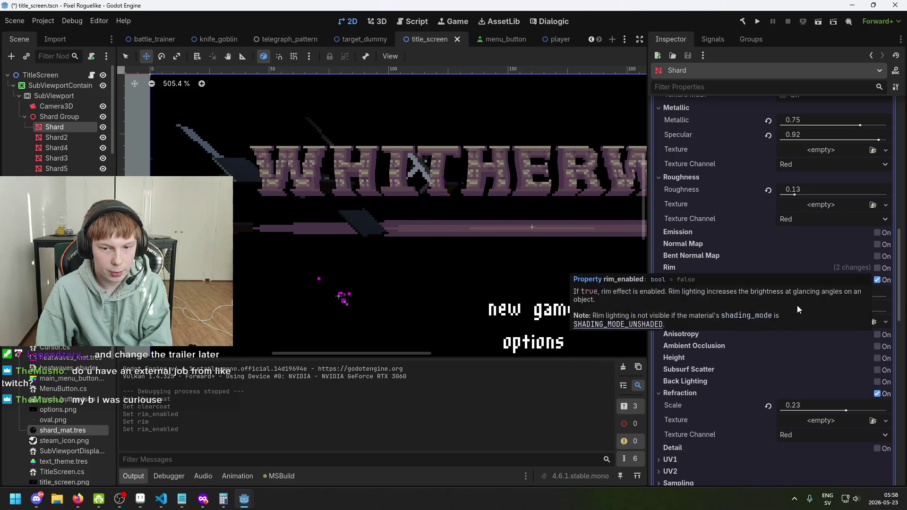
{"action": "scroll", "coordinate": [684, 276], "scroll_direction": "down", "scroll_amount": 4}
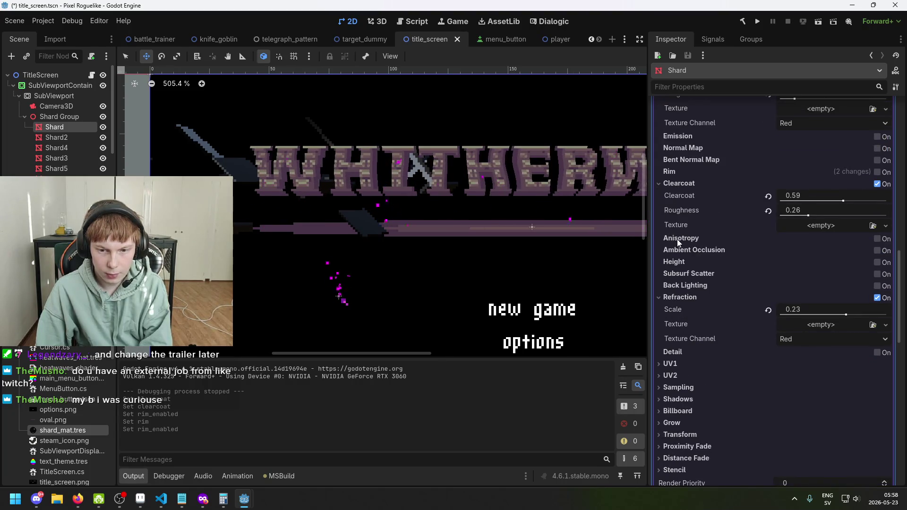
{"action": "mouse_move", "coordinate": [677, 239]}
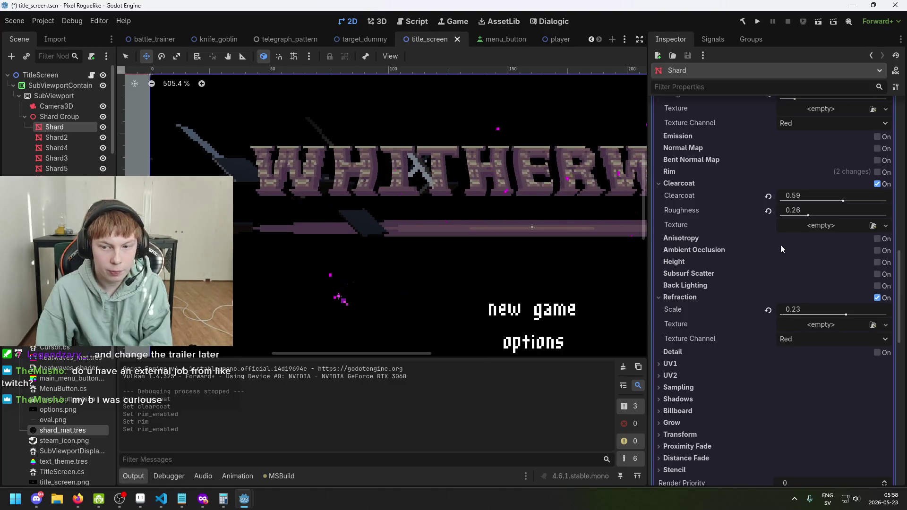
{"action": "mouse_move", "coordinate": [700, 256]}
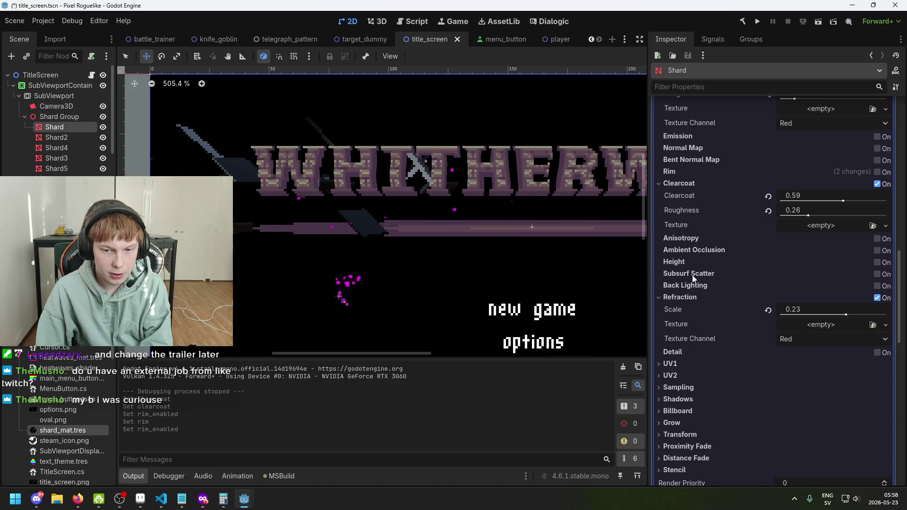
{"action": "mouse_move", "coordinate": [694, 289]}
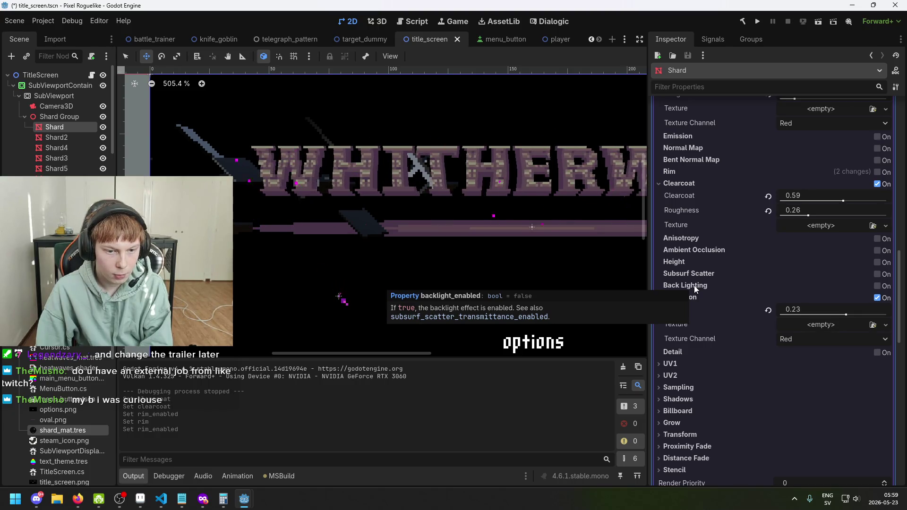
{"action": "left_click", "coordinate": [878, 287]}
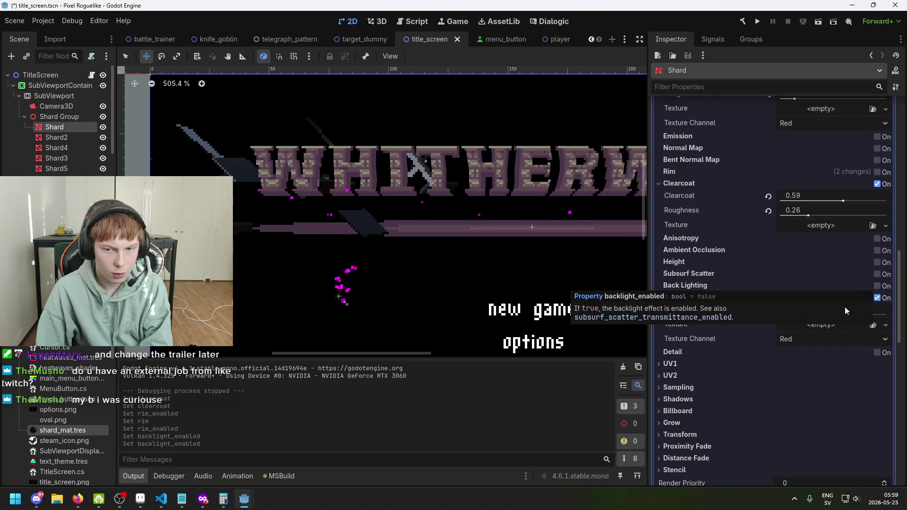
{"action": "left_click", "coordinate": [877, 287]}
{"action": "scroll", "coordinate": [752, 293], "scroll_direction": "down", "scroll_amount": 2}
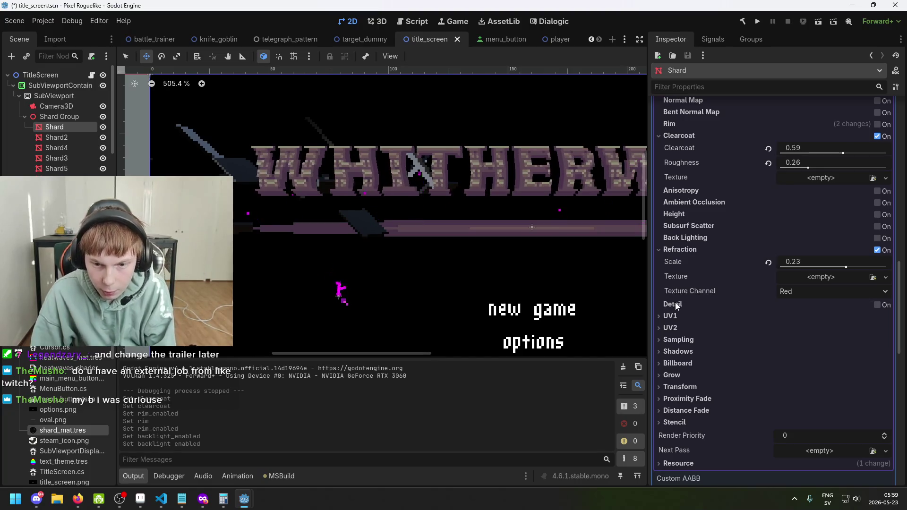
{"action": "left_click", "coordinate": [658, 249]}
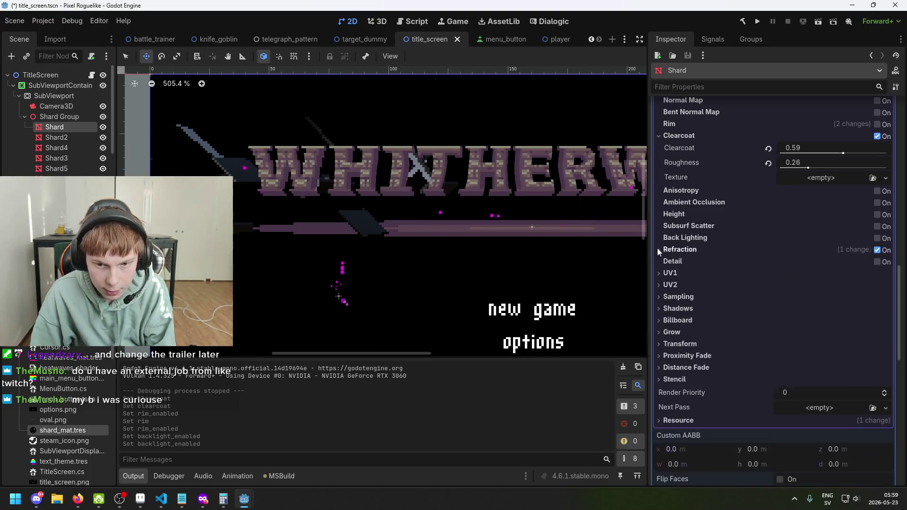
{"action": "left_click", "coordinate": [657, 249]}
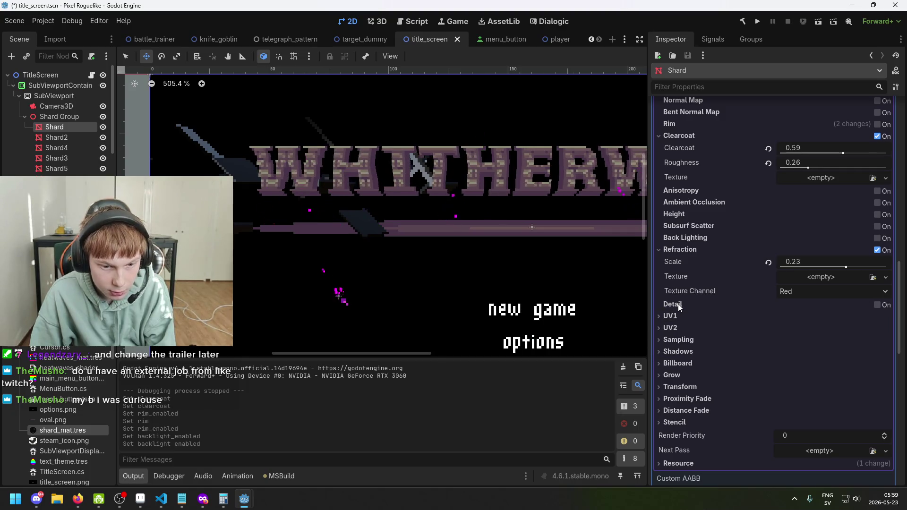
{"action": "scroll", "coordinate": [679, 307], "scroll_direction": "down", "scroll_amount": 2}
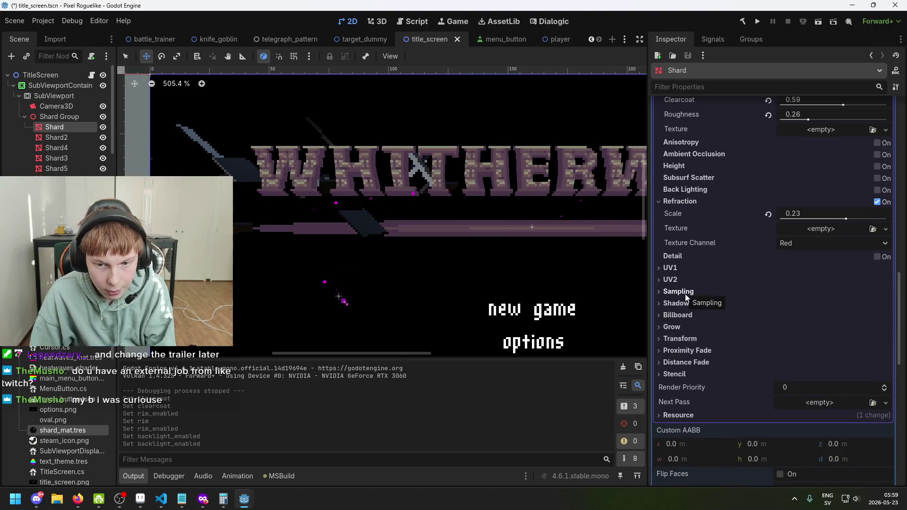
{"action": "scroll", "coordinate": [756, 302], "scroll_direction": "up", "scroll_amount": 6}
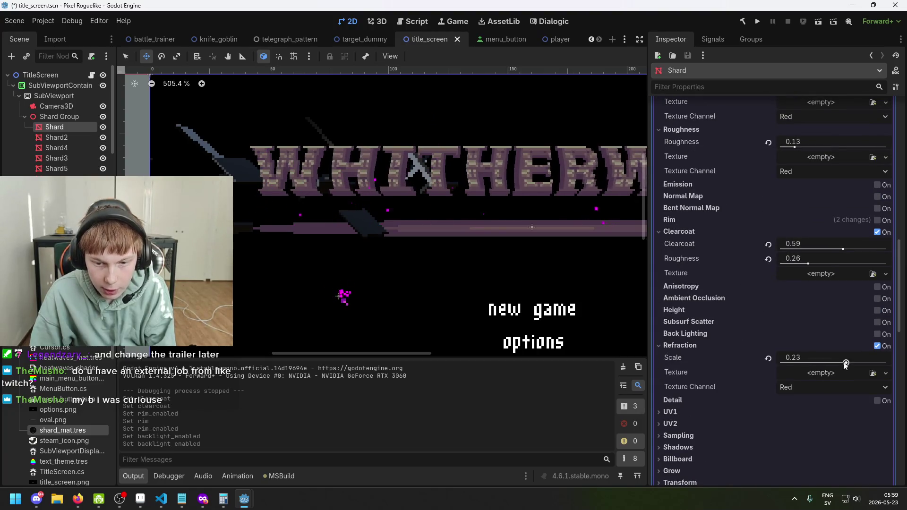
{"action": "mouse_move", "coordinate": [846, 363]}
{"action": "left_mouse_down"}
{"action": "mouse_move", "coordinate": [810, 361]}
{"action": "mouse_move", "coordinate": [872, 363]}
{"action": "mouse_move", "coordinate": [797, 361]}
{"action": "mouse_move", "coordinate": [884, 364]}
{"action": "mouse_move", "coordinate": [797, 366]}
{"action": "mouse_move", "coordinate": [839, 364]}
{"action": "left_mouse_up"}
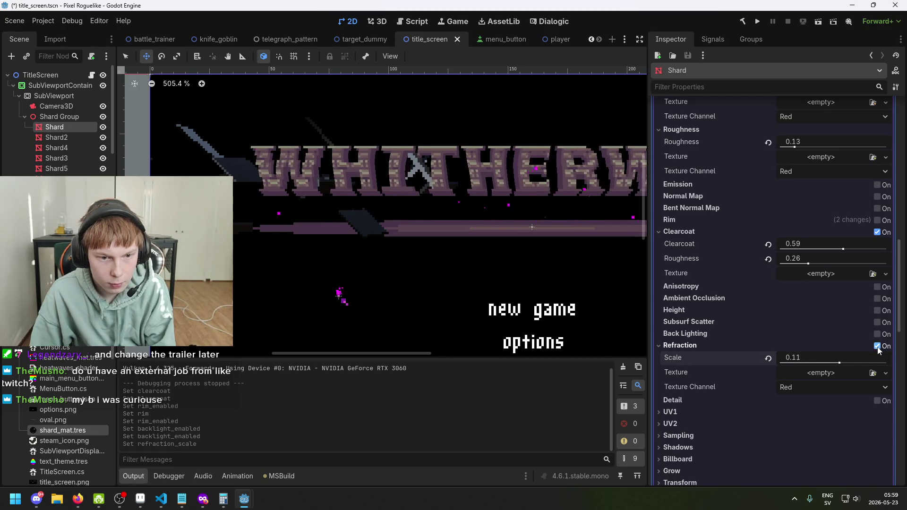
{"action": "left_click", "coordinate": [877, 347]}
{"action": "left_click", "coordinate": [878, 347]}
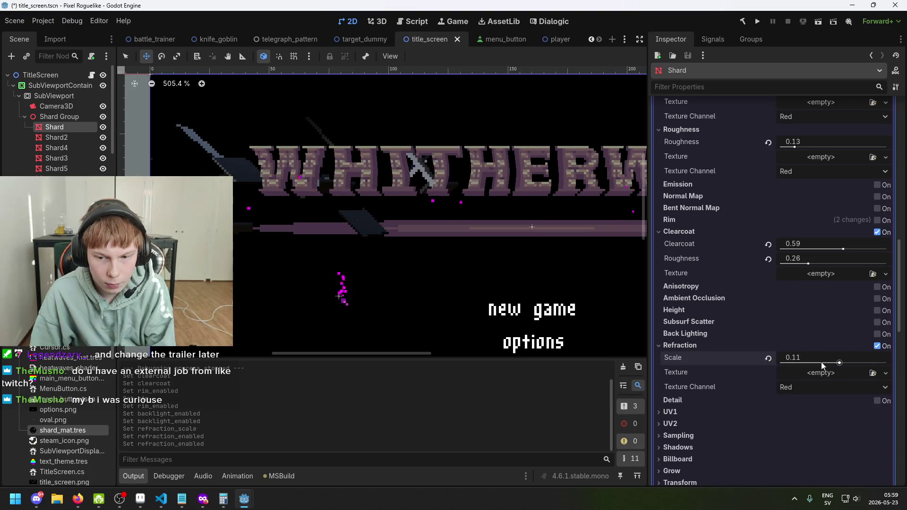
{"action": "mouse_move", "coordinate": [839, 363]}
{"action": "left_mouse_down"}
{"action": "mouse_move", "coordinate": [775, 358]}
{"action": "mouse_move", "coordinate": [817, 364]}
{"action": "left_mouse_up"}
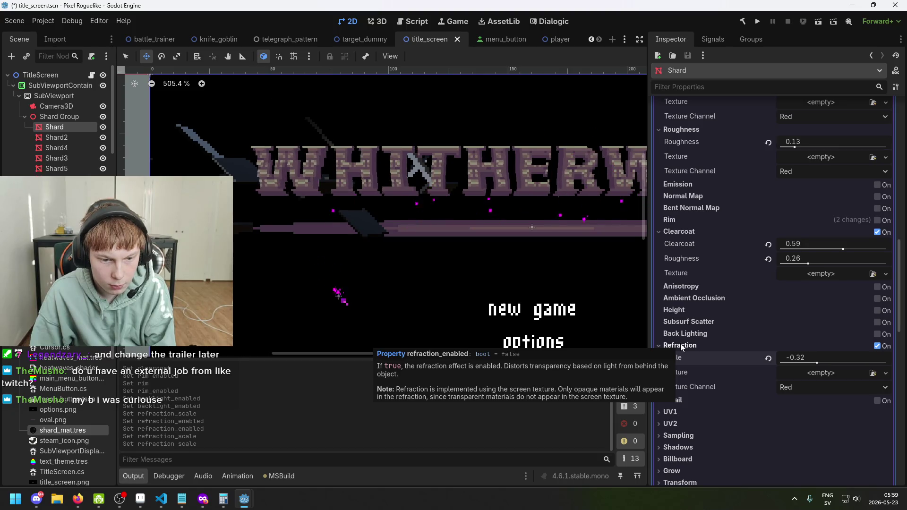
{"action": "left_click", "coordinate": [878, 347]}
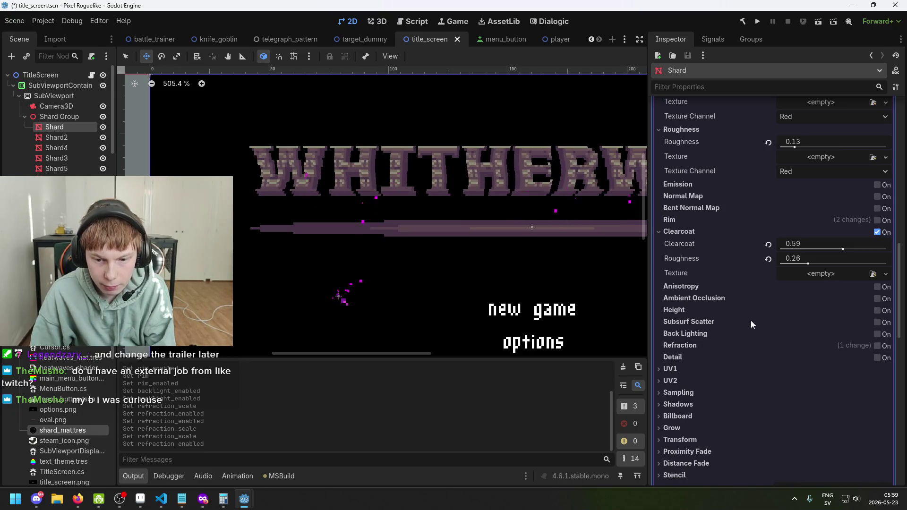
{"action": "scroll", "coordinate": [749, 333], "scroll_direction": "up", "scroll_amount": 1}
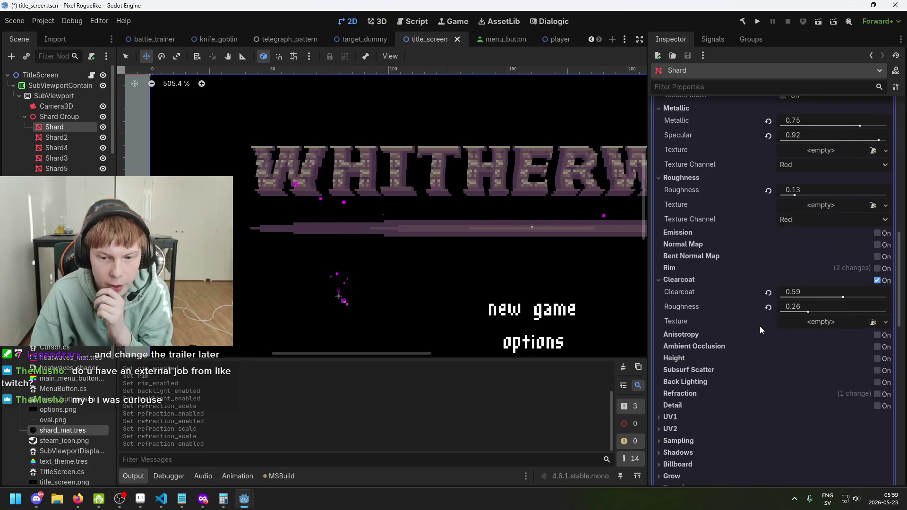
{"action": "scroll", "coordinate": [744, 313], "scroll_direction": "up", "scroll_amount": 1}
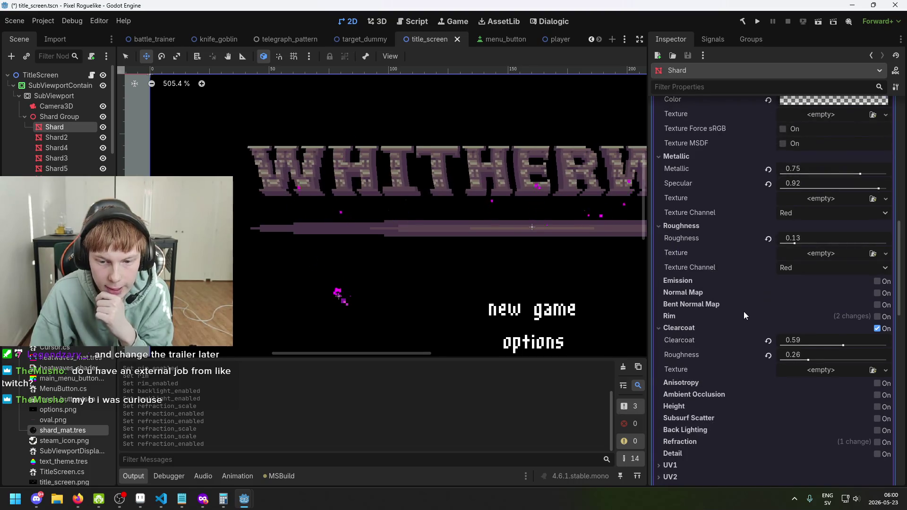
{"action": "scroll", "coordinate": [745, 284], "scroll_direction": "up", "scroll_amount": 1}
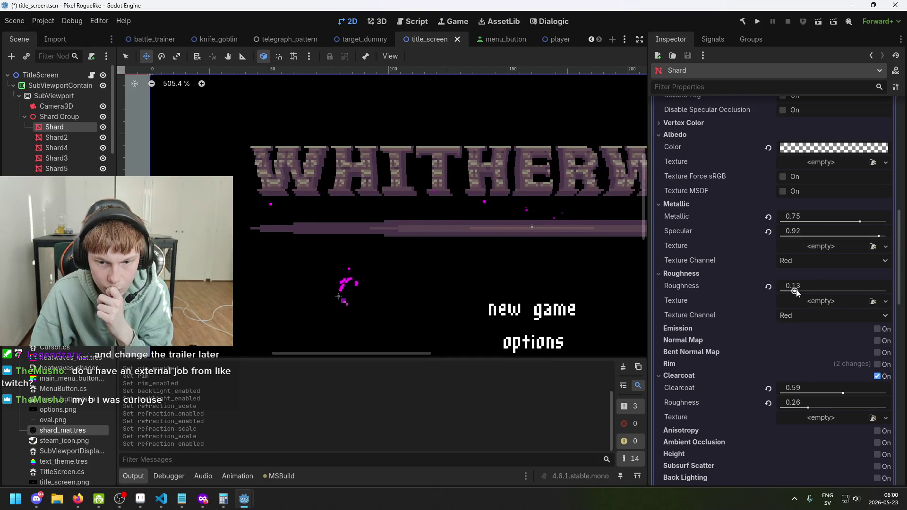
- Raise roughness to 0.18 and make the dark teal albedo mostly opaque, alpha about 202
{"action": "left_click_drag", "start_coordinate": [796, 292], "coordinate": [800, 291]}
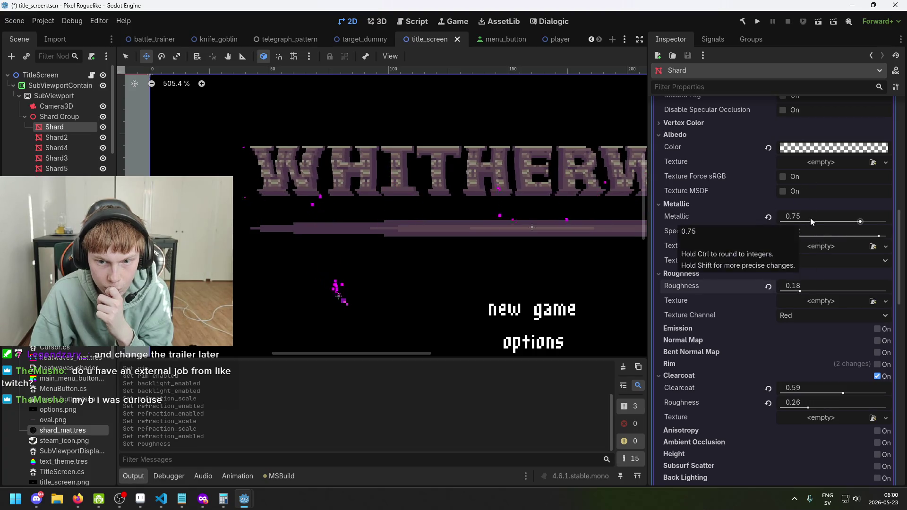
{"action": "left_click", "coordinate": [816, 148]}
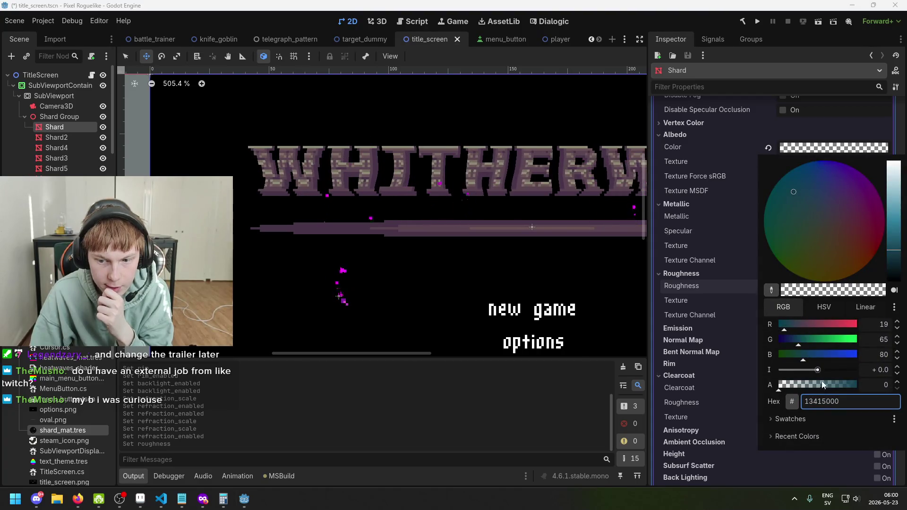
{"action": "mouse_move", "coordinate": [822, 382]}
{"action": "left_mouse_down"}
{"action": "mouse_move", "coordinate": [839, 384]}
{"action": "mouse_move", "coordinate": [816, 373]}
{"action": "mouse_move", "coordinate": [841, 374]}
{"action": "left_mouse_up"}
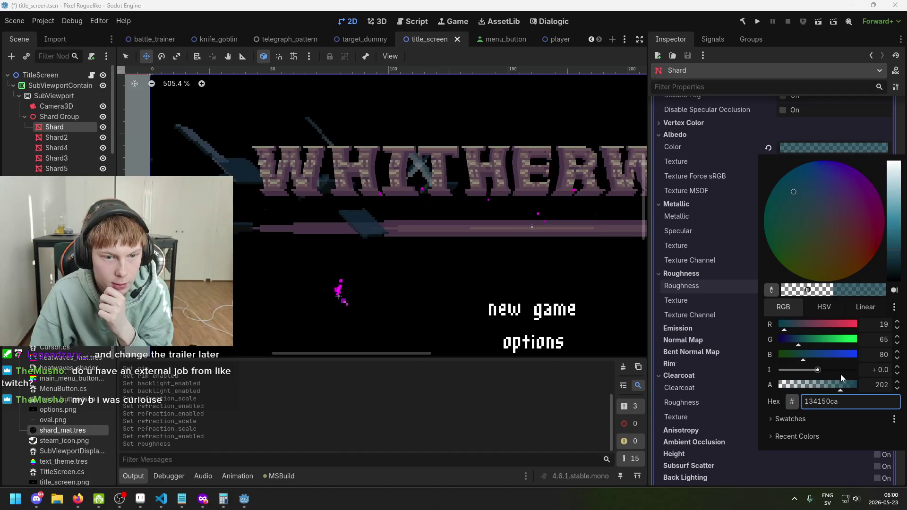
{"action": "left_click", "coordinate": [738, 220]}
{"action": "scroll", "coordinate": [756, 371], "scroll_direction": "down", "scroll_amount": 4}
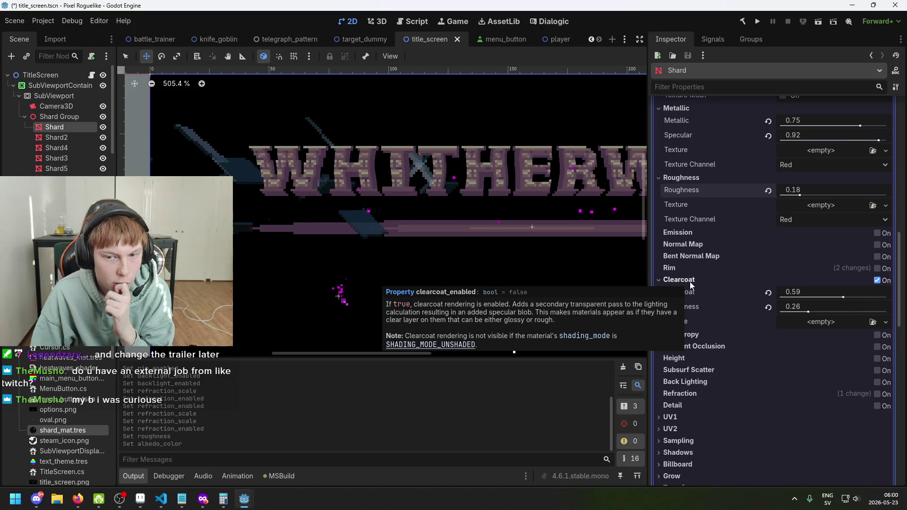
- Lower the clearcoat strength, then switch clearcoat off entirely
{"action": "mouse_move", "coordinate": [843, 297]}
{"action": "left_mouse_down"}
{"action": "mouse_move", "coordinate": [806, 294]}
{"action": "mouse_move", "coordinate": [819, 311]}
{"action": "mouse_move", "coordinate": [788, 313]}
{"action": "mouse_move", "coordinate": [798, 297]}
{"action": "mouse_move", "coordinate": [879, 296]}
{"action": "mouse_move", "coordinate": [799, 296]}
{"action": "mouse_move", "coordinate": [844, 297]}
{"action": "mouse_move", "coordinate": [808, 297]}
{"action": "mouse_move", "coordinate": [827, 281]}
{"action": "left_mouse_up"}
{"action": "scroll", "coordinate": [825, 260], "scroll_direction": "up", "scroll_amount": 1}
{"action": "scroll", "coordinate": [827, 144], "scroll_direction": "up", "scroll_amount": 1}
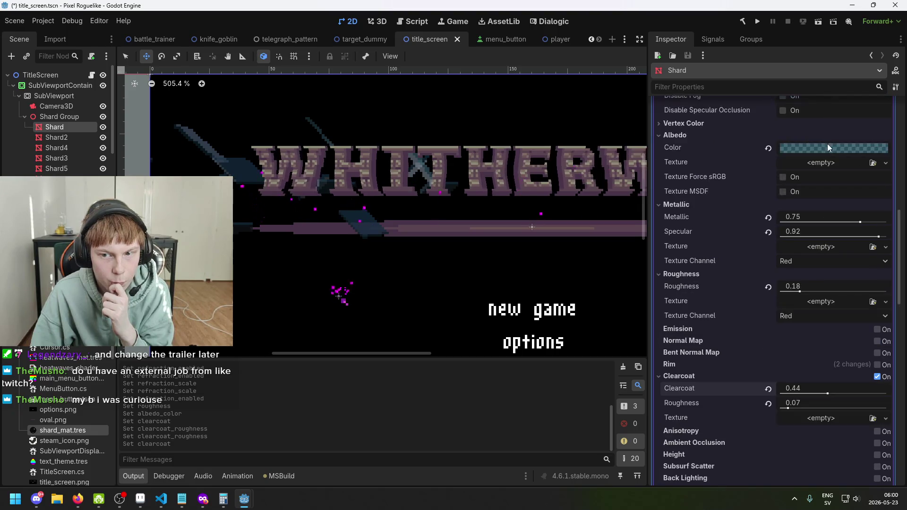
{"action": "scroll", "coordinate": [826, 236], "scroll_direction": "down", "scroll_amount": 1}
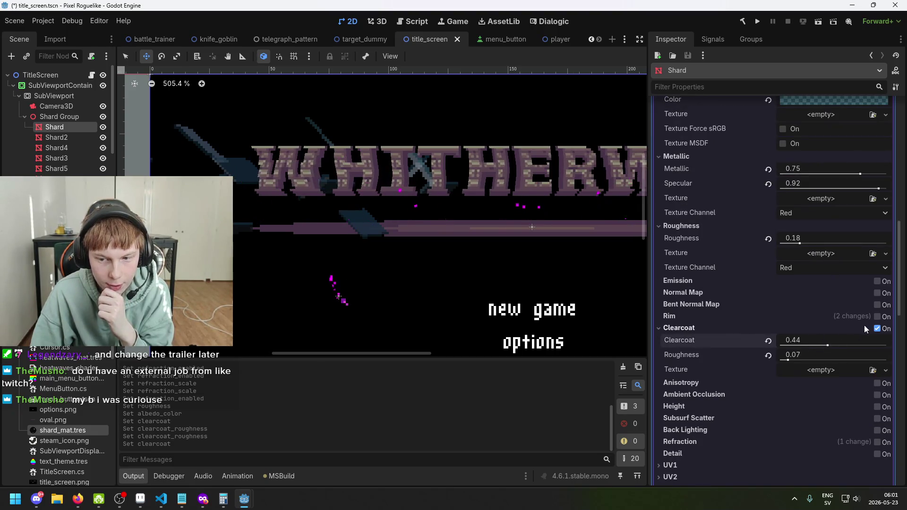
{"action": "left_click", "coordinate": [878, 328]}
{"action": "left_click", "coordinate": [878, 328]}
{"action": "left_click", "coordinate": [878, 328]}
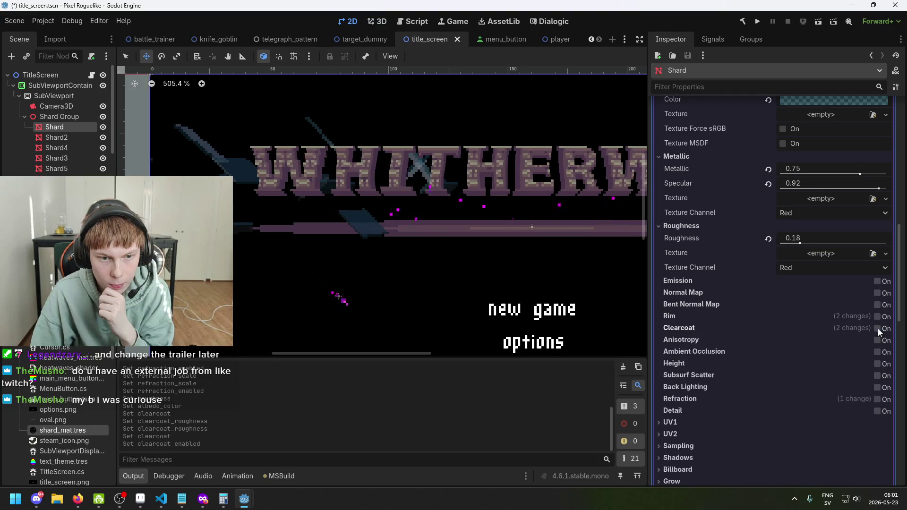
- Drop the Shard material's roughness from 0.18 to 0.05
{"action": "scroll", "coordinate": [756, 383], "scroll_direction": "down", "scroll_amount": 2}
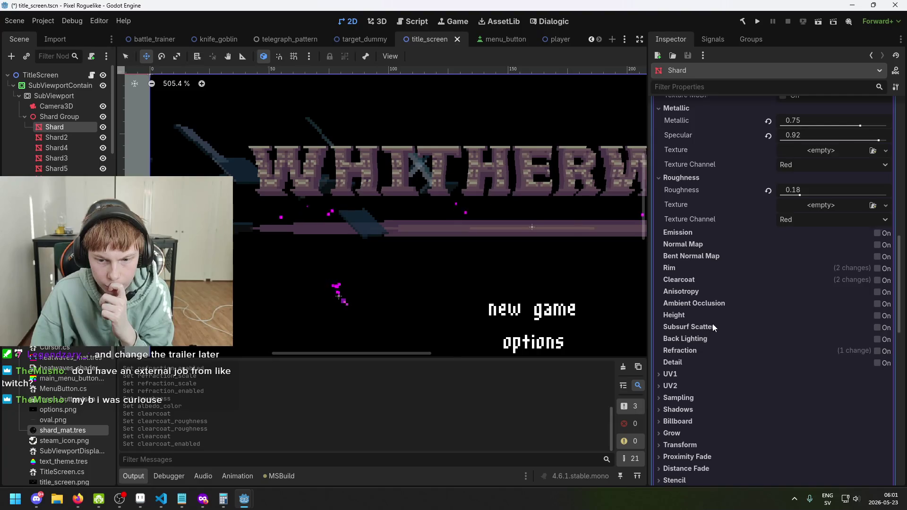
{"action": "scroll", "coordinate": [712, 324], "scroll_direction": "up", "scroll_amount": 4}
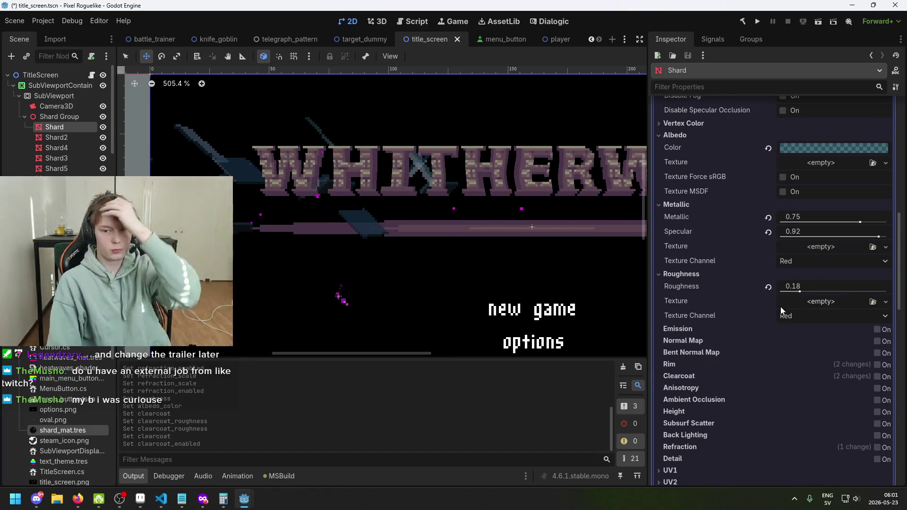
{"action": "left_click", "coordinate": [795, 291]}
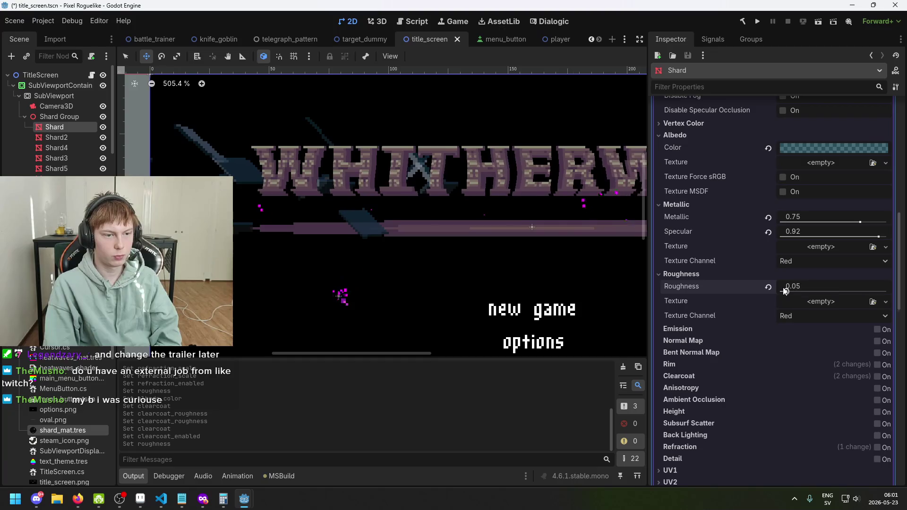
- Try roughness values between 0.0 and 0.27, leaving it at 0.26
{"action": "left_click", "coordinate": [799, 292]}
{"action": "mouse_move", "coordinate": [799, 292]}
{"action": "left_mouse_down"}
{"action": "mouse_move", "coordinate": [809, 292]}
{"action": "mouse_move", "coordinate": [774, 293]}
{"action": "mouse_move", "coordinate": [888, 292]}
{"action": "mouse_move", "coordinate": [782, 292]}
{"action": "left_mouse_up"}
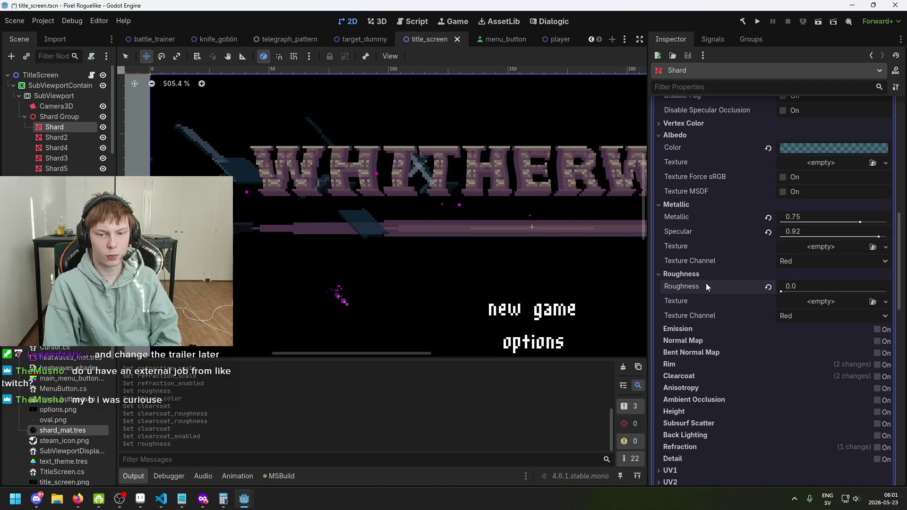
{"action": "mouse_move", "coordinate": [706, 284]}
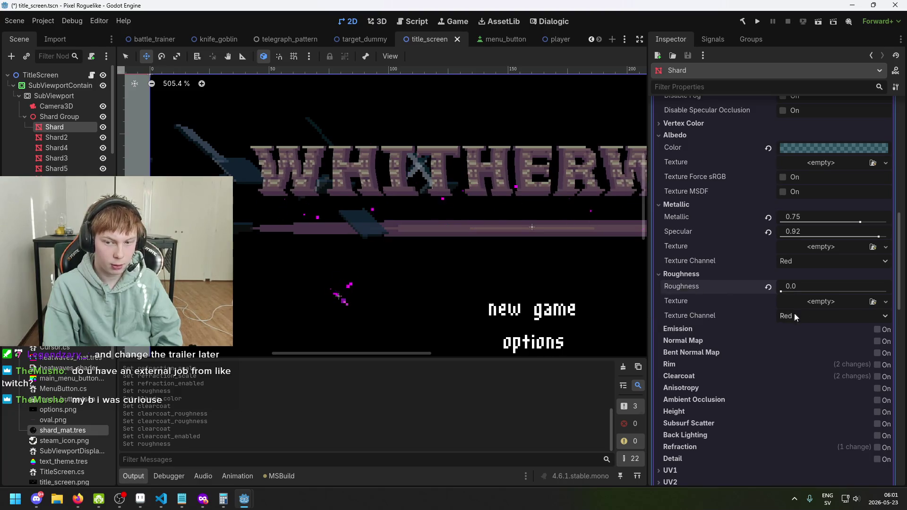
{"action": "left_click_drag", "start_coordinate": [781, 293], "coordinate": [811, 291]}
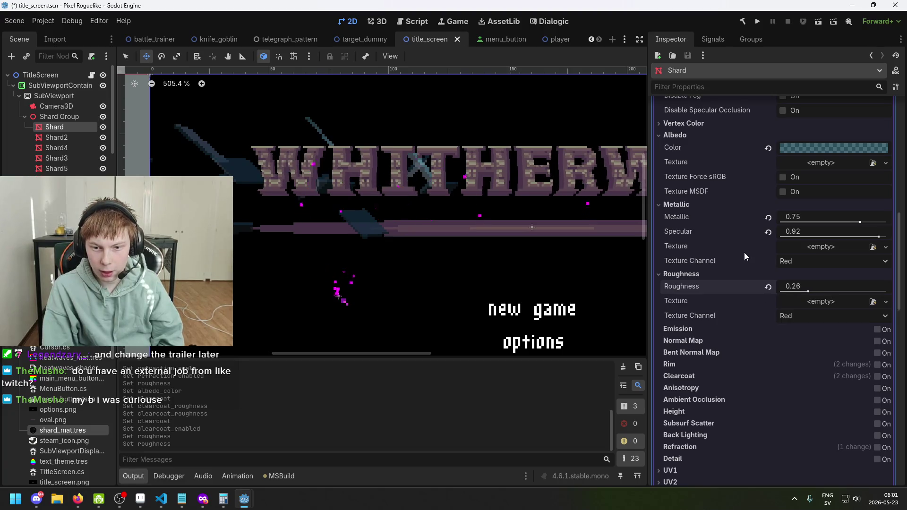
{"action": "mouse_move", "coordinate": [722, 216]}
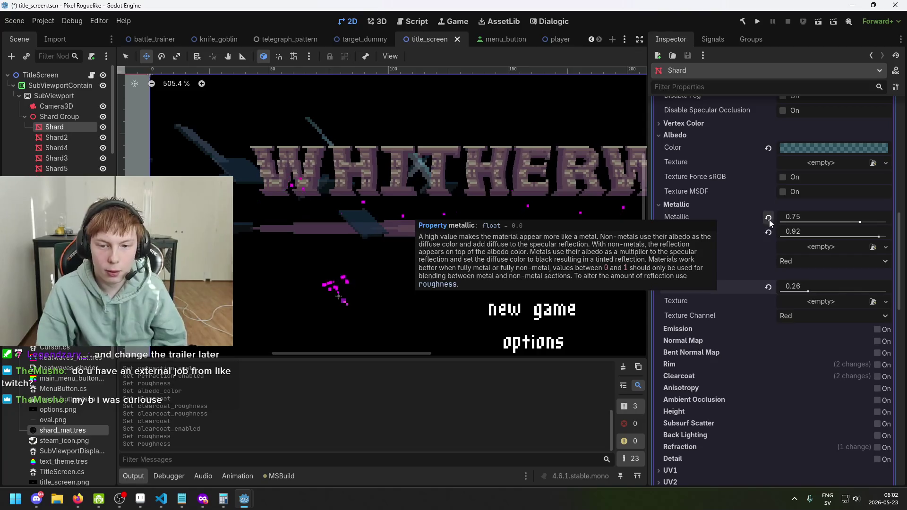
- Experiment with Metallic and Specular, ending at metallic 0.36 and specular 0.82
{"action": "mouse_move", "coordinate": [860, 222]}
{"action": "left_mouse_down"}
{"action": "mouse_move", "coordinate": [788, 223]}
{"action": "mouse_move", "coordinate": [874, 225]}
{"action": "mouse_move", "coordinate": [765, 216]}
{"action": "left_mouse_up"}
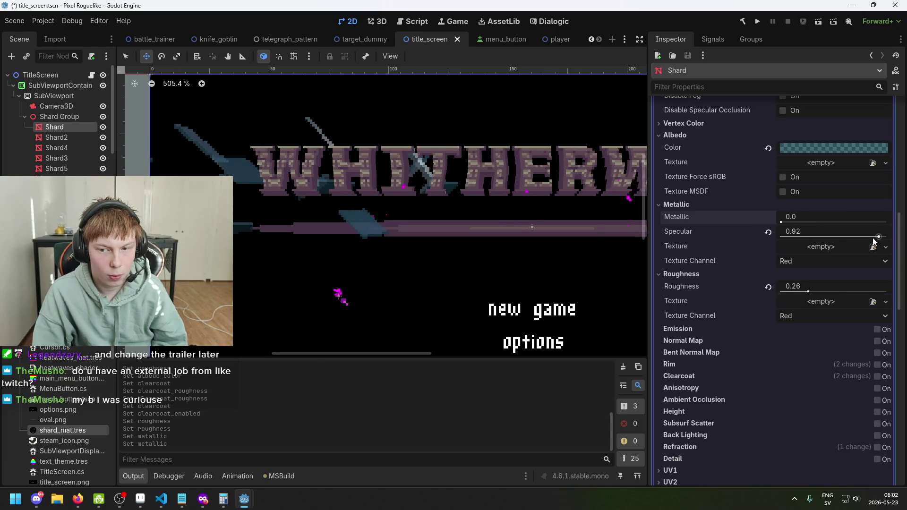
{"action": "mouse_move", "coordinate": [878, 237]}
{"action": "left_mouse_down"}
{"action": "mouse_move", "coordinate": [747, 225]}
{"action": "mouse_move", "coordinate": [902, 232]}
{"action": "mouse_move", "coordinate": [849, 235]}
{"action": "left_mouse_up"}
{"action": "mouse_move", "coordinate": [781, 223]}
{"action": "left_mouse_down"}
{"action": "mouse_move", "coordinate": [872, 228]}
{"action": "mouse_move", "coordinate": [753, 223]}
{"action": "mouse_move", "coordinate": [764, 231]}
{"action": "left_mouse_up"}
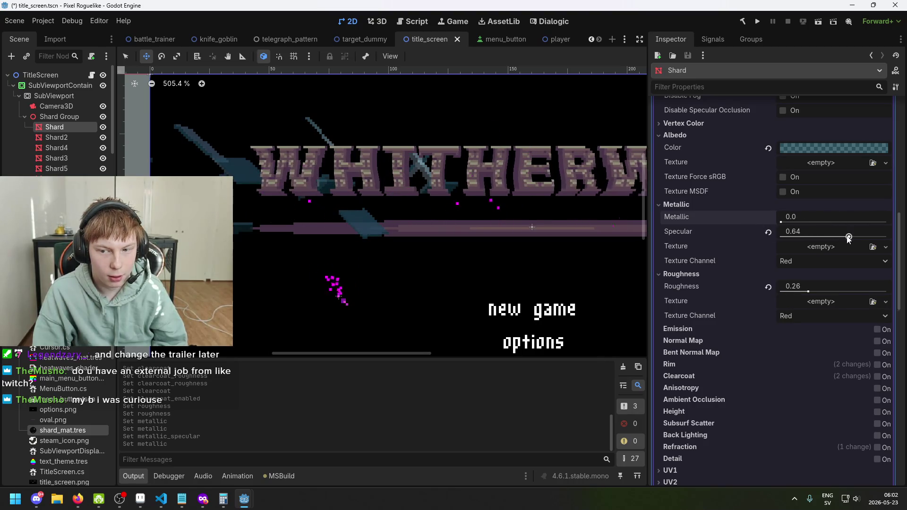
{"action": "mouse_move", "coordinate": [848, 238]}
{"action": "left_mouse_down"}
{"action": "mouse_move", "coordinate": [806, 236]}
{"action": "mouse_move", "coordinate": [902, 245]}
{"action": "mouse_move", "coordinate": [869, 242]}
{"action": "left_mouse_up"}
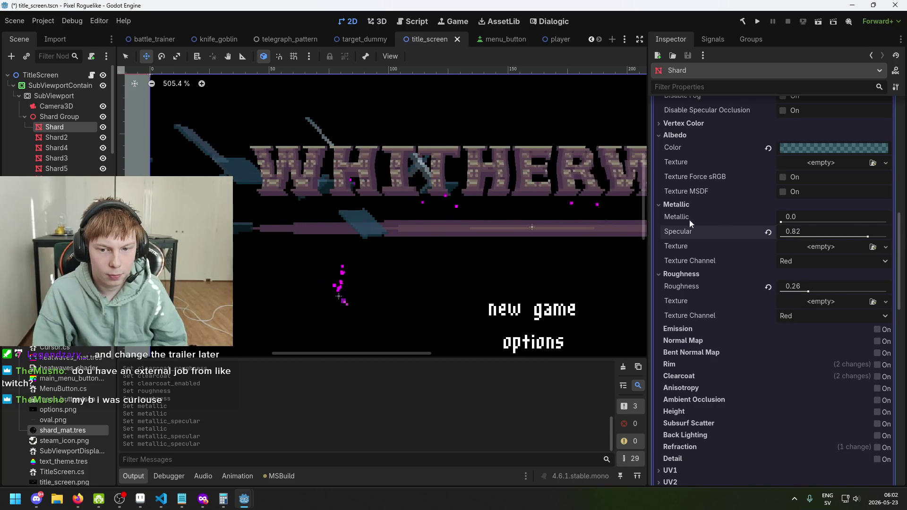
{"action": "scroll", "coordinate": [683, 223], "scroll_direction": "up", "scroll_amount": 2}
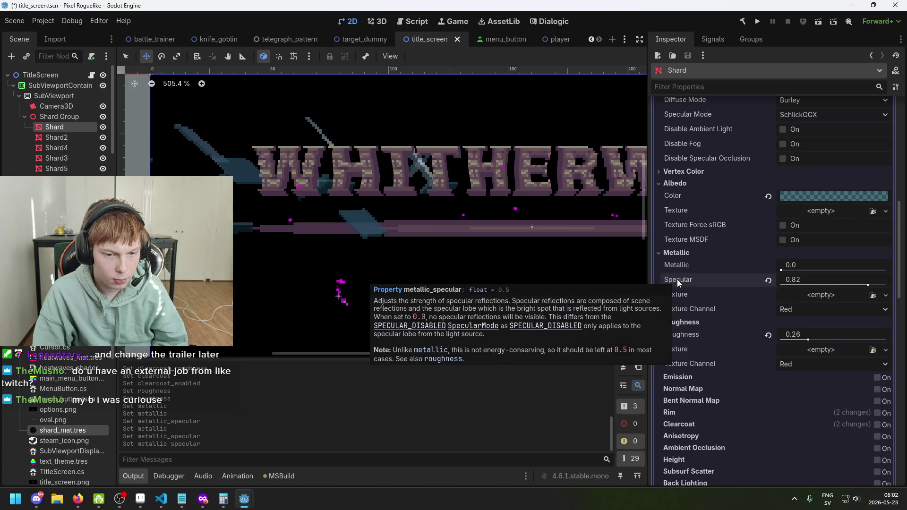
{"action": "left_click_drag", "start_coordinate": [781, 270], "coordinate": [819, 264]}
{"action": "scroll", "coordinate": [509, 187], "scroll_direction": "down", "scroll_amount": 2}
{"action": "scroll", "coordinate": [509, 187], "scroll_direction": "down", "scroll_amount": 2}
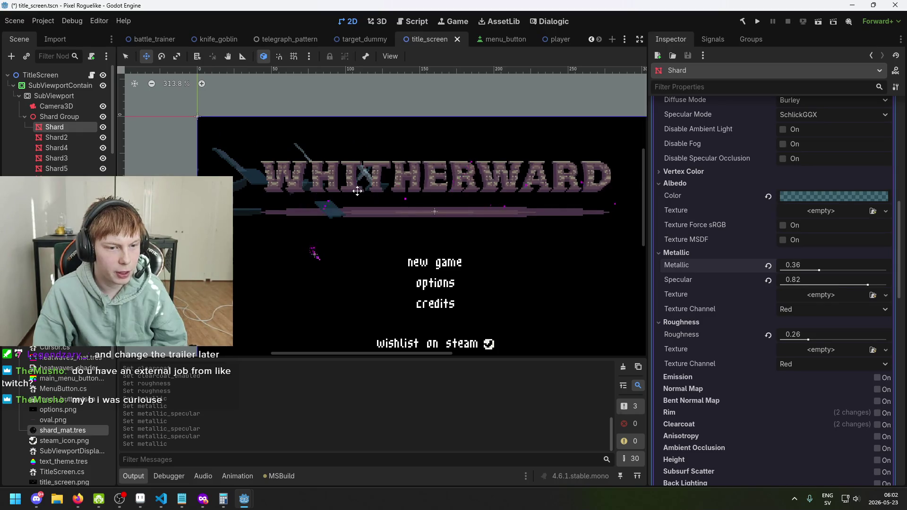
- Make the shard albedo light blue 86d4f0 at alpha 106, then save the scene
{"action": "scroll", "coordinate": [364, 193], "scroll_direction": "down", "scroll_amount": 1}
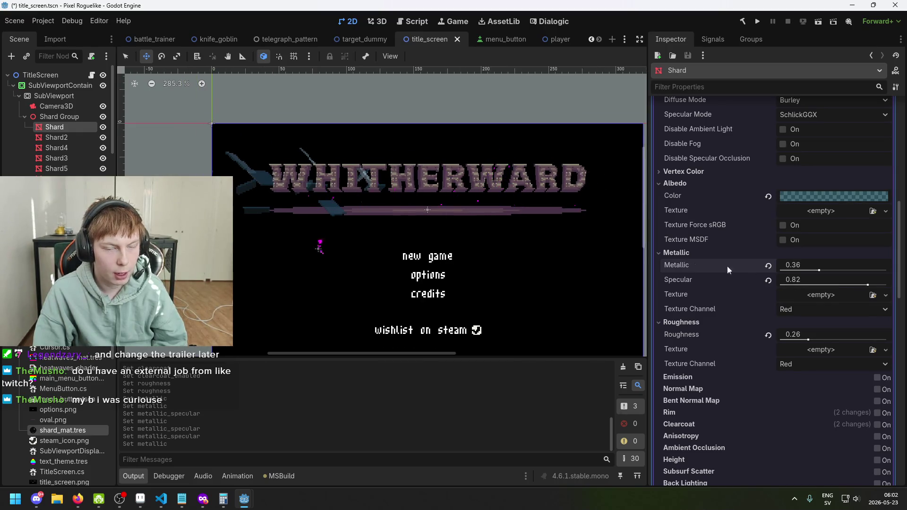
{"action": "left_click", "coordinate": [813, 195]}
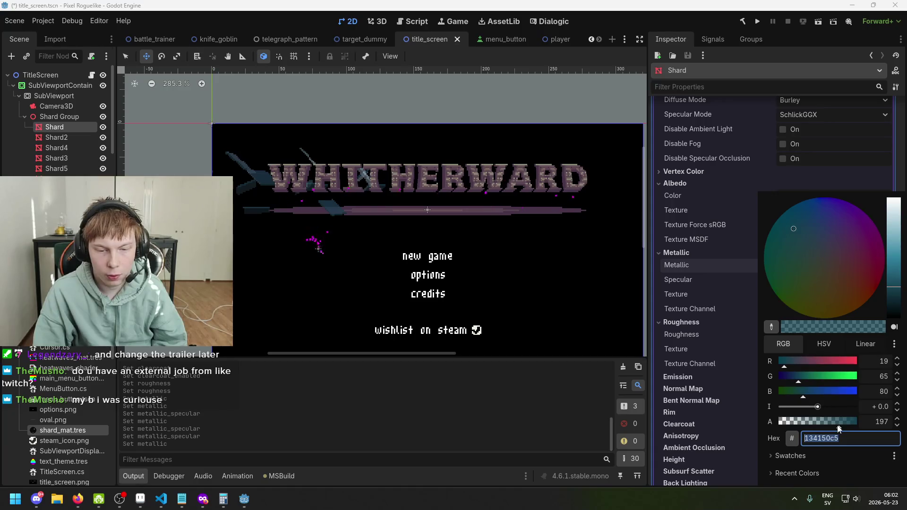
{"action": "mouse_move", "coordinate": [839, 428]}
{"action": "left_mouse_down"}
{"action": "mouse_move", "coordinate": [829, 428]}
{"action": "mouse_move", "coordinate": [844, 429]}
{"action": "left_mouse_up"}
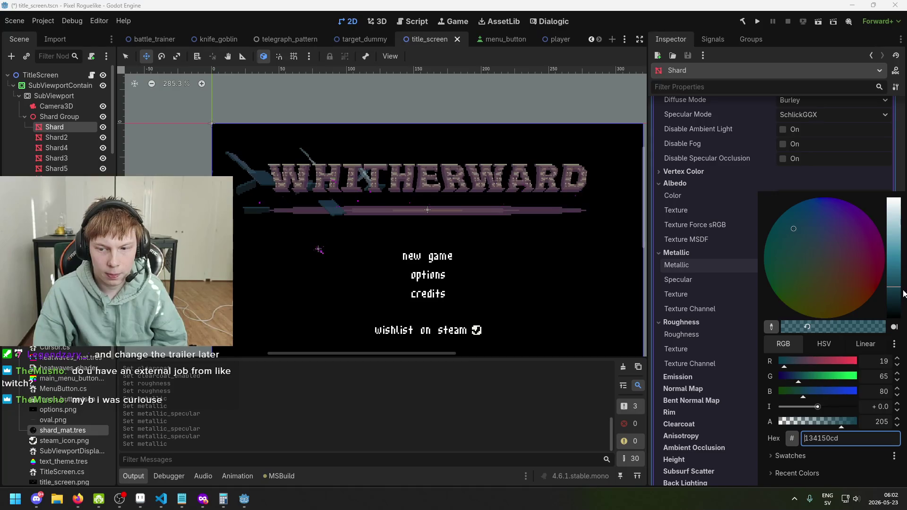
{"action": "mouse_move", "coordinate": [898, 286]}
{"action": "left_mouse_down"}
{"action": "mouse_move", "coordinate": [906, 201]}
{"action": "mouse_move", "coordinate": [900, 272]}
{"action": "mouse_move", "coordinate": [904, 206]}
{"action": "mouse_move", "coordinate": [900, 222]}
{"action": "left_mouse_up"}
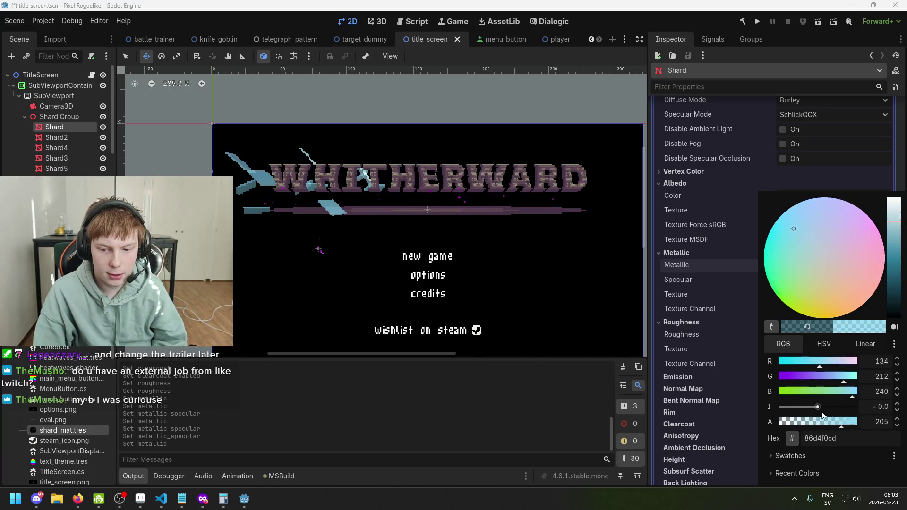
{"action": "left_click_drag", "start_coordinate": [834, 428], "coordinate": [811, 426]}
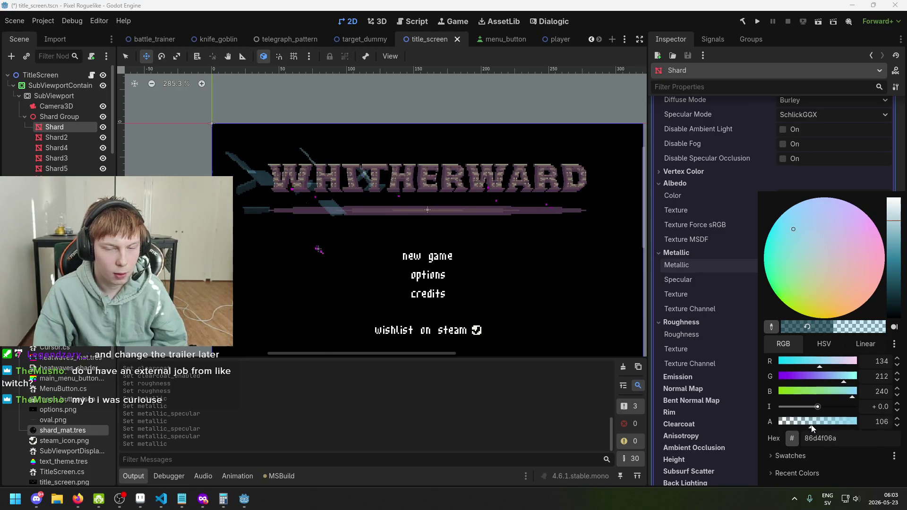
{"action": "left_click", "coordinate": [900, 240]}
{"action": "left_click_drag", "start_coordinate": [900, 240], "coordinate": [900, 248]}
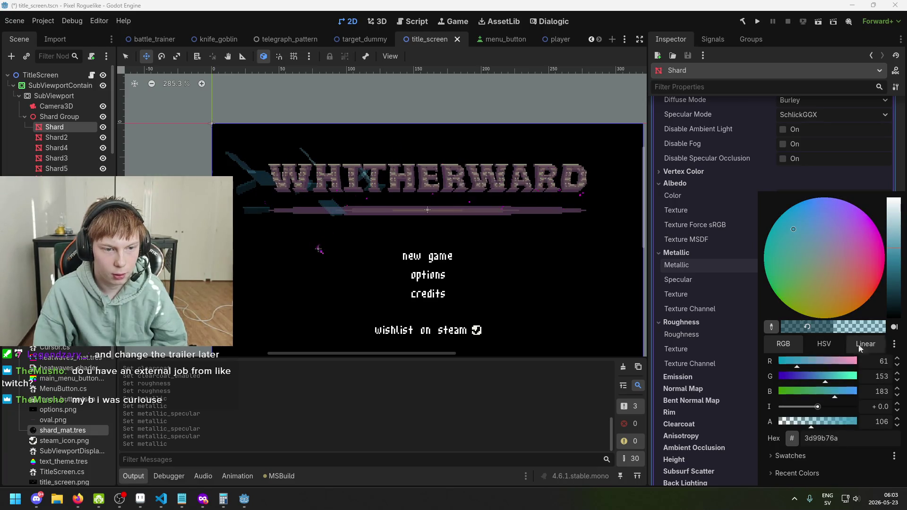
{"action": "left_click", "coordinate": [607, 261]}
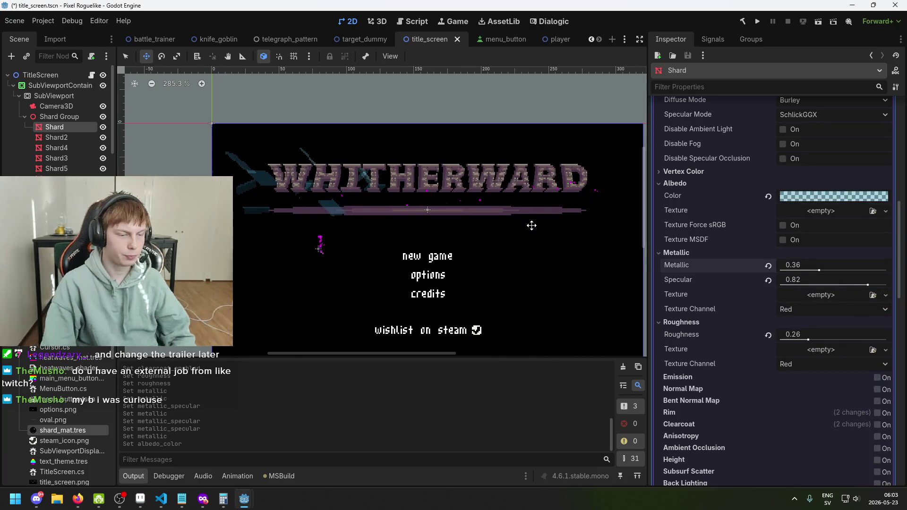
{"action": "key", "text": "ctrl+s"}
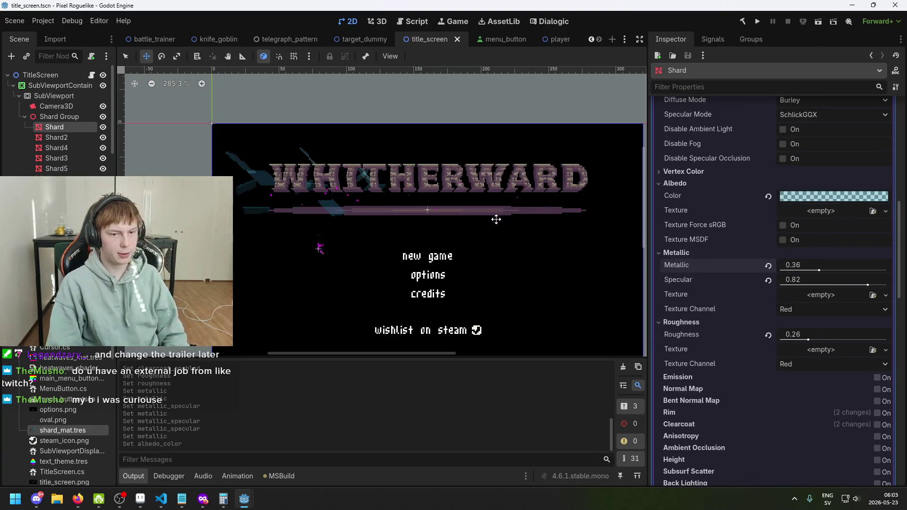
- Save the title_screen scene and switch to the 3D view
{"action": "key", "text": "ctrl+s"}
{"action": "scroll", "coordinate": [464, 170], "scroll_direction": "right", "scroll_amount": 3}
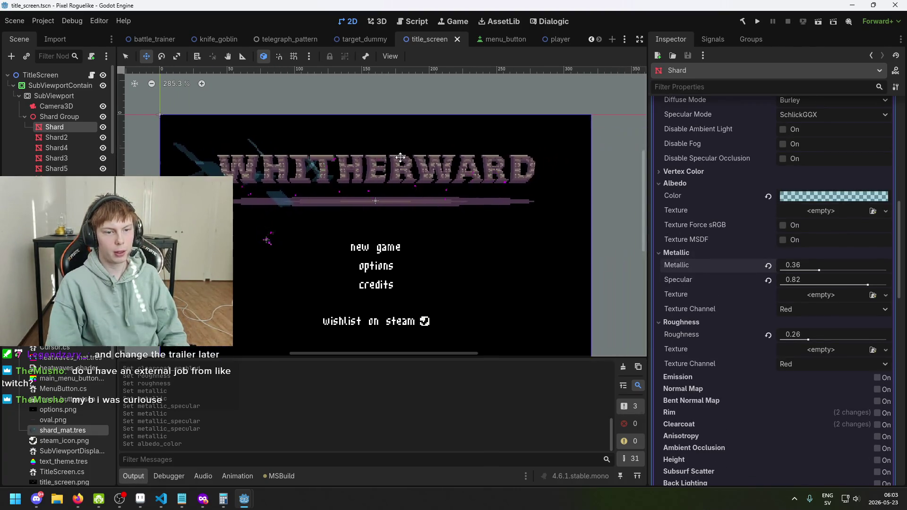
{"action": "left_click", "coordinate": [72, 127]}
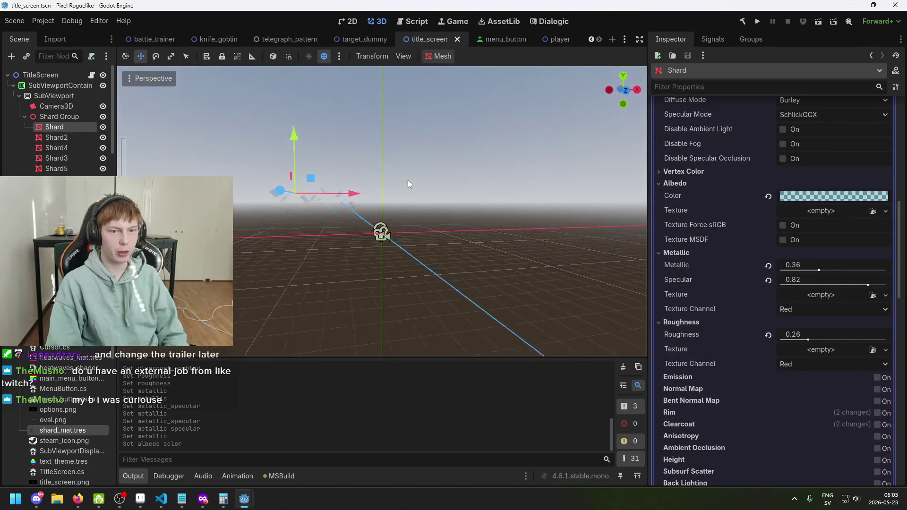
{"action": "key", "text": "ctrl+s"}
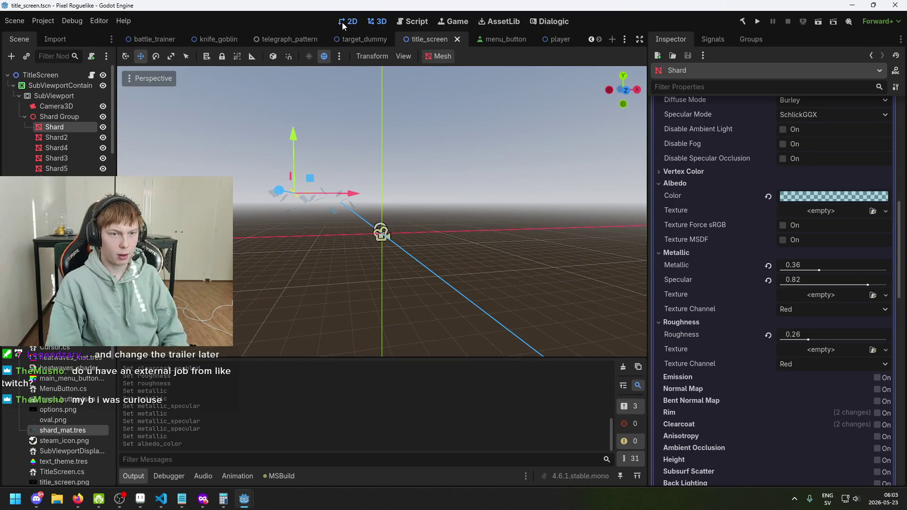
- Check the title screen in the 2D view, then select the Shard Group node
{"action": "left_click", "coordinate": [350, 22]}
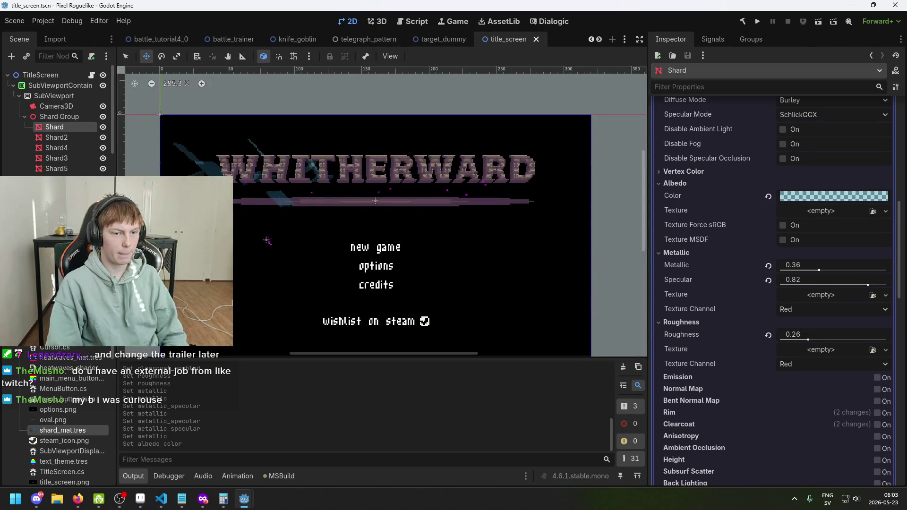
{"action": "left_click_drag", "start_coordinate": [199, 236], "coordinate": [175, 244]}
{"action": "left_click_drag", "start_coordinate": [223, 213], "coordinate": [239, 195]}
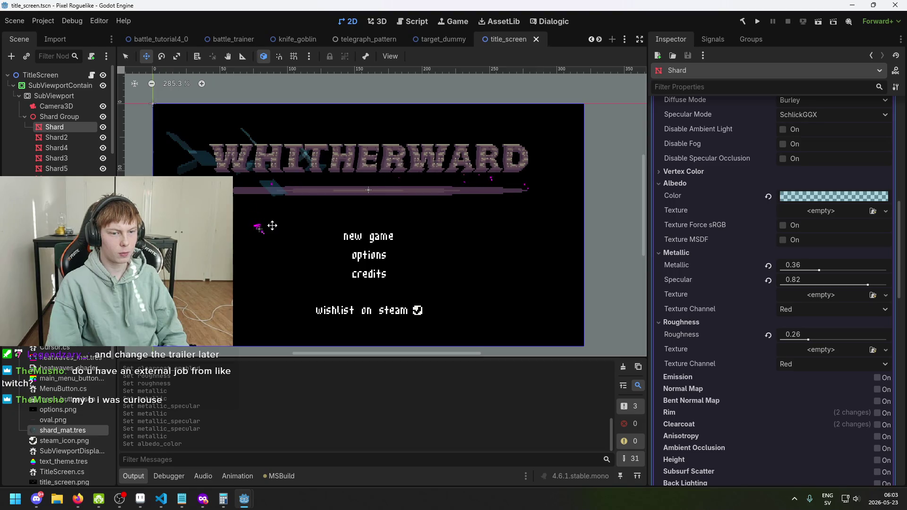
{"action": "left_click", "coordinate": [25, 116]}
- Duplicate the Shard Group into Shard Group2 and show its transform in the Inspector
{"action": "left_click", "coordinate": [49, 118]}
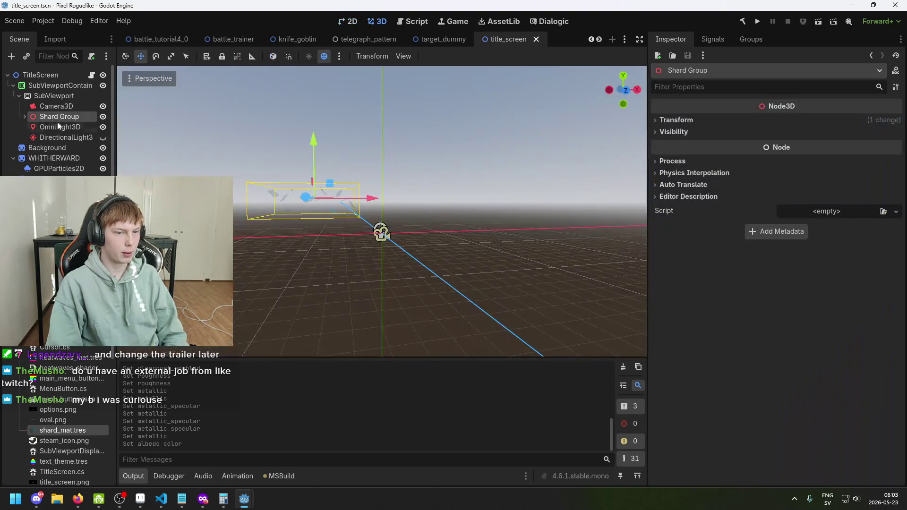
{"action": "left_click_drag", "start_coordinate": [226, 199], "coordinate": [274, 242]}
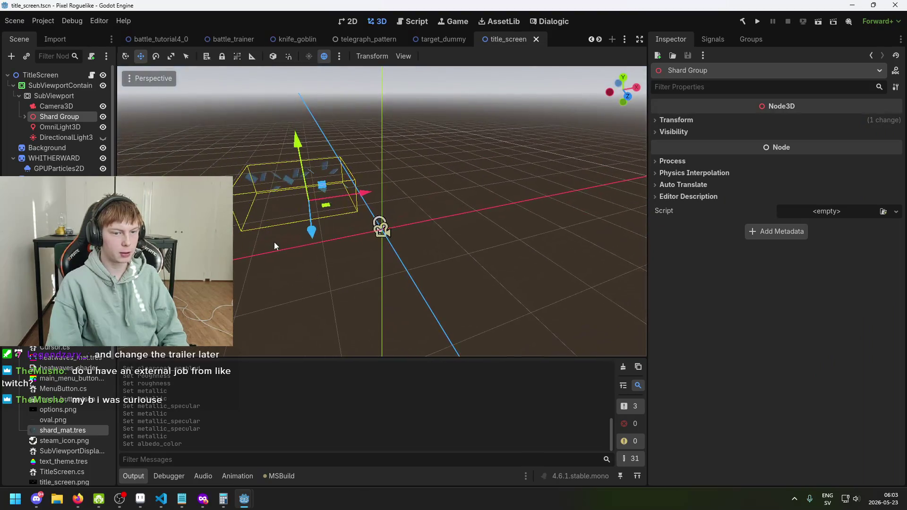
{"action": "key", "text": "ctrl+d"}
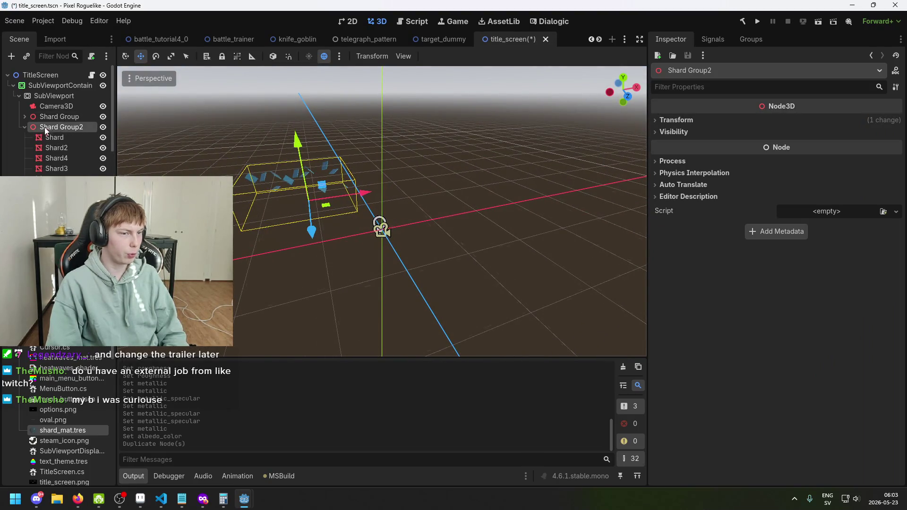
{"action": "left_click", "coordinate": [24, 127]}
{"action": "left_click", "coordinate": [52, 117]}
{"action": "left_click", "coordinate": [684, 120]}
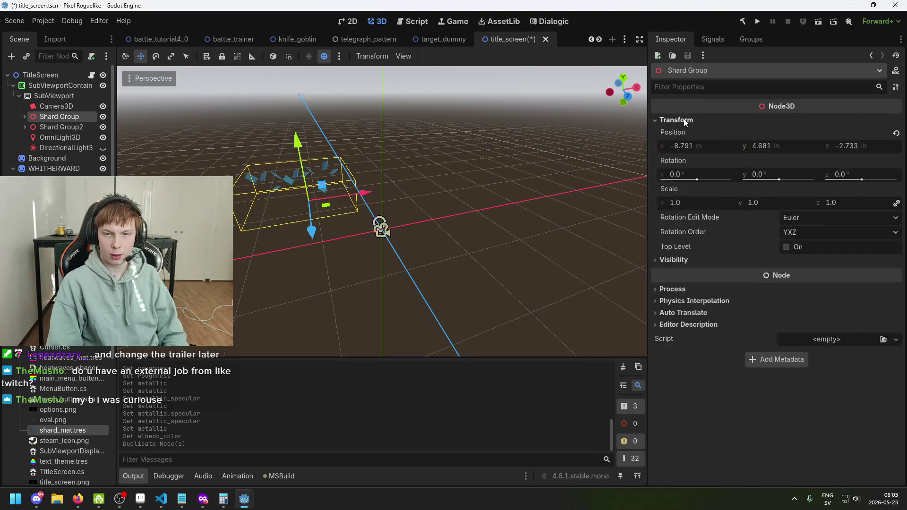
{"action": "left_click", "coordinate": [70, 125]}
{"action": "left_click", "coordinate": [72, 115]}
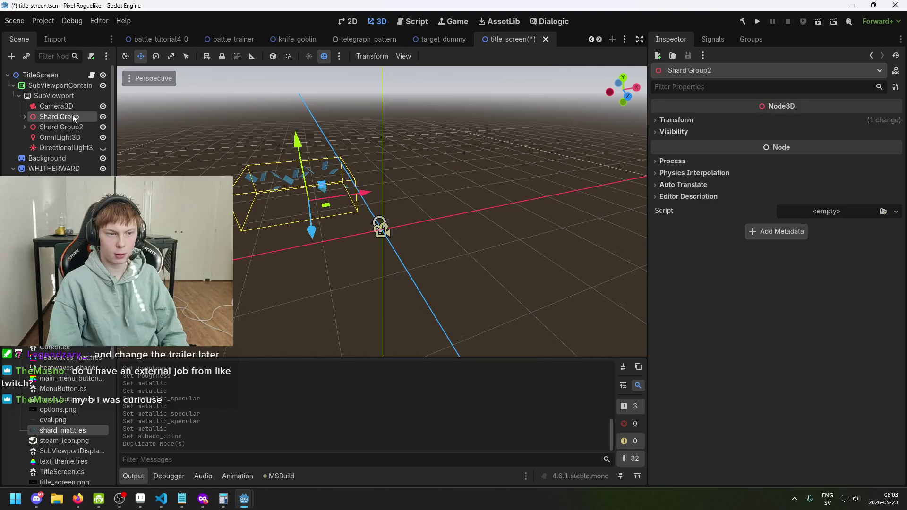
{"action": "mouse_move", "coordinate": [337, 189]}
{"action": "left_mouse_down"}
{"action": "mouse_move", "coordinate": [317, 240]}
{"action": "mouse_move", "coordinate": [324, 260]}
{"action": "left_mouse_up"}
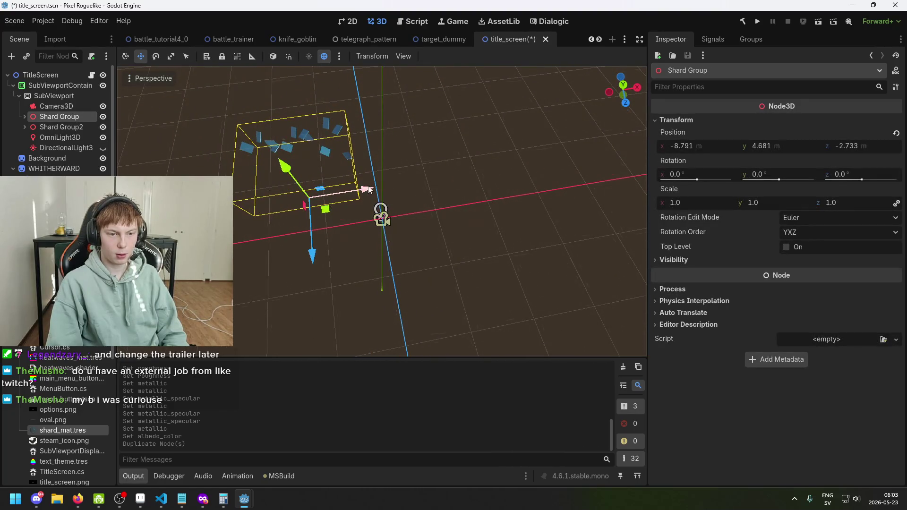
- Set Shard Group2's Position X to 8.791 and save the scene
{"action": "left_click", "coordinate": [704, 146]}
{"action": "left_click", "coordinate": [61, 126]}
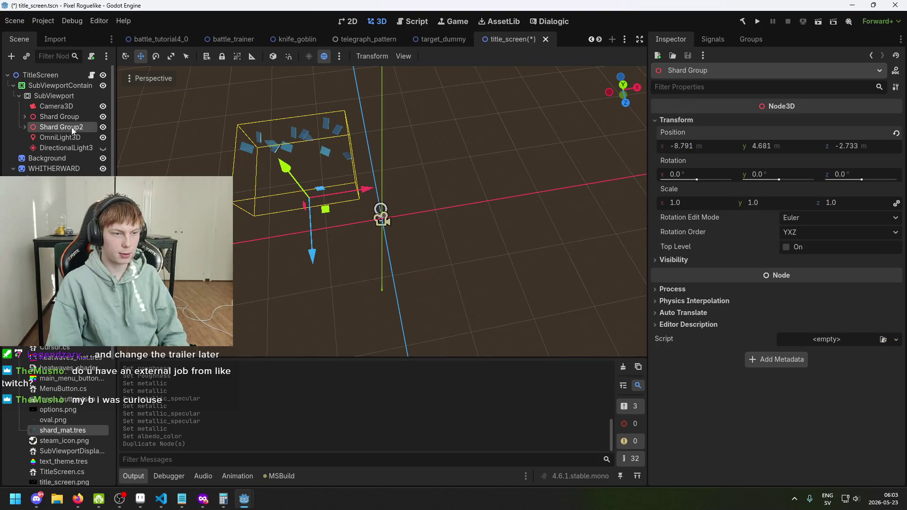
{"action": "left_click", "coordinate": [715, 145]}
{"action": "key", "text": "Escape"}
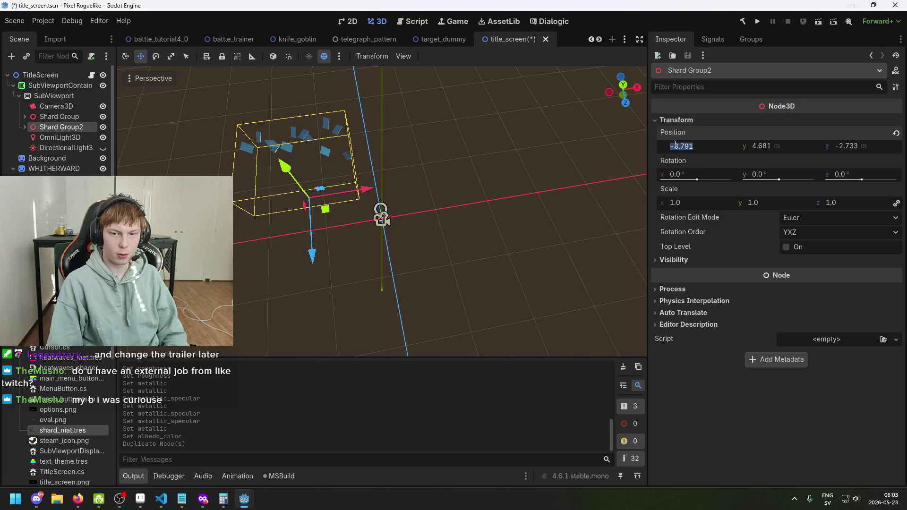
{"action": "type", "text": "8.791"}
{"action": "key", "text": "BackSpace"}
{"action": "key", "text": "Return"}
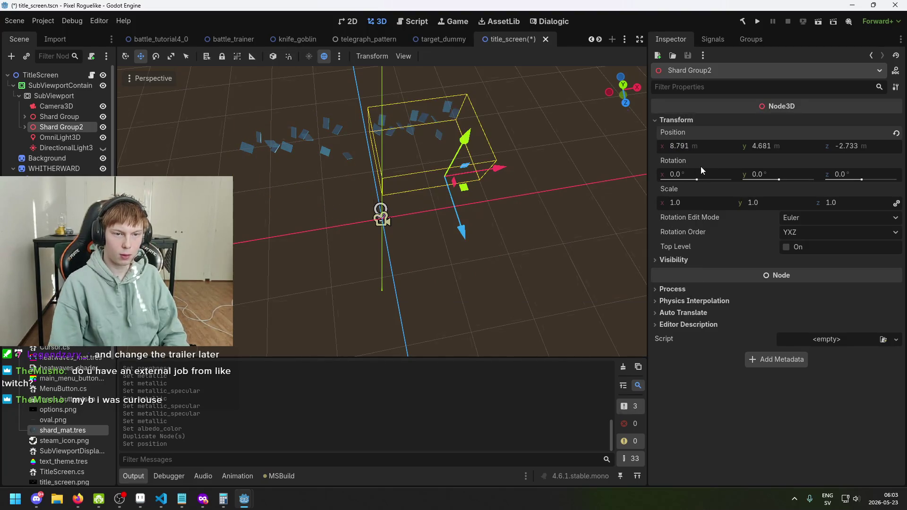
{"action": "left_click", "coordinate": [506, 265]}
{"action": "mouse_move", "coordinate": [505, 265]}
{"action": "left_mouse_down"}
{"action": "mouse_move", "coordinate": [468, 183]}
{"action": "mouse_move", "coordinate": [490, 140]}
{"action": "left_mouse_up"}
{"action": "key", "text": "ctrl+s"}
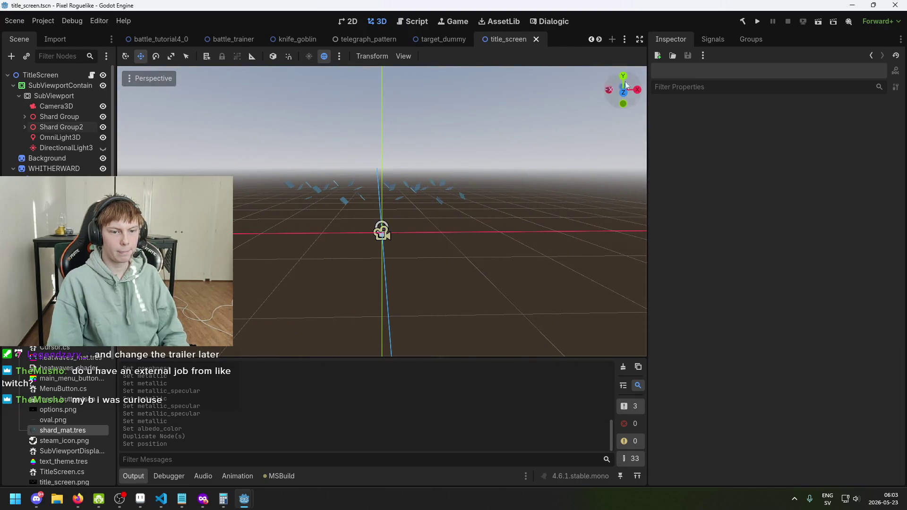
- Switch to 2D and run the project to preview the WHITHERWARD title screen
{"action": "left_click", "coordinate": [355, 22]}
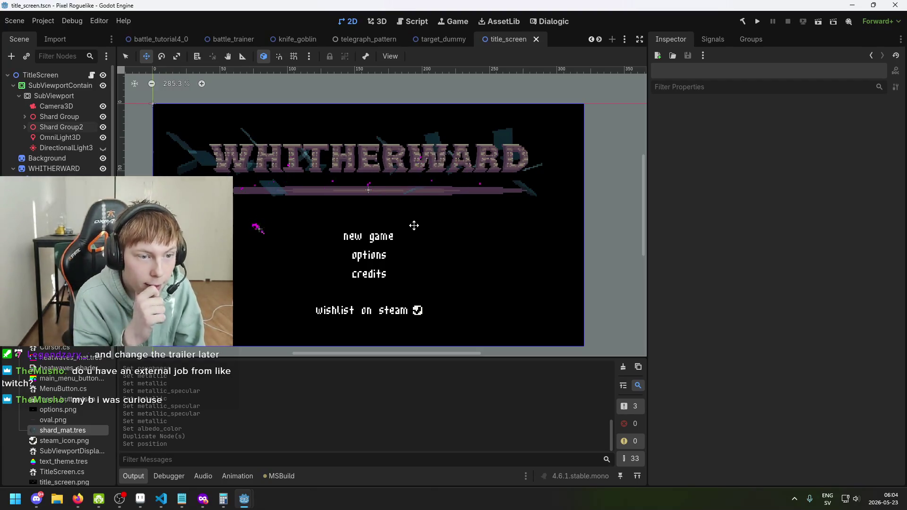
{"action": "left_click", "coordinate": [758, 22]}
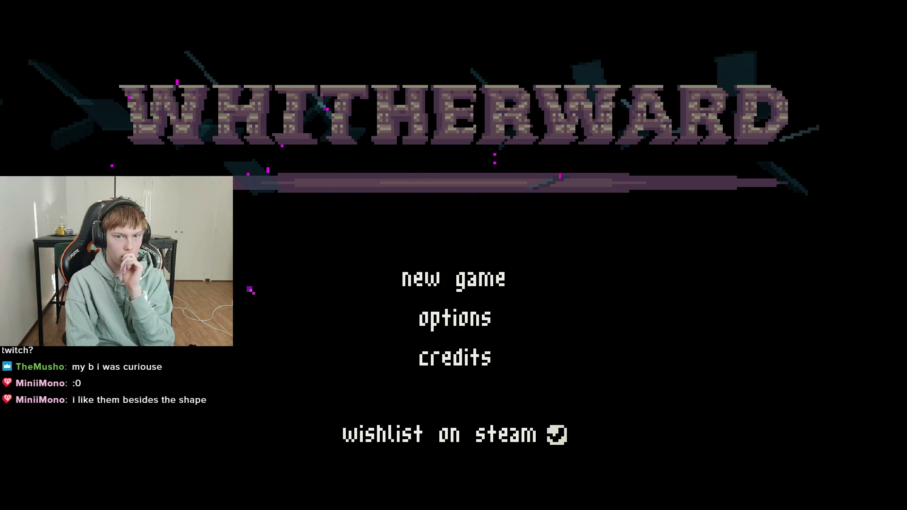
- Close the running game and view the shards at an angle in 3D
{"action": "key", "text": "alt+F4"}
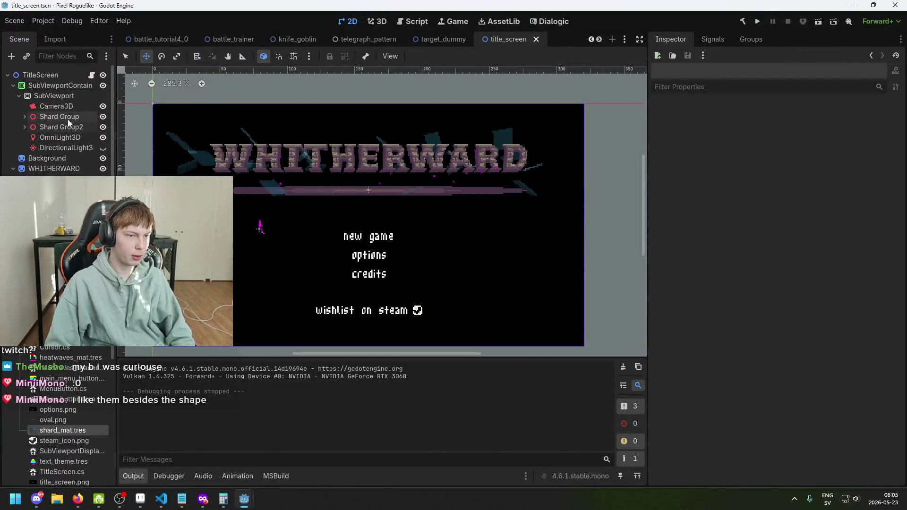
{"action": "left_click", "coordinate": [377, 22]}
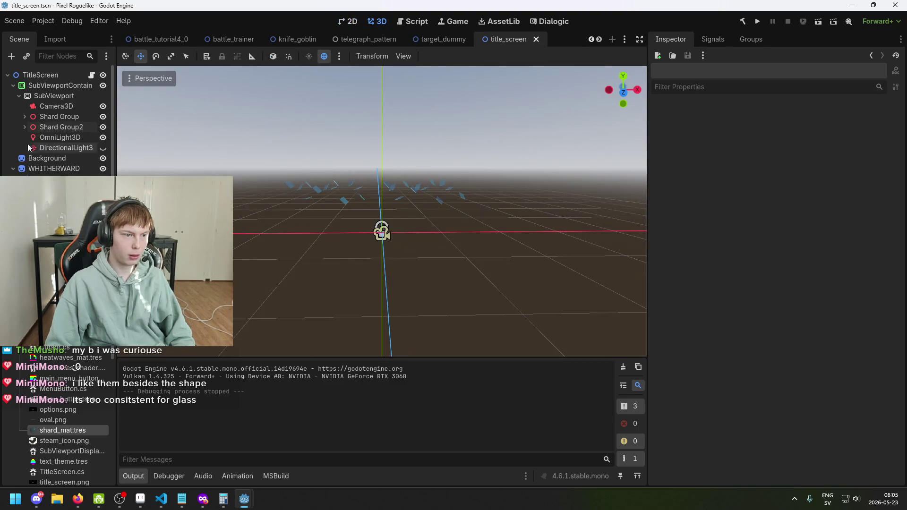
{"action": "scroll", "coordinate": [27, 143], "scroll_direction": "down", "scroll_amount": 1}
{"action": "scroll", "coordinate": [56, 118], "scroll_direction": "down", "scroll_amount": 3}
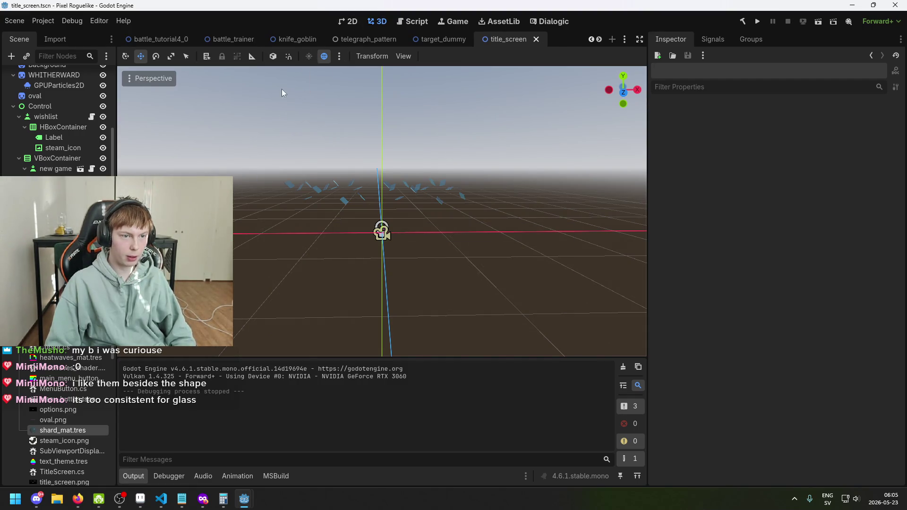
{"action": "mouse_move", "coordinate": [295, 132]}
{"action": "left_mouse_down"}
{"action": "mouse_move", "coordinate": [314, 162]}
{"action": "mouse_move", "coordinate": [229, 95]}
{"action": "mouse_move", "coordinate": [307, 127]}
{"action": "left_mouse_up"}
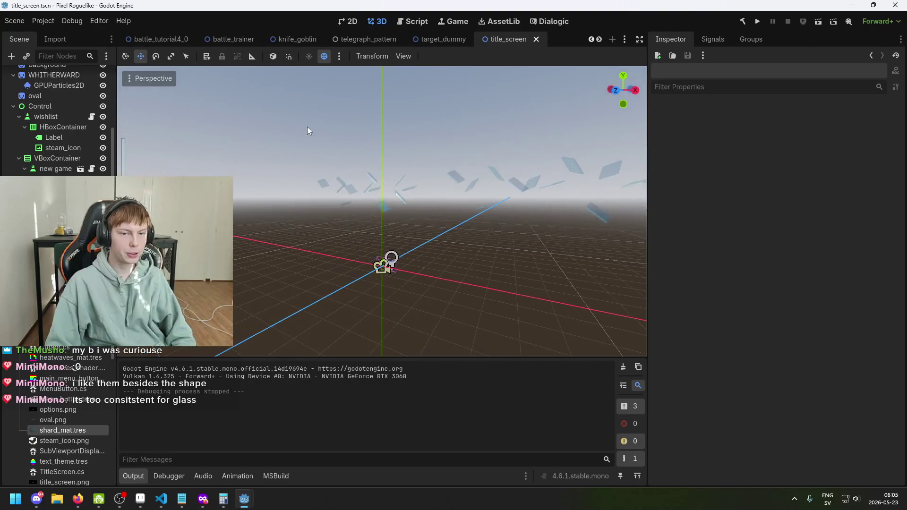
{"action": "scroll", "coordinate": [60, 118], "scroll_direction": "up", "scroll_amount": 3}
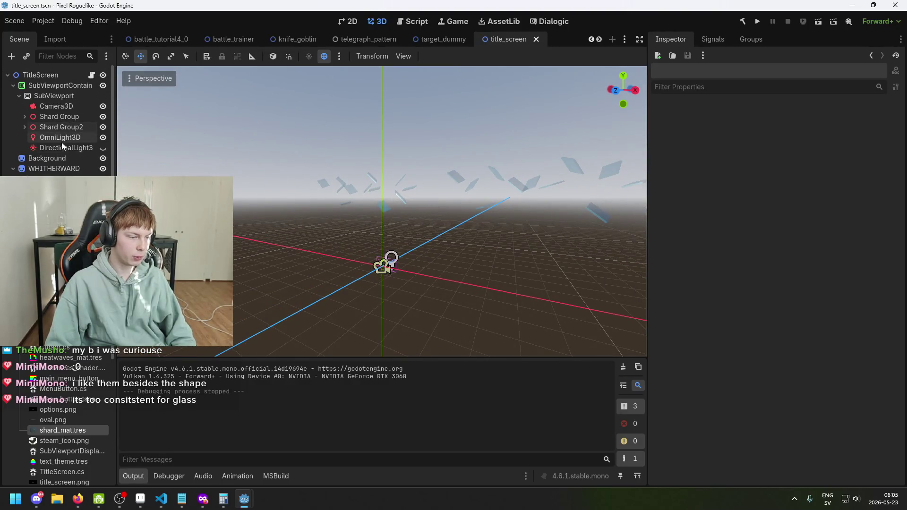
{"action": "scroll", "coordinate": [59, 148], "scroll_direction": "down", "scroll_amount": 3}
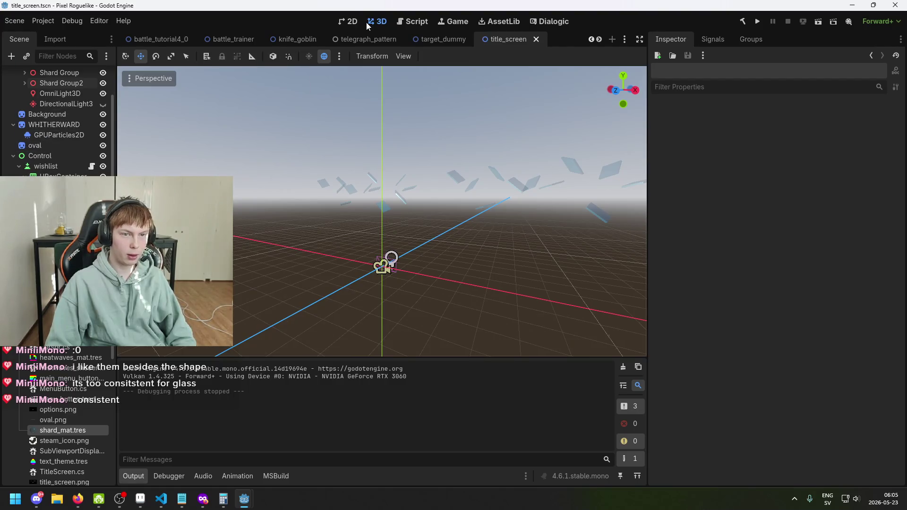
- Return to the 2D title screen and expand Shard Group to list its shards
{"action": "left_click", "coordinate": [349, 23]}
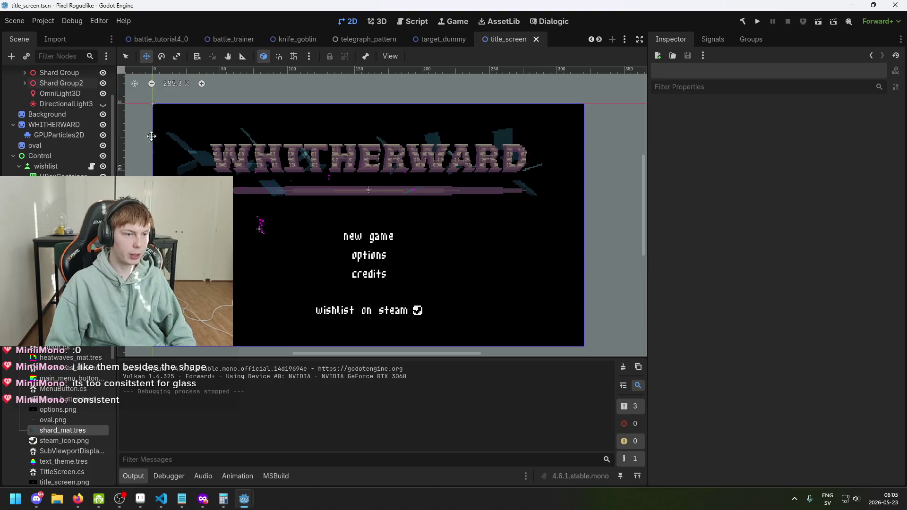
{"action": "scroll", "coordinate": [55, 118], "scroll_direction": "up", "scroll_amount": 3}
{"action": "left_click", "coordinate": [24, 117]}
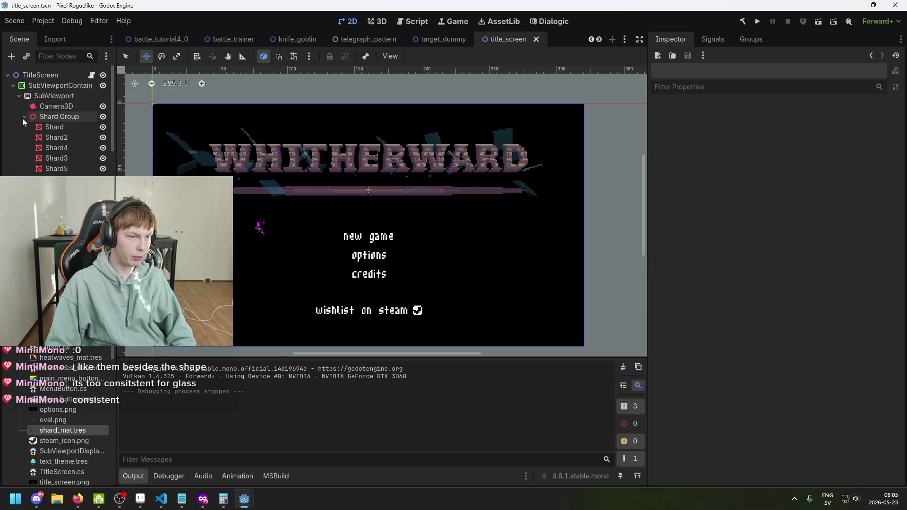
- Select Shard in the Scene dock, view the shards from the front, and start a range selection at Shard
{"action": "left_click", "coordinate": [53, 127]}
{"action": "scroll", "coordinate": [823, 218], "scroll_direction": "up", "scroll_amount": 10}
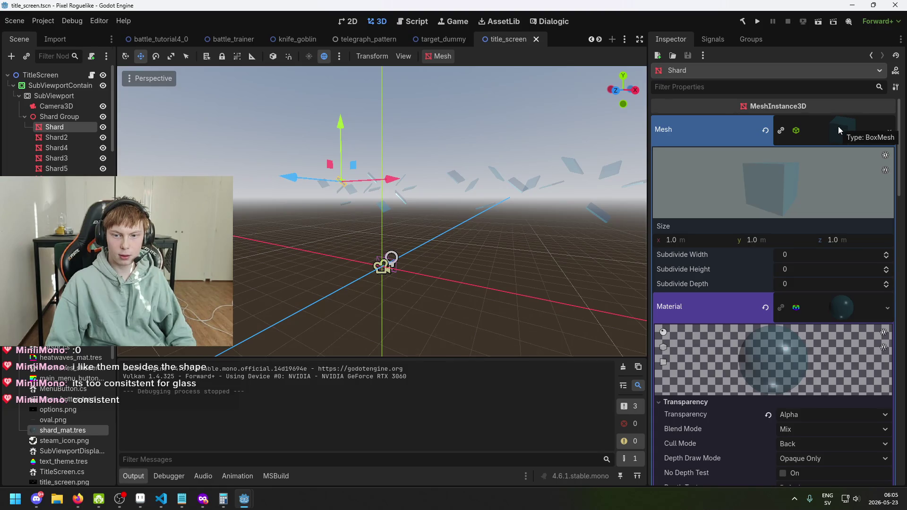
{"action": "left_click", "coordinate": [52, 139]}
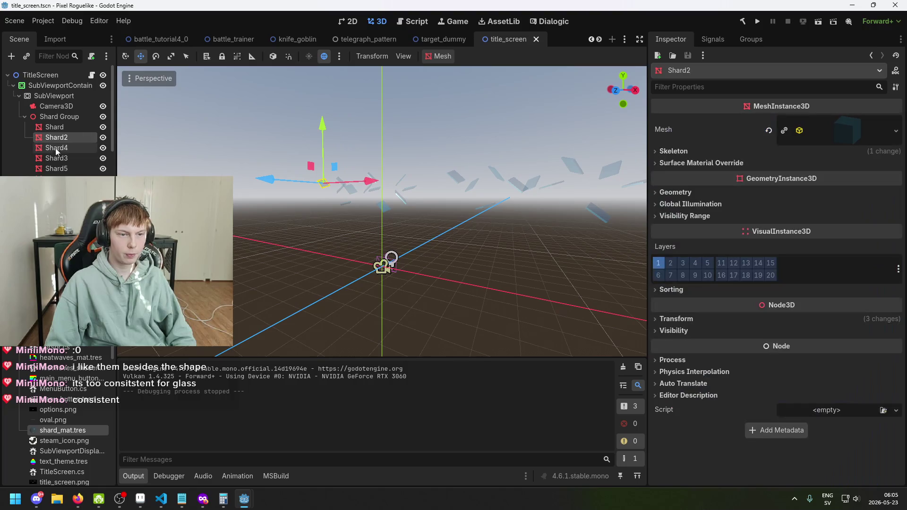
{"action": "left_click", "coordinate": [64, 125]}
{"action": "key", "text": "KP_1"}
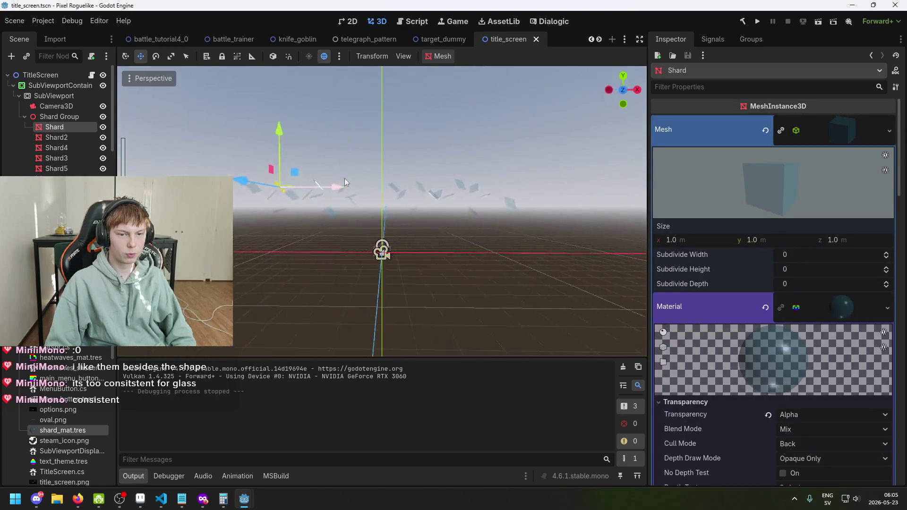
{"action": "left_click", "coordinate": [65, 129]}
{"action": "left_click_drag", "start_coordinate": [331, 208], "coordinate": [364, 213]}
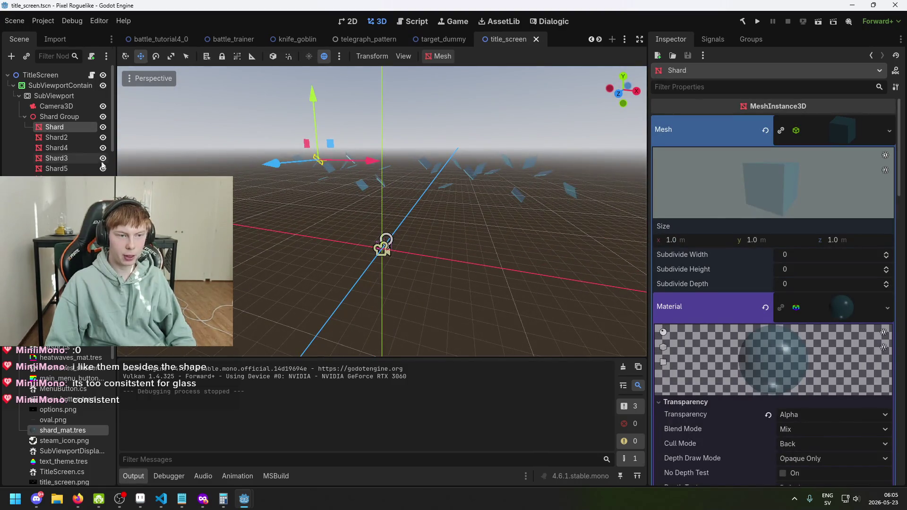
{"action": "left_click", "coordinate": [56, 209], "text": "shift"}
- Add the remaining shards to the selection, frame them, and try a scale reduction, then undo it
{"action": "left_click", "coordinate": [55, 241], "text": "shift"}
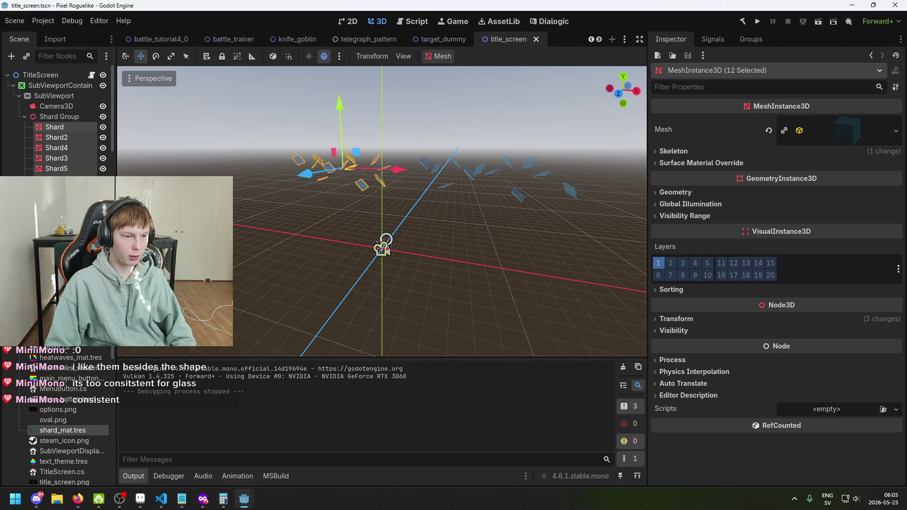
{"action": "key", "text": "f"}
{"action": "left_click", "coordinate": [710, 319]}
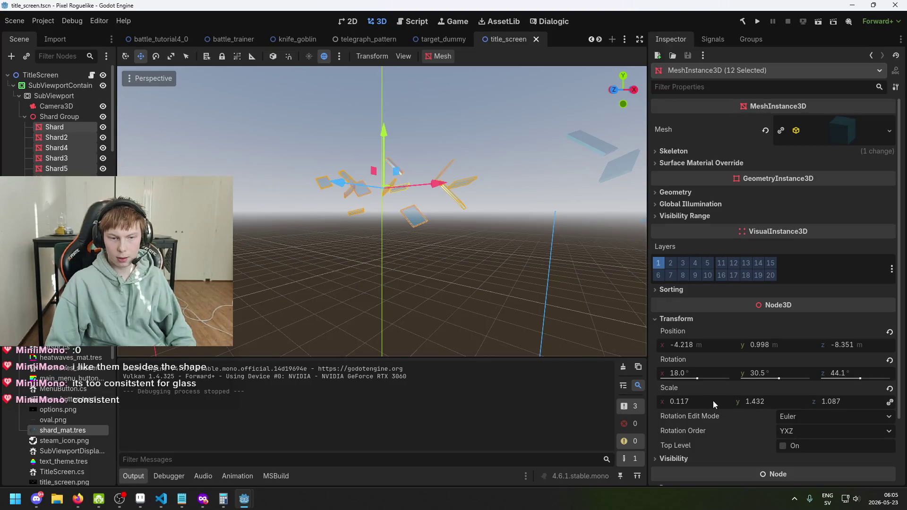
{"action": "left_click_drag", "start_coordinate": [767, 404], "coordinate": [762, 404]}
{"action": "mouse_move", "coordinate": [474, 169]}
{"action": "left_mouse_down"}
{"action": "mouse_move", "coordinate": [513, 168]}
{"action": "mouse_move", "coordinate": [451, 115]}
{"action": "left_mouse_up"}
{"action": "key", "text": "ctrl+z"}
- Trial smaller and larger scales on all twelve shards, toggling between them with undo and redo
{"action": "mouse_move", "coordinate": [486, 176]}
{"action": "left_mouse_down"}
{"action": "mouse_move", "coordinate": [504, 250]}
{"action": "mouse_move", "coordinate": [479, 240]}
{"action": "mouse_move", "coordinate": [634, 349]}
{"action": "left_mouse_up"}
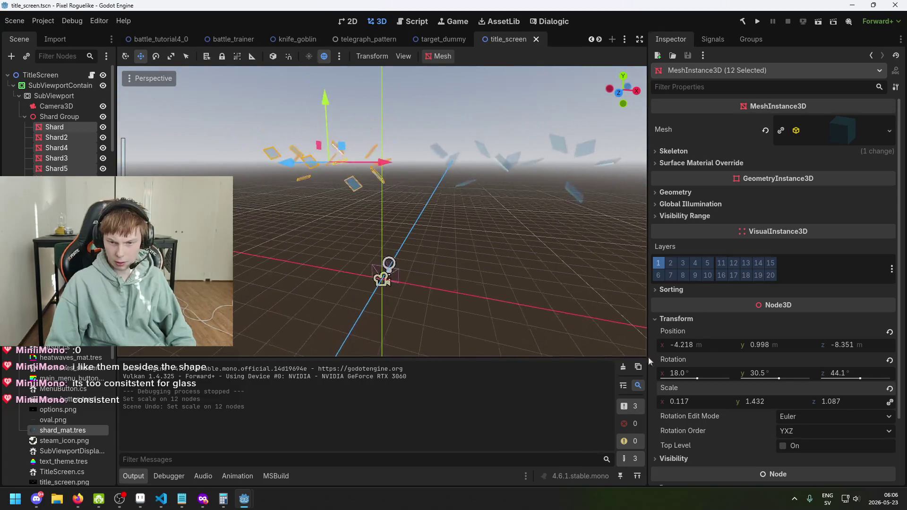
{"action": "left_click_drag", "start_coordinate": [767, 402], "coordinate": [737, 402]}
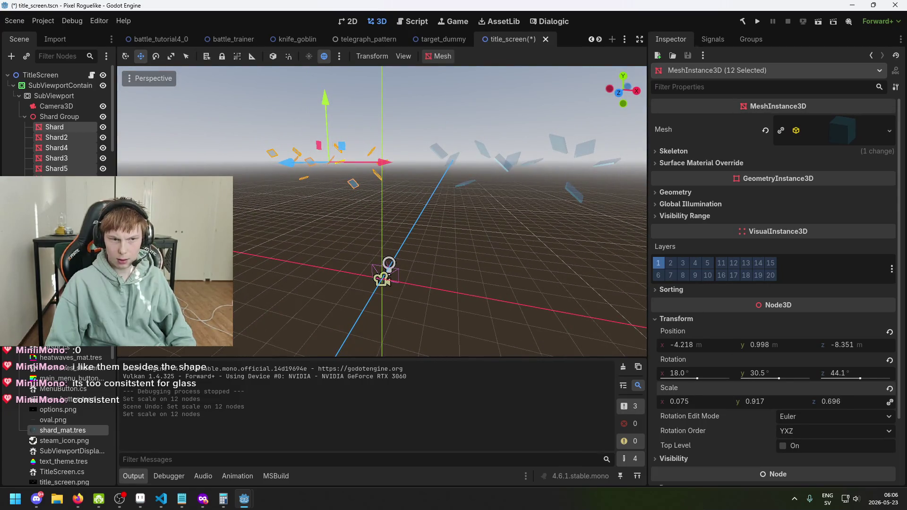
{"action": "mouse_move", "coordinate": [365, 203]}
{"action": "left_mouse_down"}
{"action": "mouse_move", "coordinate": [387, 143]}
{"action": "mouse_move", "coordinate": [401, 196]}
{"action": "mouse_move", "coordinate": [401, 142]}
{"action": "mouse_move", "coordinate": [415, 116]}
{"action": "left_mouse_up"}
{"action": "left_click_drag", "start_coordinate": [489, 198], "coordinate": [489, 241]}
{"action": "key", "text": "ctrl+z"}
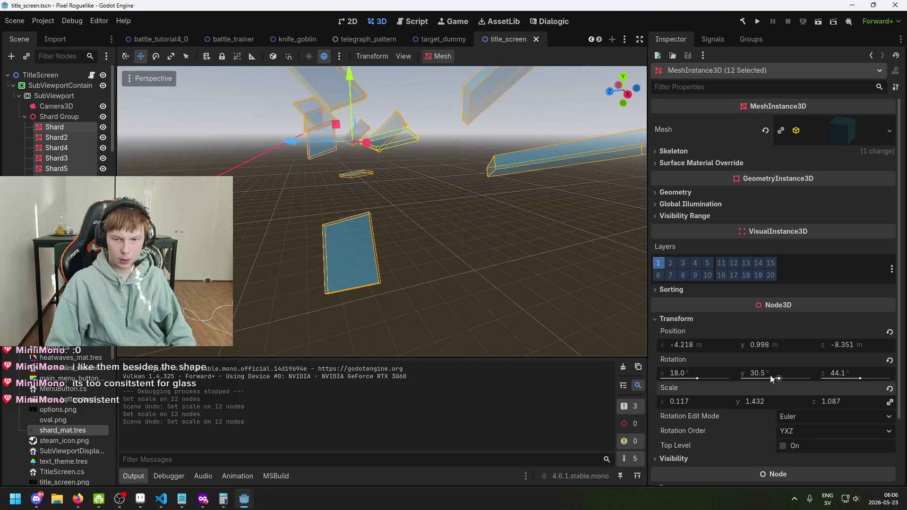
{"action": "left_click_drag", "start_coordinate": [773, 401], "coordinate": [728, 402]}
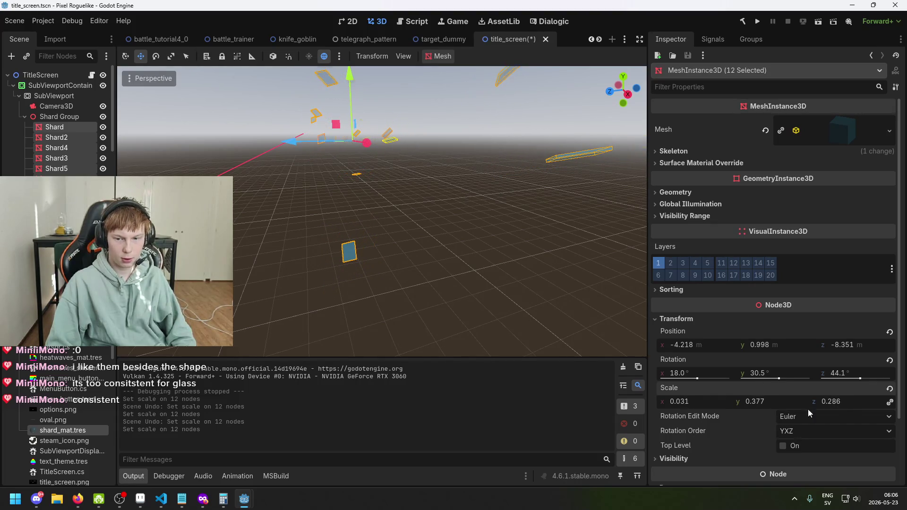
{"action": "key", "text": "ctrl+z"}
{"action": "key", "text": "ctrl+shift+z"}
{"action": "key", "text": "ctrl+z"}
{"action": "mouse_move", "coordinate": [713, 400]}
{"action": "left_mouse_down"}
{"action": "mouse_move", "coordinate": [756, 401]}
{"action": "mouse_move", "coordinate": [716, 401]}
{"action": "left_mouse_up"}
{"action": "key", "text": "ctrl+z"}
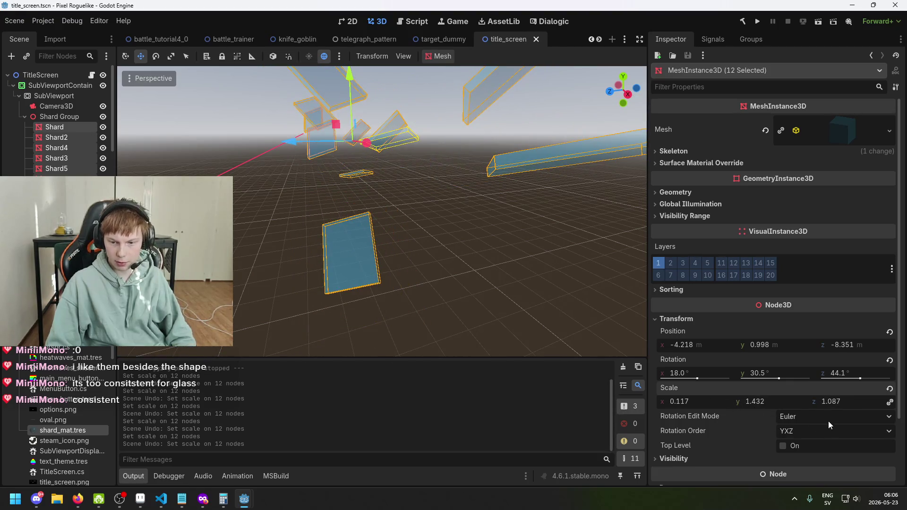
- Switch rotation editing to quaternion, test a shrink and undo it, then return to Euler
{"action": "left_click", "coordinate": [825, 419]}
{"action": "left_click", "coordinate": [826, 447]}
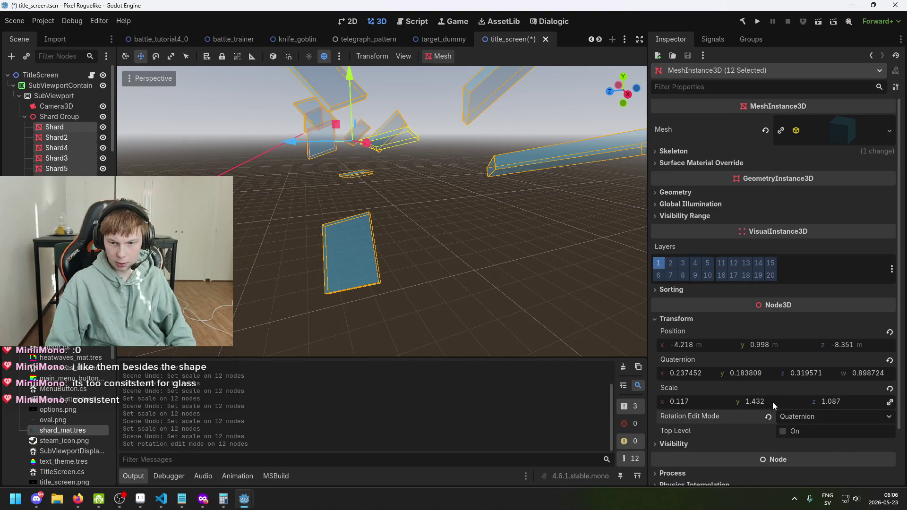
{"action": "left_click_drag", "start_coordinate": [767, 400], "coordinate": [697, 400]}
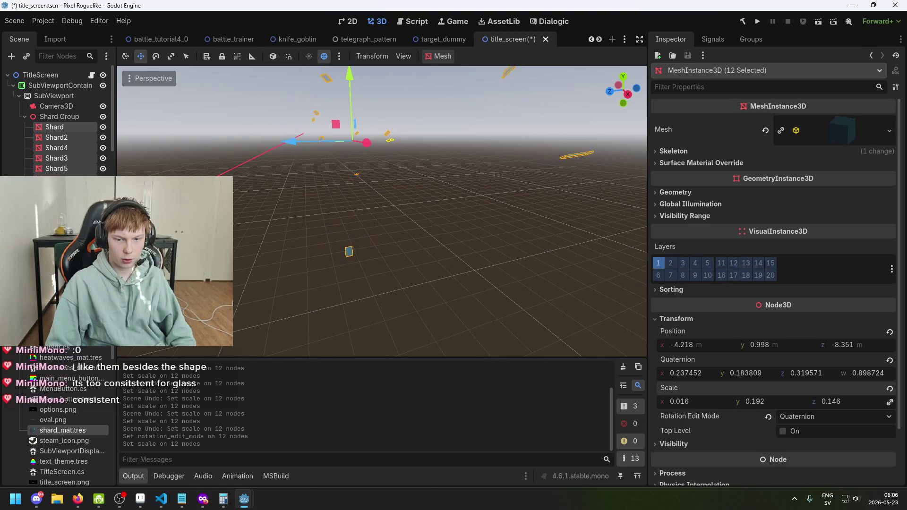
{"action": "key", "text": "ctrl+z"}
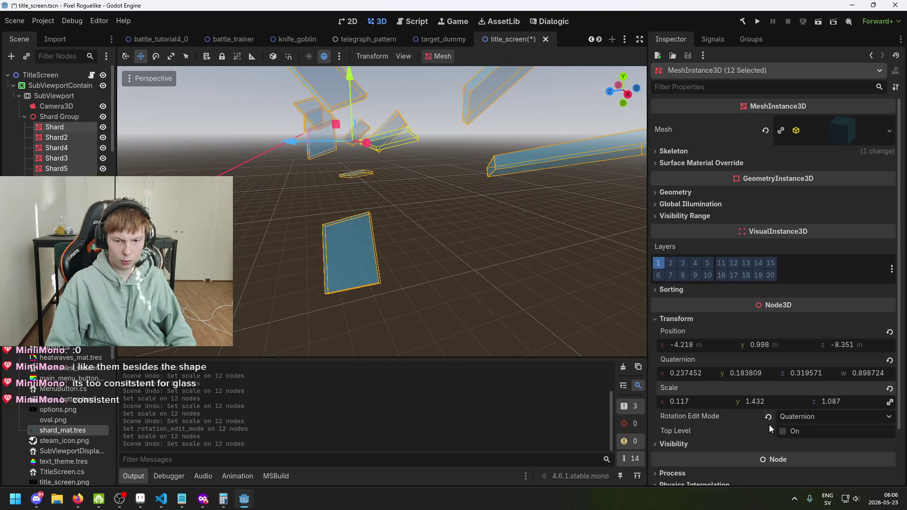
{"action": "left_click", "coordinate": [770, 418]}
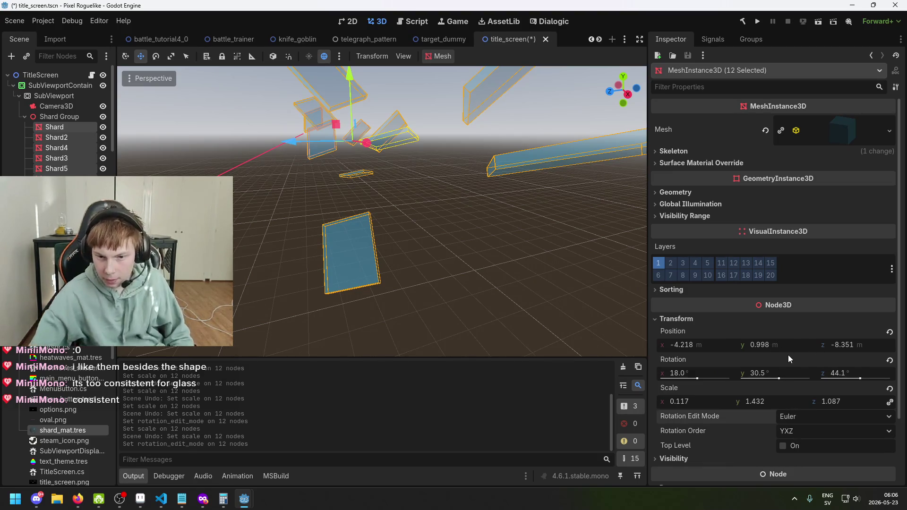
- Shrink the twelve shards to scale 0.022, 0.267, 0.203
{"action": "scroll", "coordinate": [799, 382], "scroll_direction": "down", "scroll_amount": 3}
{"action": "left_click", "coordinate": [673, 380]}
{"action": "left_click", "coordinate": [675, 381]}
{"action": "scroll", "coordinate": [781, 325], "scroll_direction": "up", "scroll_amount": 3}
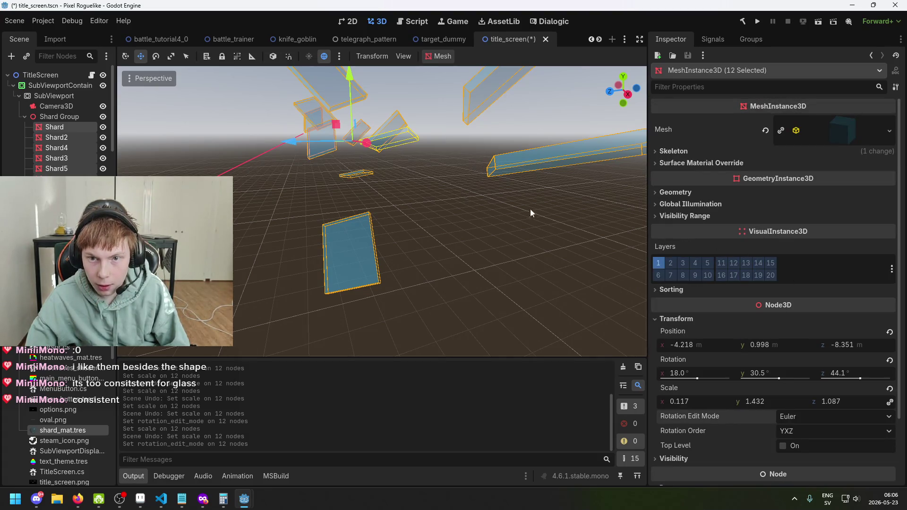
{"action": "scroll", "coordinate": [441, 202], "scroll_direction": "down", "scroll_amount": 5}
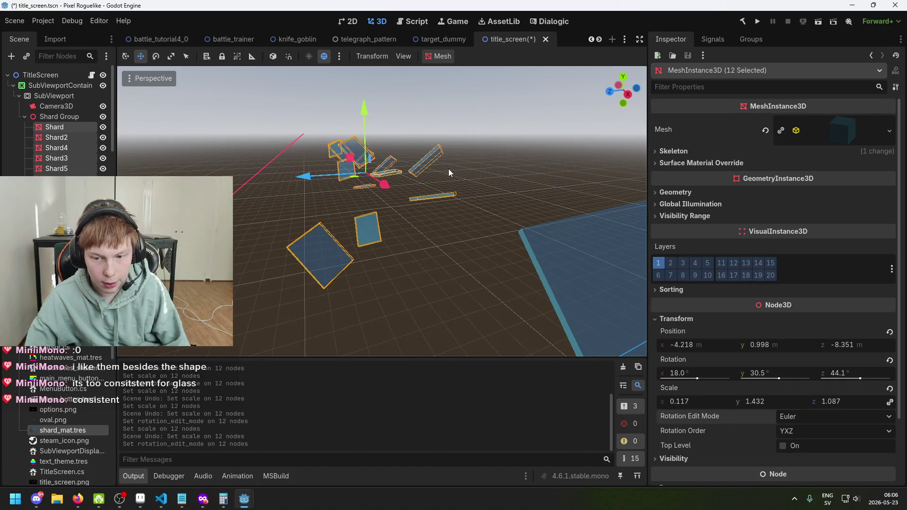
{"action": "mouse_move", "coordinate": [481, 252]}
{"action": "left_mouse_down"}
{"action": "mouse_move", "coordinate": [435, 246]}
{"action": "mouse_move", "coordinate": [472, 250]}
{"action": "mouse_move", "coordinate": [446, 246]}
{"action": "left_mouse_up"}
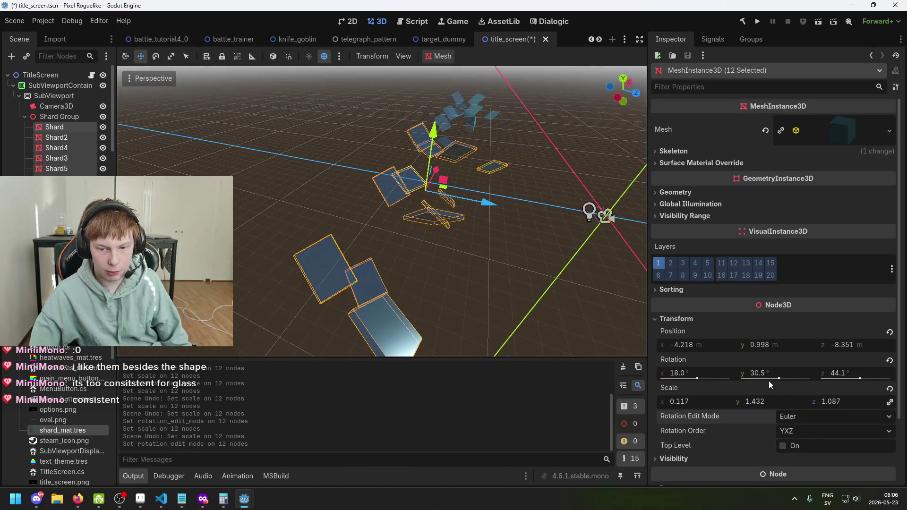
{"action": "left_click_drag", "start_coordinate": [771, 398], "coordinate": [719, 398]}
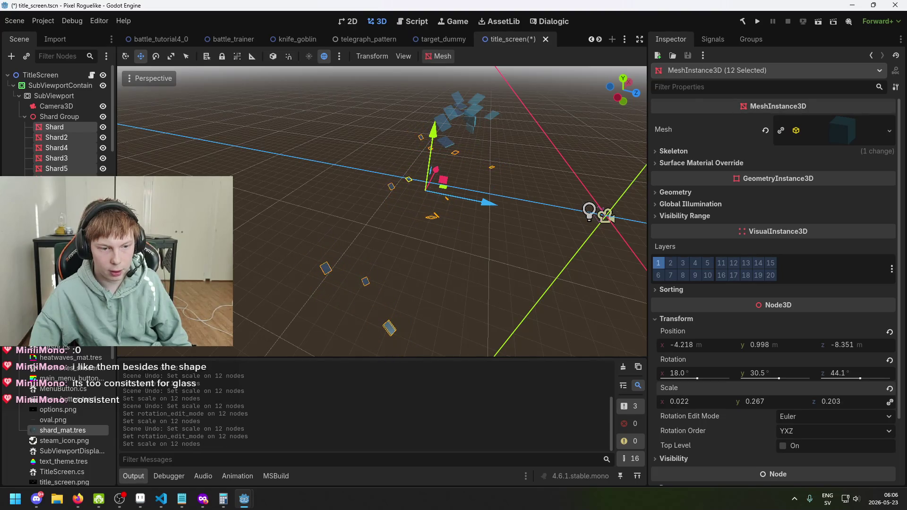
{"action": "scroll", "coordinate": [62, 122], "scroll_direction": "down", "scroll_amount": 2}
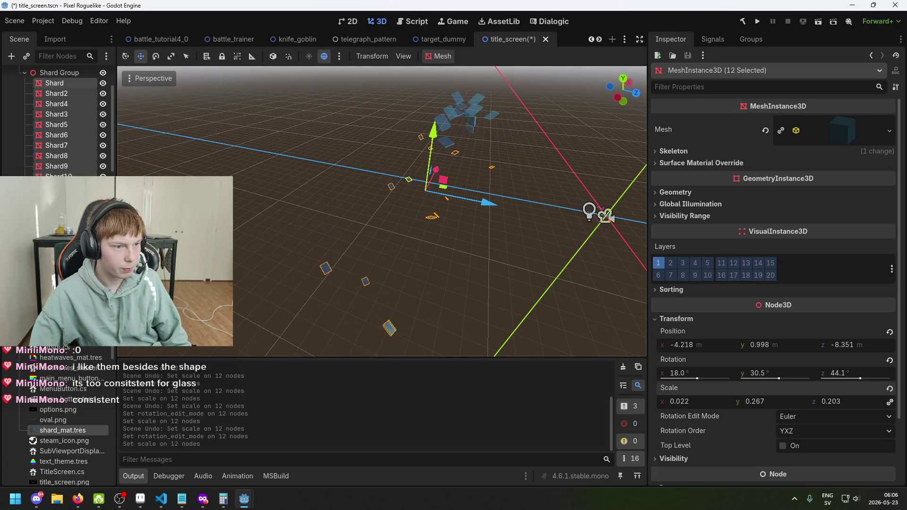
- Select all twelve shards of Shard Group2
{"action": "left_click", "coordinate": [473, 110]}
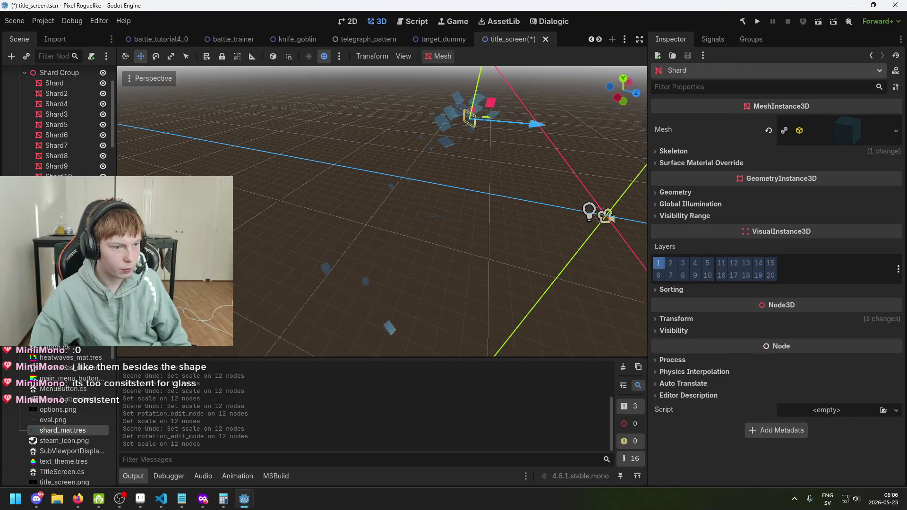
{"action": "left_click", "coordinate": [468, 121], "text": "shift"}
{"action": "left_click", "coordinate": [442, 122], "text": "shift"}
{"action": "left_click", "coordinate": [444, 142], "text": "shift"}
{"action": "left_click", "coordinate": [491, 114], "text": "shift"}
{"action": "left_click", "coordinate": [457, 98], "text": "shift"}
{"action": "scroll", "coordinate": [57, 142], "scroll_direction": "down", "scroll_amount": 2}
{"action": "left_click", "coordinate": [49, 200], "text": "shift"}
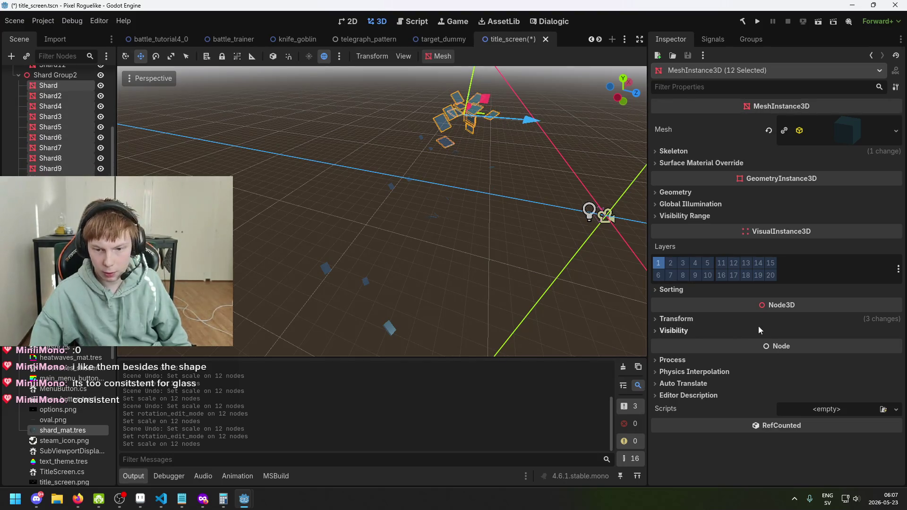
- Scale them to 0.04, 0.492, 0.373, save title_screen, and run the game to preview it
{"action": "left_click", "coordinate": [676, 319]}
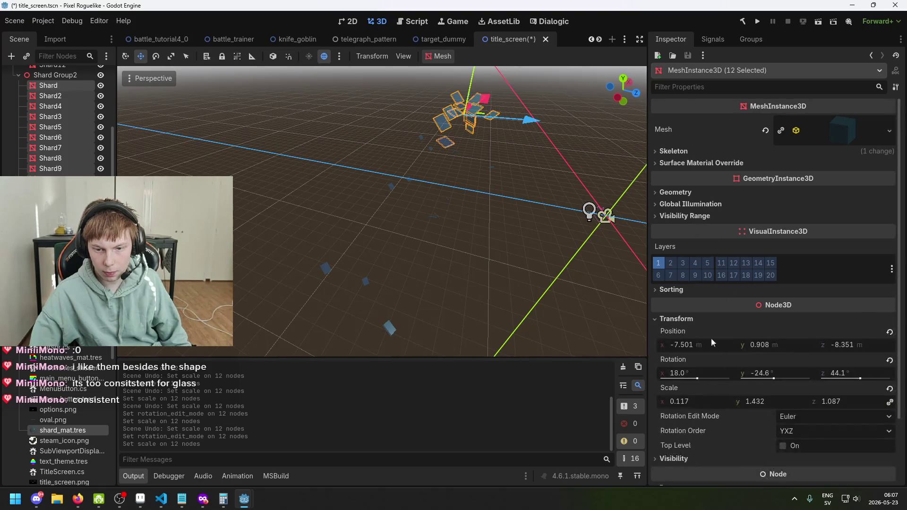
{"action": "left_click_drag", "start_coordinate": [766, 400], "coordinate": [730, 399]}
{"action": "key", "text": "ctrl+s"}
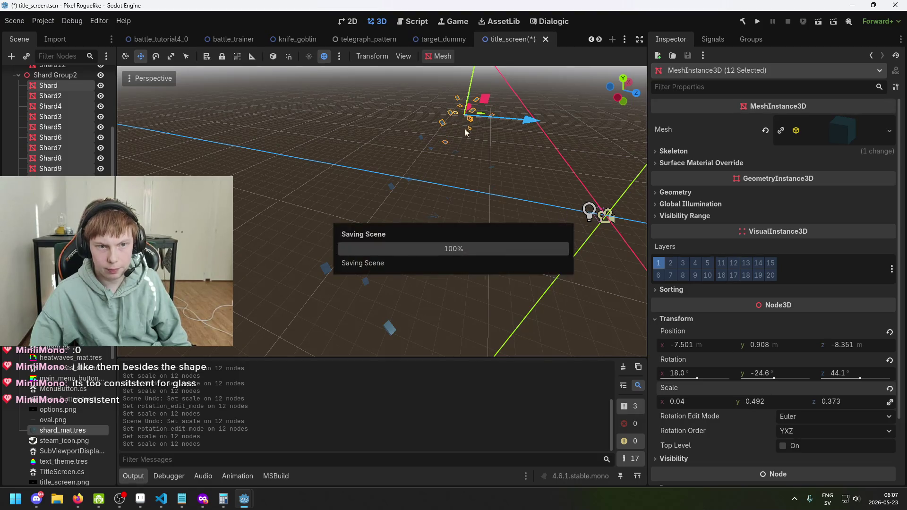
{"action": "left_click", "coordinate": [352, 21]}
{"action": "left_click", "coordinate": [758, 22]}
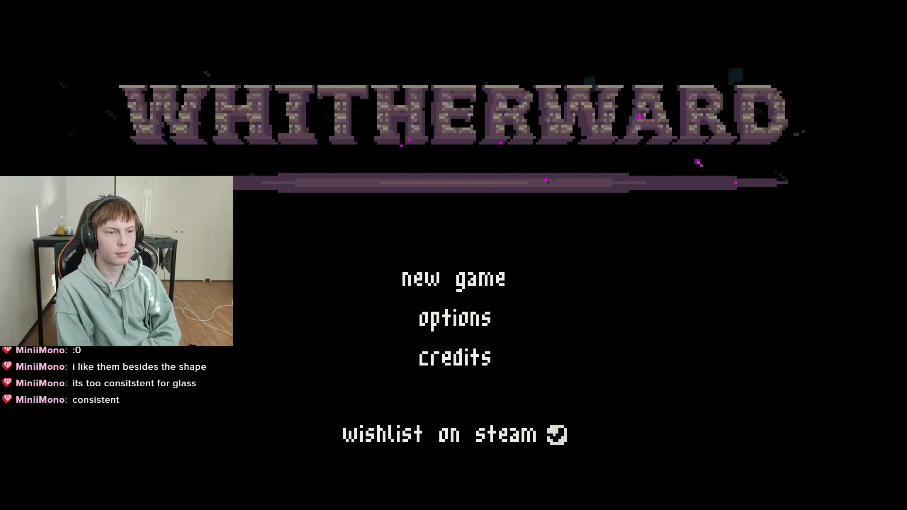
{"action": "key", "text": "alt+F4"}
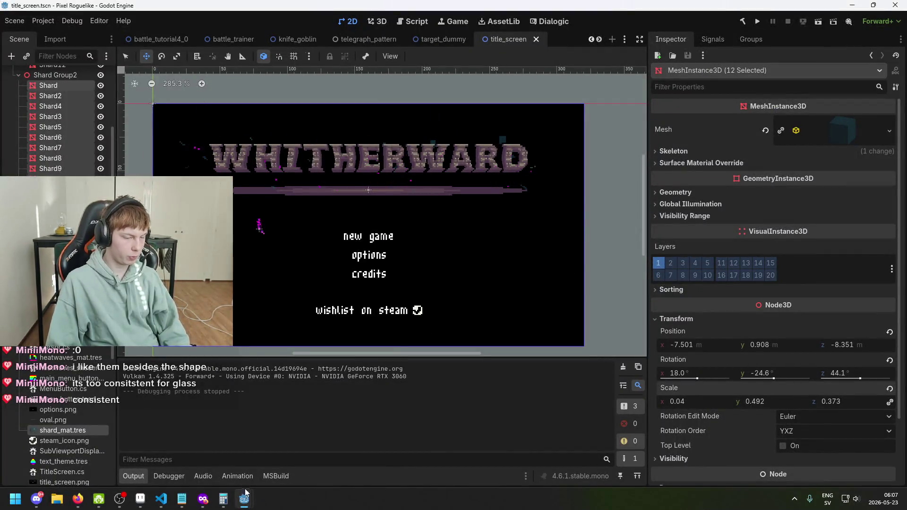
- Launch Blender from the system search and dismiss its splash screen
{"action": "key", "text": "super"}
{"action": "type", "text": "blender"}
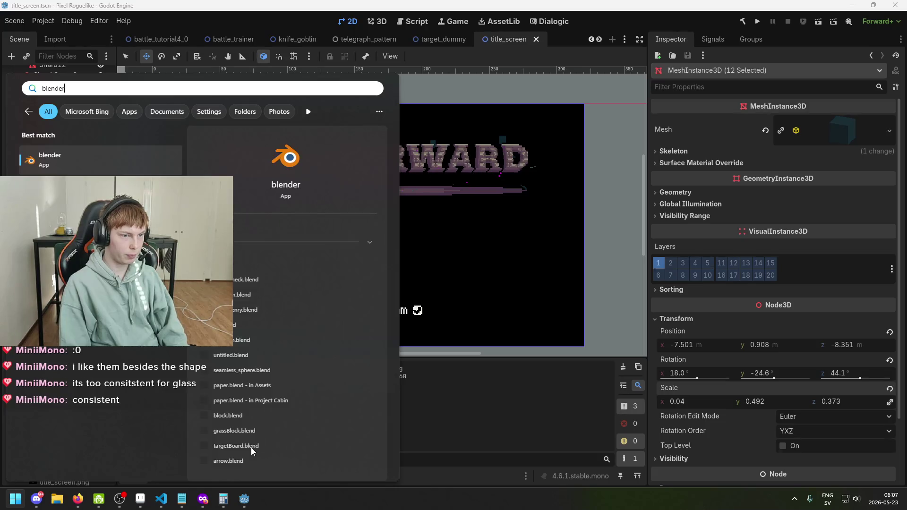
{"action": "key", "text": "Return"}
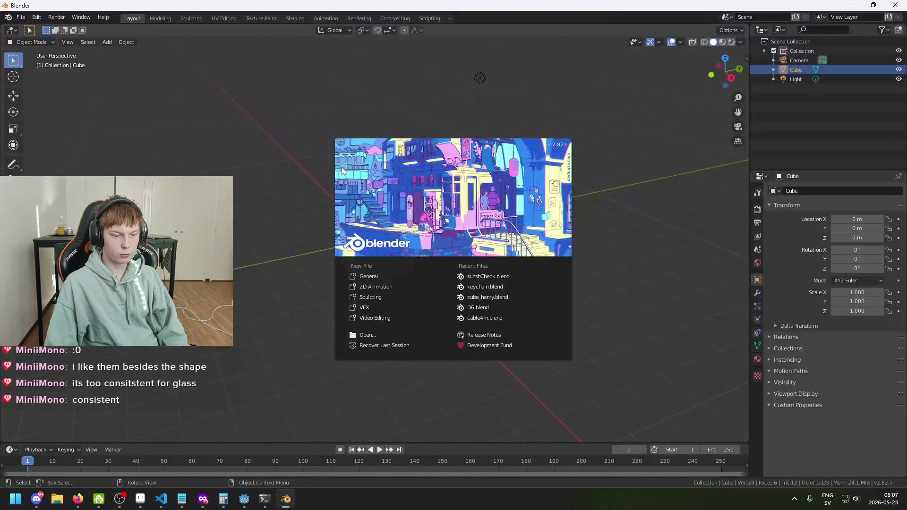
{"action": "left_click", "coordinate": [319, 188]}
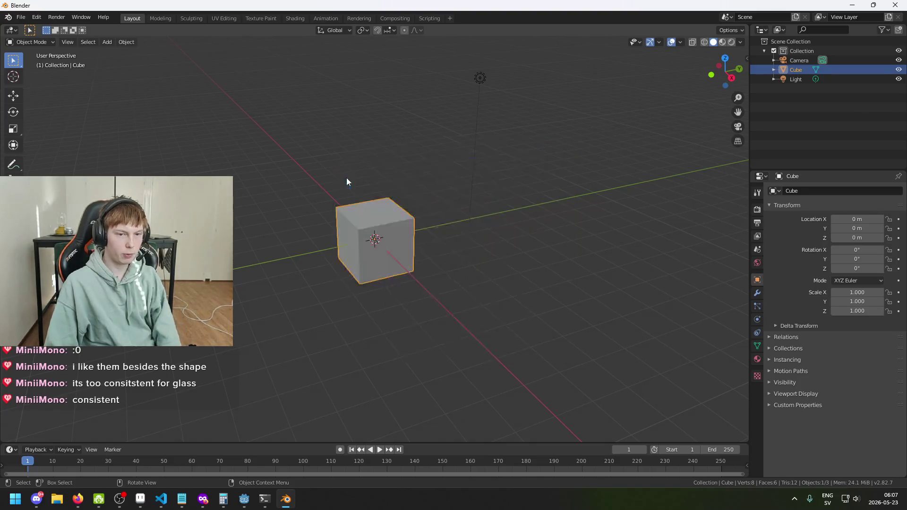
- Orbit around the default cube while checking the interaction mode and transform orientation options
{"action": "mouse_move", "coordinate": [268, 217]}
{"action": "left_mouse_down"}
{"action": "mouse_move", "coordinate": [293, 203]}
{"action": "mouse_move", "coordinate": [270, 211]}
{"action": "mouse_move", "coordinate": [458, 219]}
{"action": "mouse_move", "coordinate": [395, 213]}
{"action": "mouse_move", "coordinate": [370, 233]}
{"action": "mouse_move", "coordinate": [260, 229]}
{"action": "mouse_move", "coordinate": [346, 203]}
{"action": "mouse_move", "coordinate": [391, 217]}
{"action": "mouse_move", "coordinate": [440, 200]}
{"action": "left_mouse_up"}
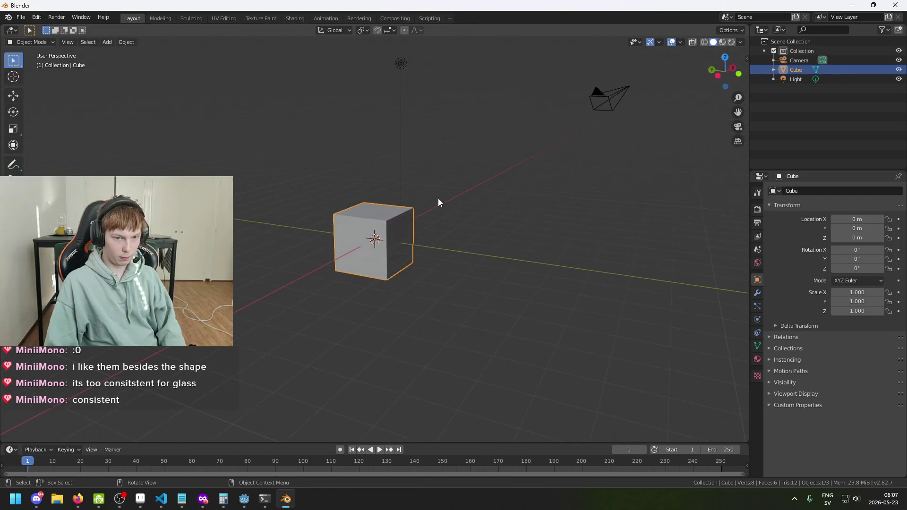
{"action": "left_click", "coordinate": [44, 42]}
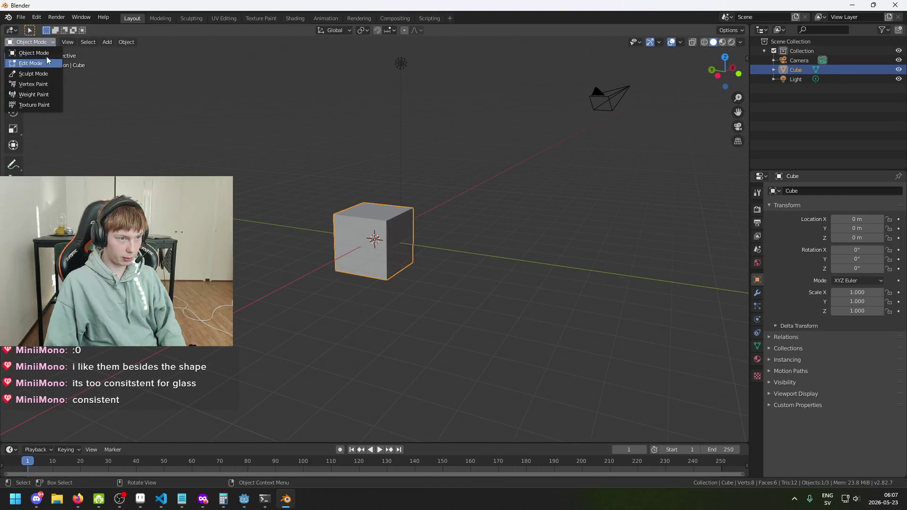
{"action": "mouse_move", "coordinate": [63, 59]}
{"action": "left_mouse_down"}
{"action": "mouse_move", "coordinate": [161, 129]}
{"action": "mouse_move", "coordinate": [36, 43]}
{"action": "left_mouse_up"}
{"action": "left_click", "coordinate": [36, 44]}
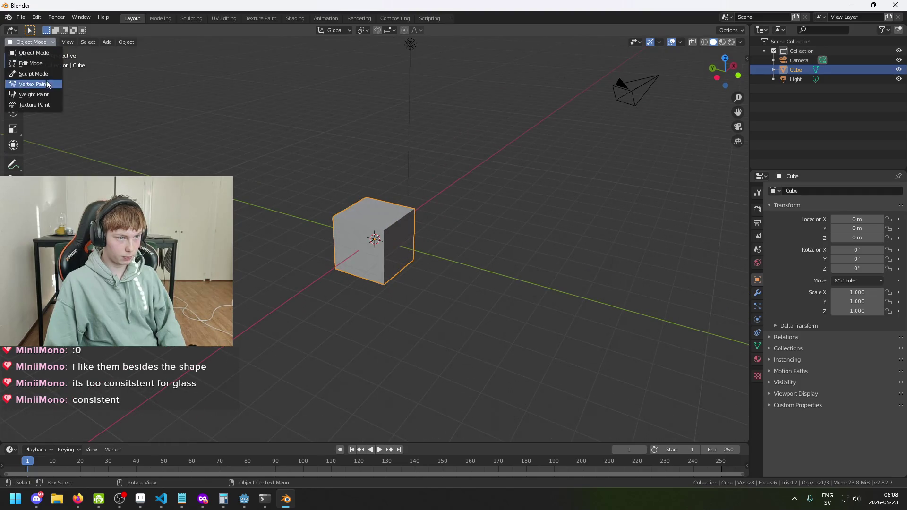
{"action": "mouse_move", "coordinate": [219, 148]}
{"action": "left_mouse_down"}
{"action": "mouse_move", "coordinate": [356, 209]}
{"action": "mouse_move", "coordinate": [327, 155]}
{"action": "left_mouse_up"}
{"action": "left_click_drag", "start_coordinate": [279, 77], "coordinate": [310, 42]}
{"action": "left_click", "coordinate": [333, 30]}
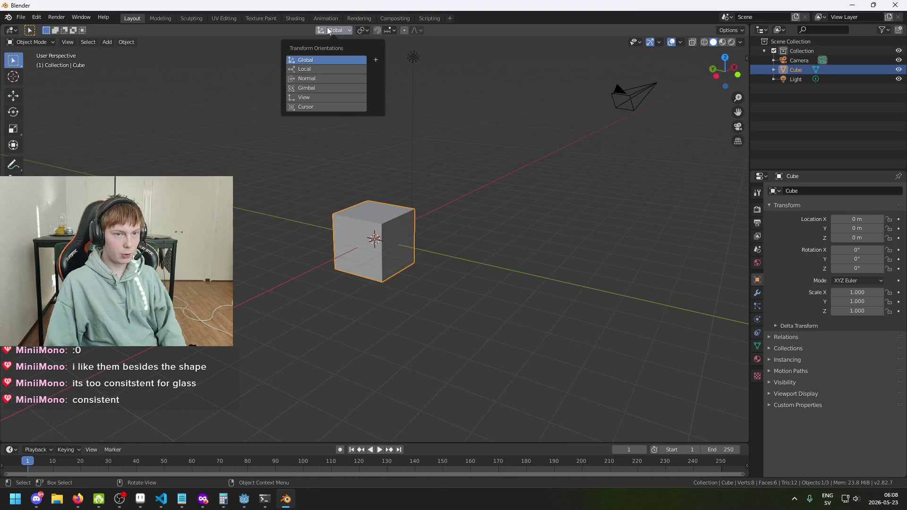
{"action": "left_click_drag", "start_coordinate": [216, 138], "coordinate": [448, 270]}
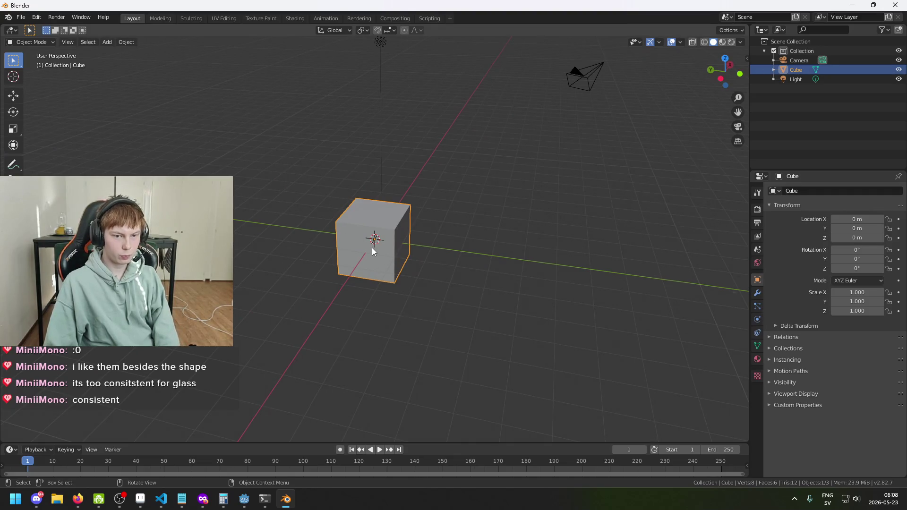
- Delete the default cube and add a new Mesh > Cube
{"action": "key", "text": "Delete"}
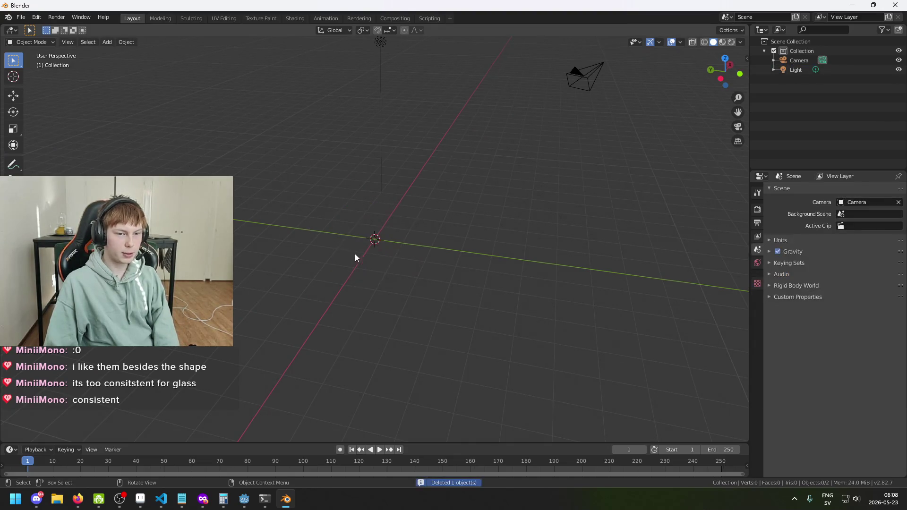
{"action": "right_click", "coordinate": [369, 245]}
{"action": "key", "text": "Escape"}
{"action": "key", "text": "shift+a"}
{"action": "mouse_move", "coordinate": [468, 263]}
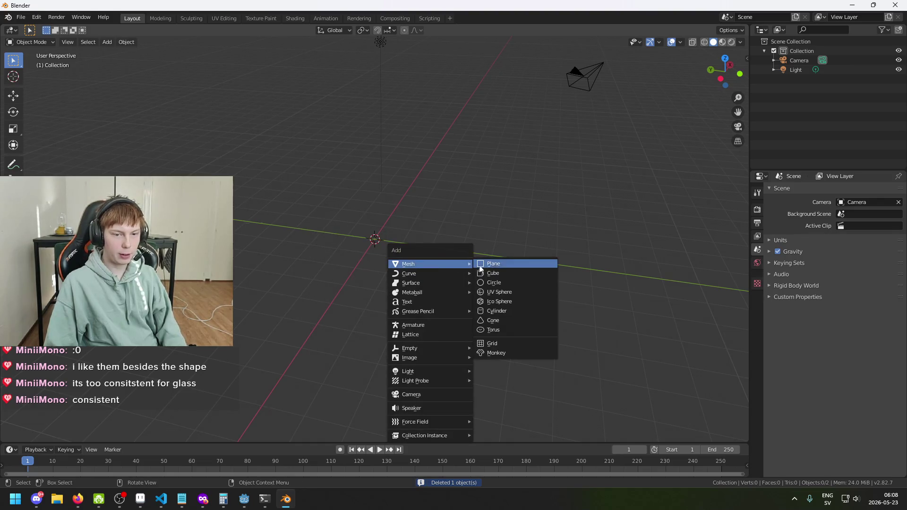
{"action": "left_click", "coordinate": [509, 274]}
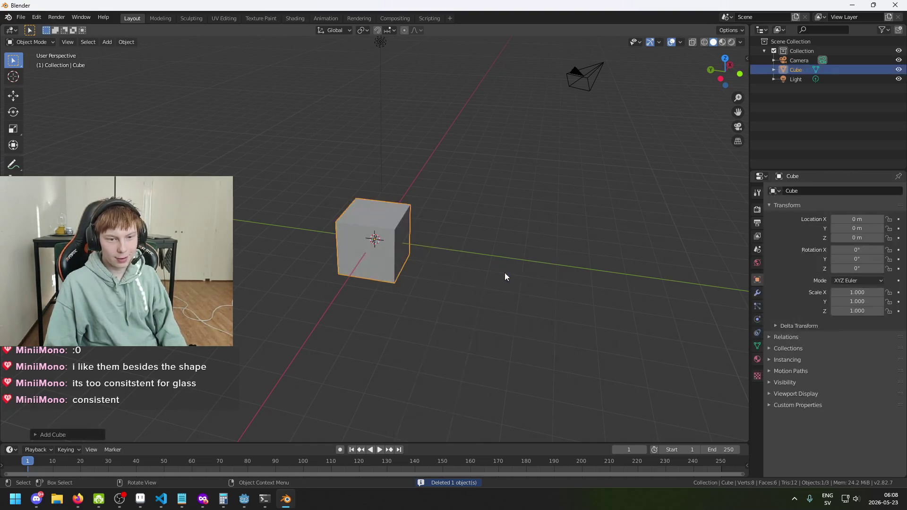
- Switch the new cube into Edit Mode
{"action": "mouse_move", "coordinate": [395, 233]}
{"action": "left_mouse_down"}
{"action": "mouse_move", "coordinate": [406, 211]}
{"action": "mouse_move", "coordinate": [337, 222]}
{"action": "mouse_move", "coordinate": [384, 225]}
{"action": "mouse_move", "coordinate": [451, 205]}
{"action": "left_mouse_up"}
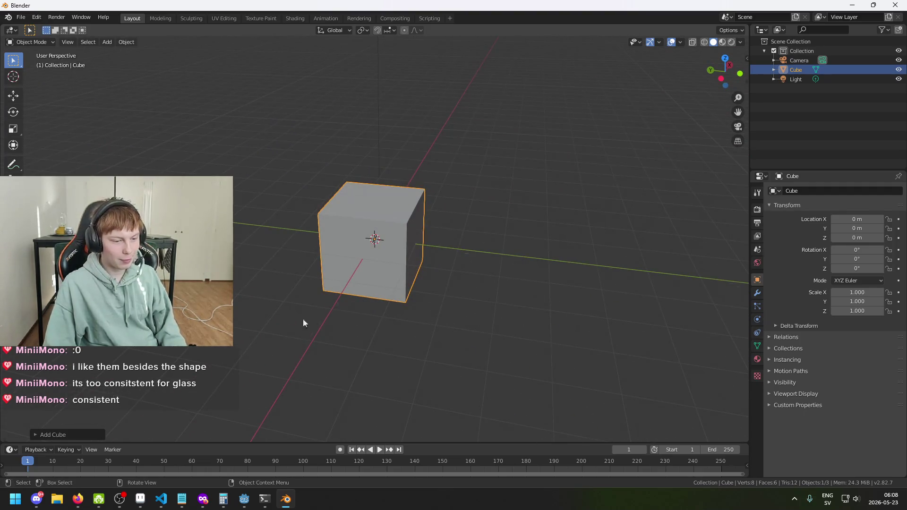
{"action": "mouse_move", "coordinate": [353, 239]}
{"action": "left_mouse_down"}
{"action": "mouse_move", "coordinate": [440, 273]}
{"action": "mouse_move", "coordinate": [498, 230]}
{"action": "mouse_move", "coordinate": [413, 242]}
{"action": "mouse_move", "coordinate": [401, 231]}
{"action": "left_mouse_up"}
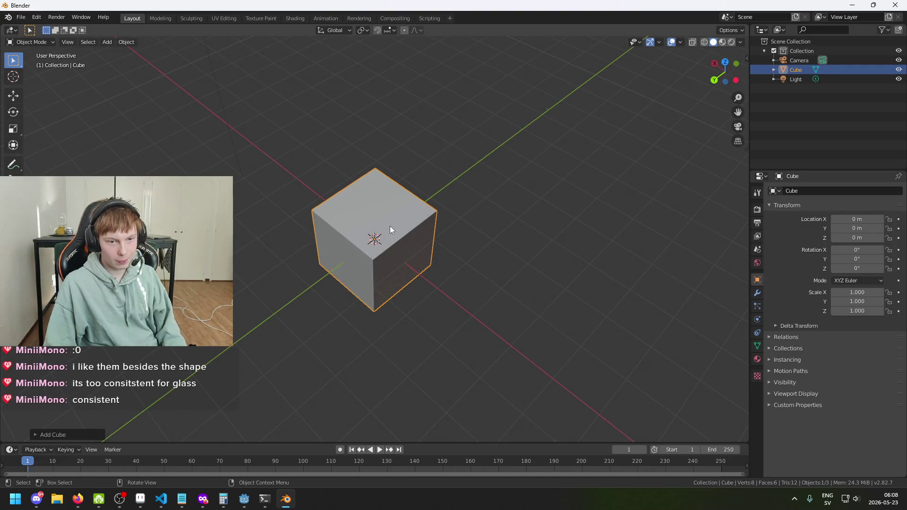
{"action": "left_click", "coordinate": [53, 42]}
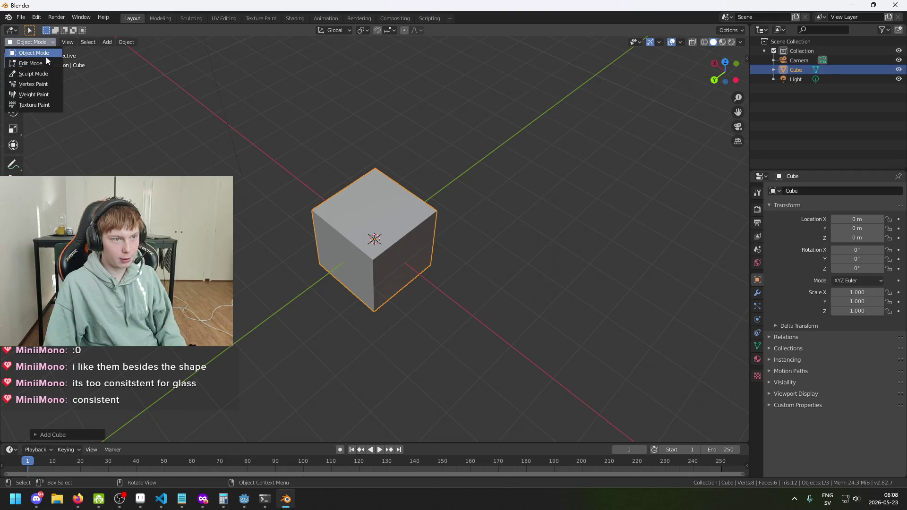
{"action": "left_click", "coordinate": [48, 68]}
{"action": "mouse_move", "coordinate": [290, 197]}
{"action": "left_mouse_down"}
{"action": "mouse_move", "coordinate": [441, 203]}
{"action": "mouse_move", "coordinate": [444, 194]}
{"action": "mouse_move", "coordinate": [395, 216]}
{"action": "left_mouse_up"}
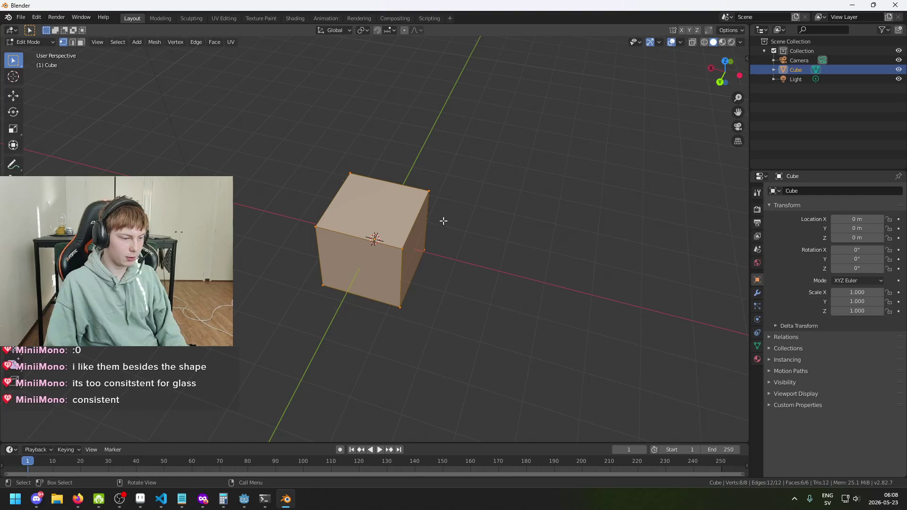
- Select the cube's top face and try an extrusion, then cancel it
{"action": "left_click", "coordinate": [478, 238]}
{"action": "mouse_move", "coordinate": [479, 237]}
{"action": "left_mouse_down"}
{"action": "mouse_move", "coordinate": [498, 194]}
{"action": "mouse_move", "coordinate": [468, 202]}
{"action": "mouse_move", "coordinate": [174, 111]}
{"action": "left_mouse_up"}
{"action": "left_click", "coordinate": [350, 197]}
{"action": "mouse_move", "coordinate": [350, 197]}
{"action": "left_mouse_down"}
{"action": "mouse_move", "coordinate": [550, 201]}
{"action": "mouse_move", "coordinate": [583, 211]}
{"action": "left_mouse_up"}
{"action": "key", "text": "e"}
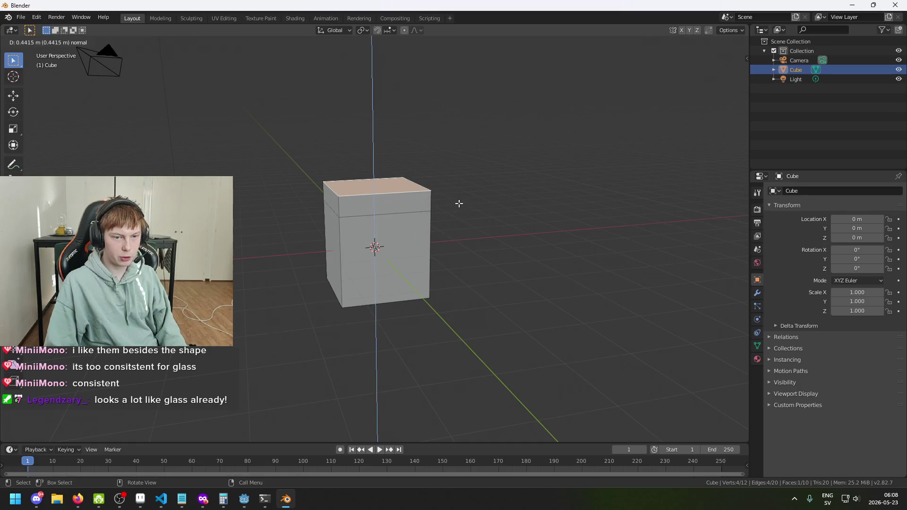
{"action": "key", "text": "Escape"}
{"action": "key", "text": "ctrl+z"}
- Lower the top face along Z, inspect the result, then undo back to full height
{"action": "key", "text": "g"}
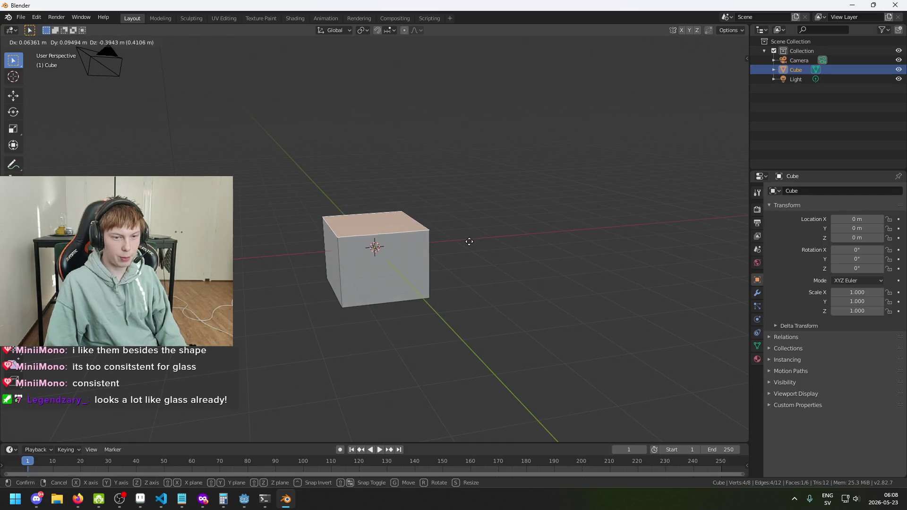
{"action": "key", "text": "z"}
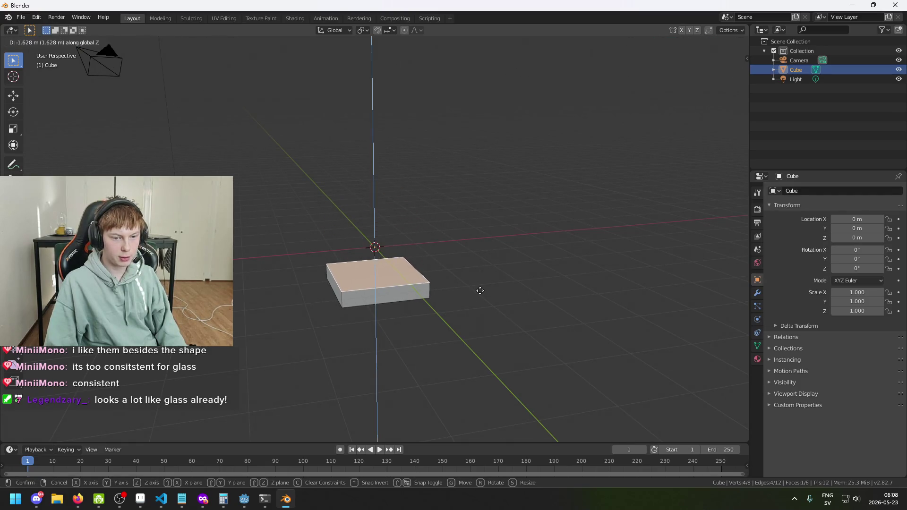
{"action": "left_click", "coordinate": [504, 296]}
{"action": "mouse_move", "coordinate": [504, 295]}
{"action": "left_mouse_down"}
{"action": "mouse_move", "coordinate": [557, 112]}
{"action": "mouse_move", "coordinate": [427, 310]}
{"action": "mouse_move", "coordinate": [458, 269]}
{"action": "mouse_move", "coordinate": [512, 301]}
{"action": "left_mouse_up"}
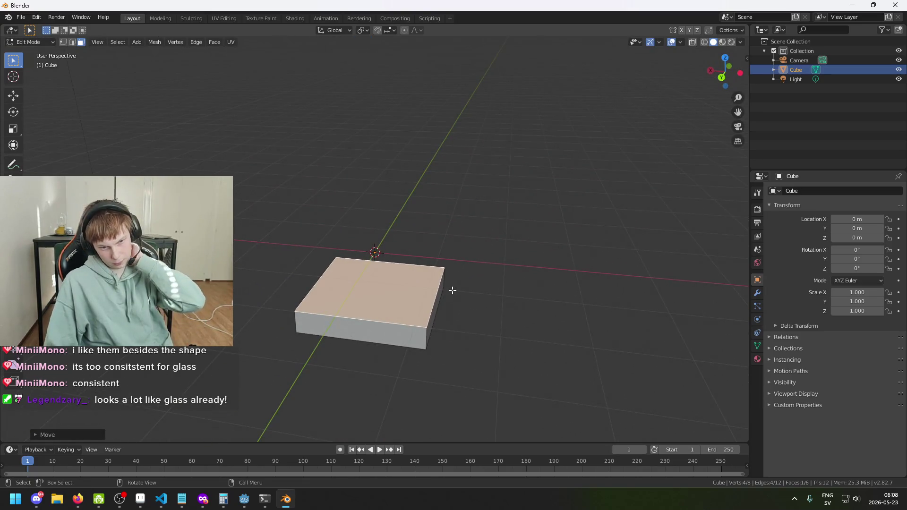
{"action": "mouse_move", "coordinate": [446, 290]}
{"action": "left_mouse_down"}
{"action": "mouse_move", "coordinate": [380, 286]}
{"action": "mouse_move", "coordinate": [370, 269]}
{"action": "mouse_move", "coordinate": [391, 306]}
{"action": "mouse_move", "coordinate": [448, 310]}
{"action": "mouse_move", "coordinate": [397, 320]}
{"action": "mouse_move", "coordinate": [388, 298]}
{"action": "left_mouse_up"}
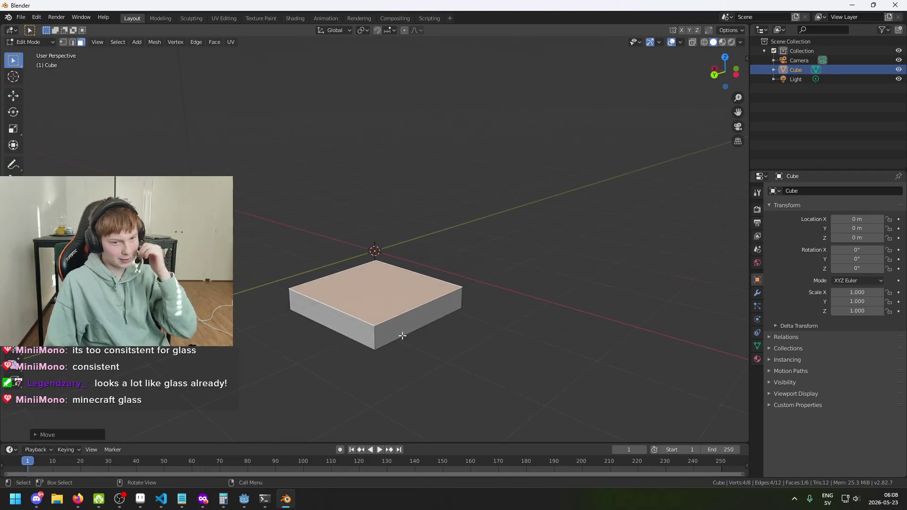
{"action": "mouse_move", "coordinate": [302, 251]}
{"action": "left_mouse_down"}
{"action": "mouse_move", "coordinate": [331, 260]}
{"action": "mouse_move", "coordinate": [310, 266]}
{"action": "left_mouse_up"}
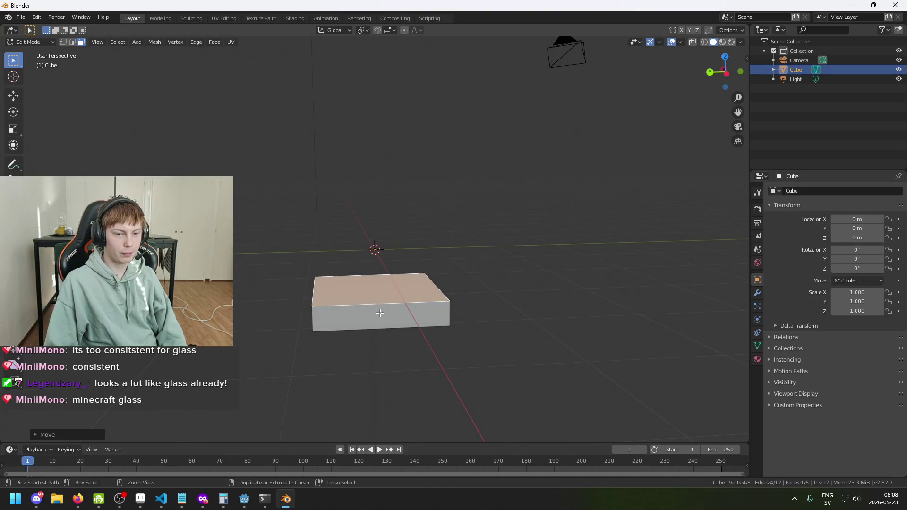
{"action": "key", "text": "ctrl+z"}
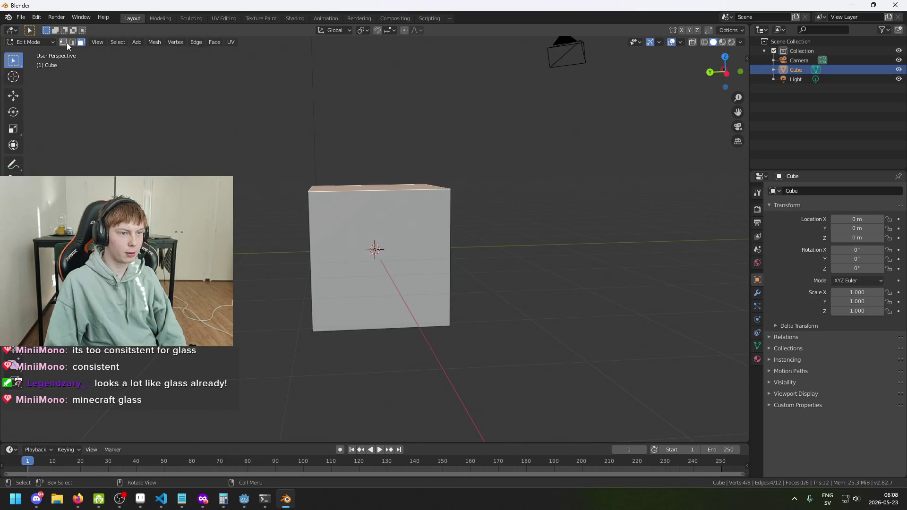
{"action": "mouse_move", "coordinate": [144, 108]}
{"action": "left_mouse_down"}
{"action": "mouse_move", "coordinate": [324, 108]}
{"action": "mouse_move", "coordinate": [358, 314]}
{"action": "mouse_move", "coordinate": [269, 295]}
{"action": "mouse_move", "coordinate": [290, 302]}
{"action": "left_mouse_up"}
- Scale the cube along Z to flatten it into a thin slab
{"action": "key", "text": "s"}
{"action": "key", "text": "z"}
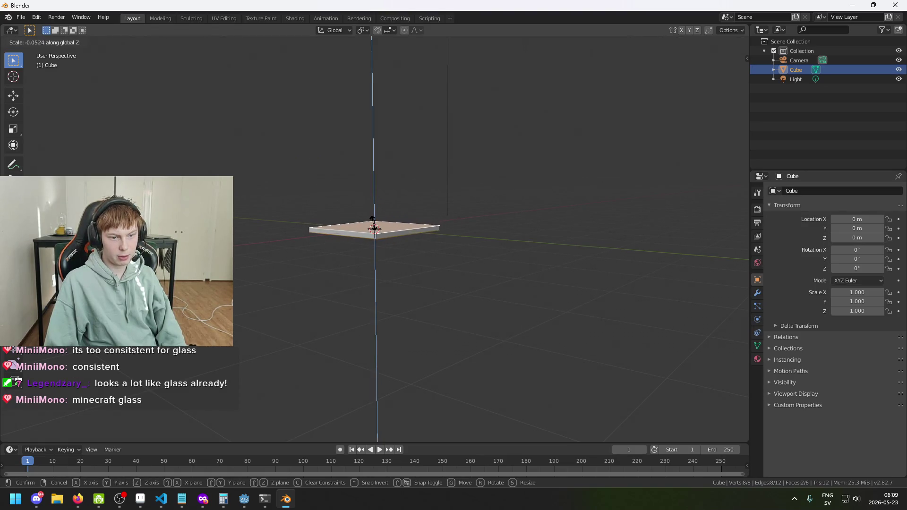
{"action": "left_click", "coordinate": [373, 222]}
{"action": "mouse_move", "coordinate": [373, 222]}
{"action": "left_mouse_down"}
{"action": "mouse_move", "coordinate": [480, 299]}
{"action": "mouse_move", "coordinate": [490, 277]}
{"action": "mouse_move", "coordinate": [402, 265]}
{"action": "mouse_move", "coordinate": [411, 304]}
{"action": "mouse_move", "coordinate": [439, 277]}
{"action": "mouse_move", "coordinate": [399, 249]}
{"action": "mouse_move", "coordinate": [444, 299]}
{"action": "mouse_move", "coordinate": [396, 253]}
{"action": "mouse_move", "coordinate": [413, 281]}
{"action": "mouse_move", "coordinate": [449, 268]}
{"action": "mouse_move", "coordinate": [382, 248]}
{"action": "left_mouse_up"}
- Return to Object Mode, delete the flattened cube, and bring up the Add > Mesh list
{"action": "left_click", "coordinate": [28, 42]}
{"action": "left_click", "coordinate": [29, 48]}
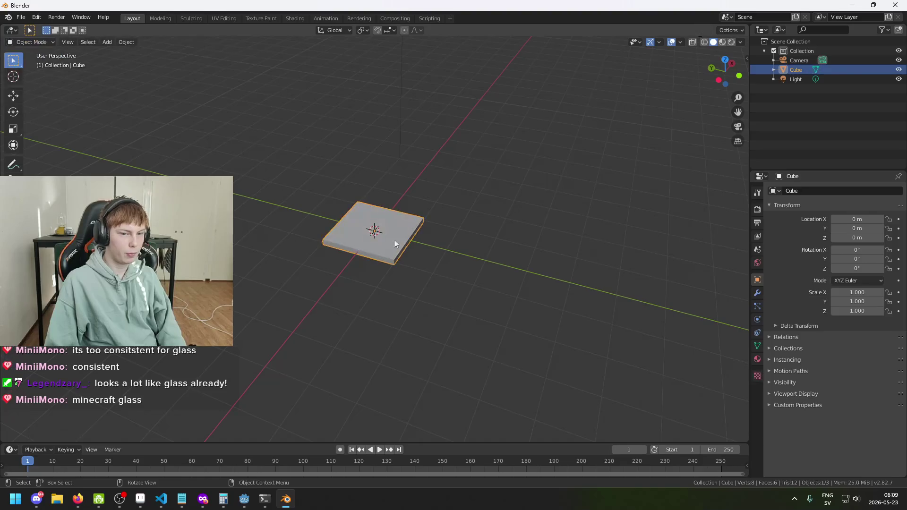
{"action": "key", "text": "Delete"}
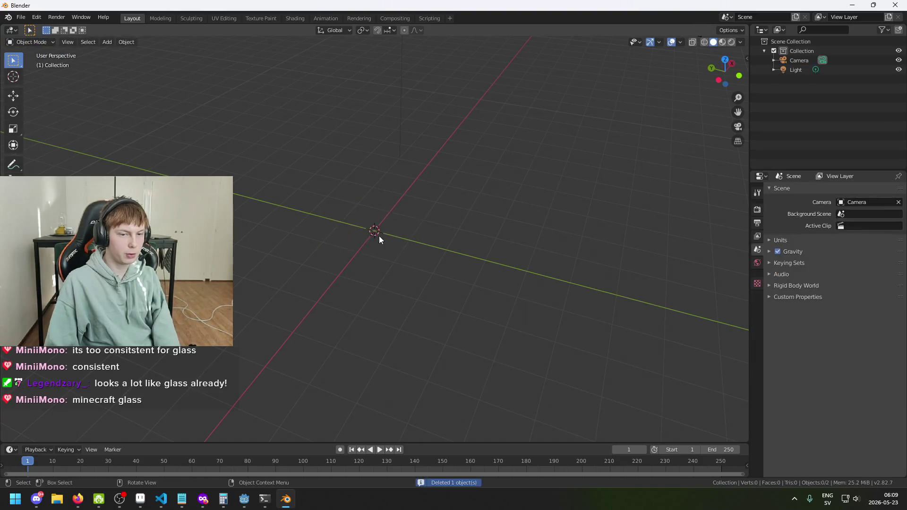
{"action": "right_click", "coordinate": [378, 232]}
{"action": "key", "text": "shift+a"}
{"action": "mouse_move", "coordinate": [440, 225]}
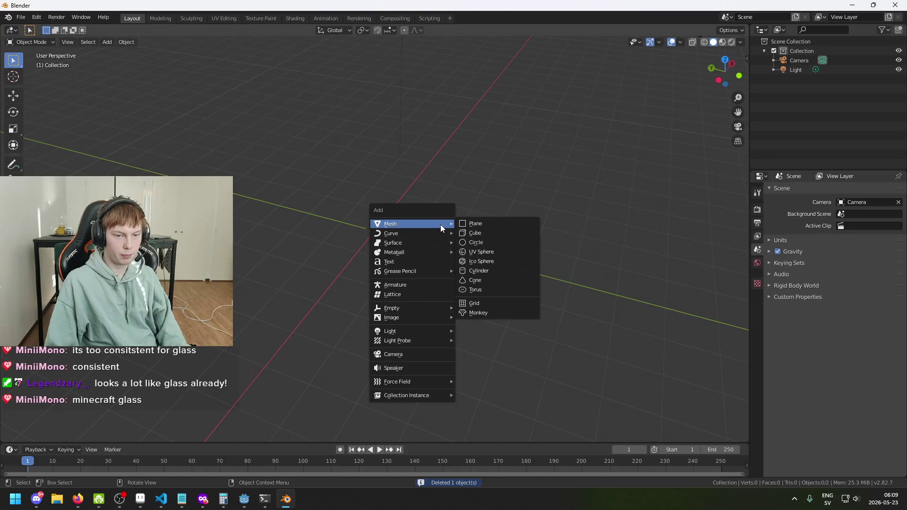
{"action": "left_click", "coordinate": [481, 225]}
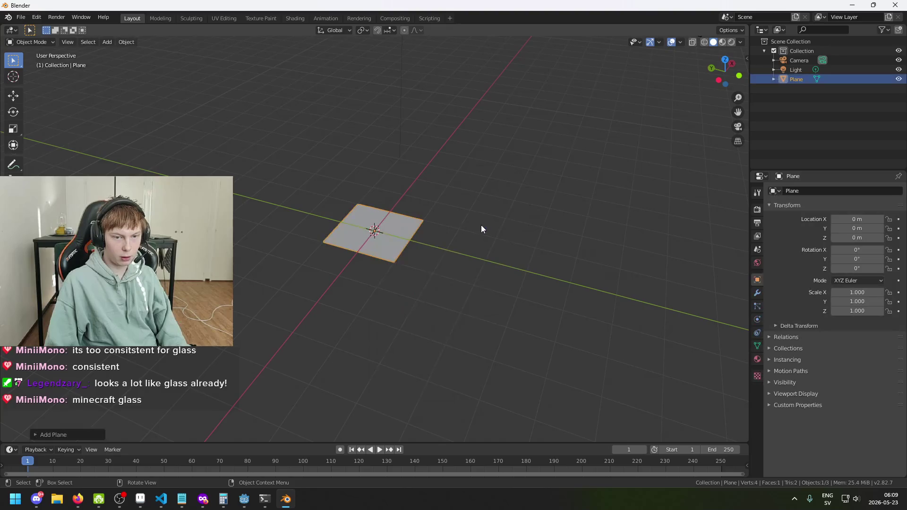
{"action": "mouse_move", "coordinate": [400, 226]}
{"action": "left_mouse_down"}
{"action": "mouse_move", "coordinate": [373, 192]}
{"action": "mouse_move", "coordinate": [367, 164]}
{"action": "mouse_move", "coordinate": [376, 147]}
{"action": "mouse_move", "coordinate": [447, 249]}
{"action": "mouse_move", "coordinate": [443, 257]}
{"action": "mouse_move", "coordinate": [391, 225]}
{"action": "mouse_move", "coordinate": [393, 242]}
{"action": "mouse_move", "coordinate": [382, 240]}
{"action": "left_mouse_up"}
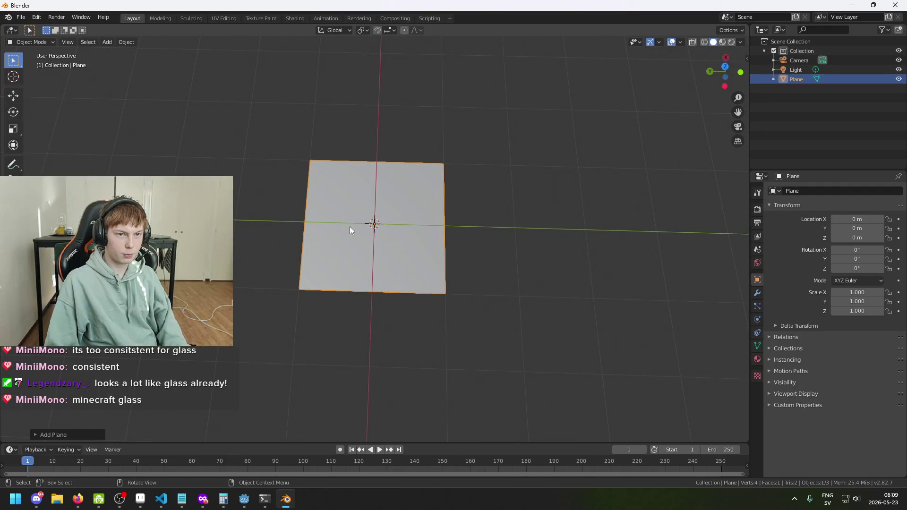
{"action": "left_click", "coordinate": [40, 44]}
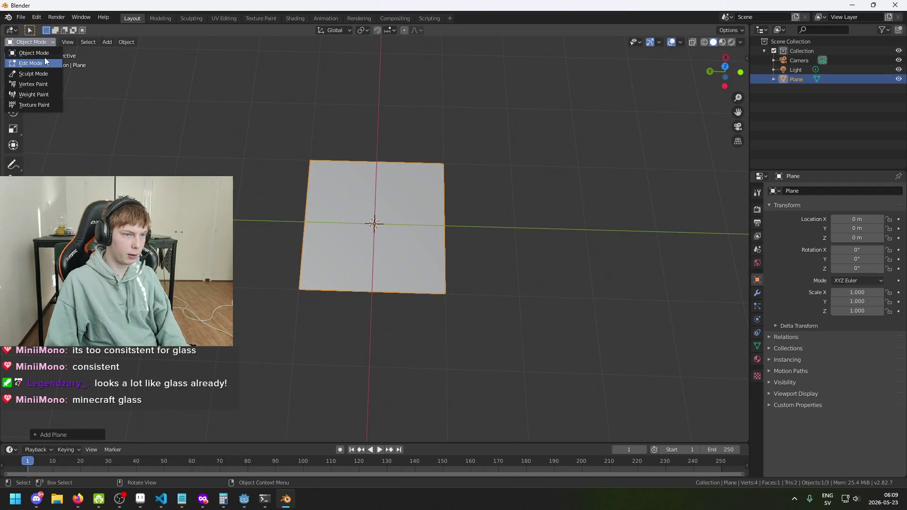
{"action": "left_click", "coordinate": [47, 63]}
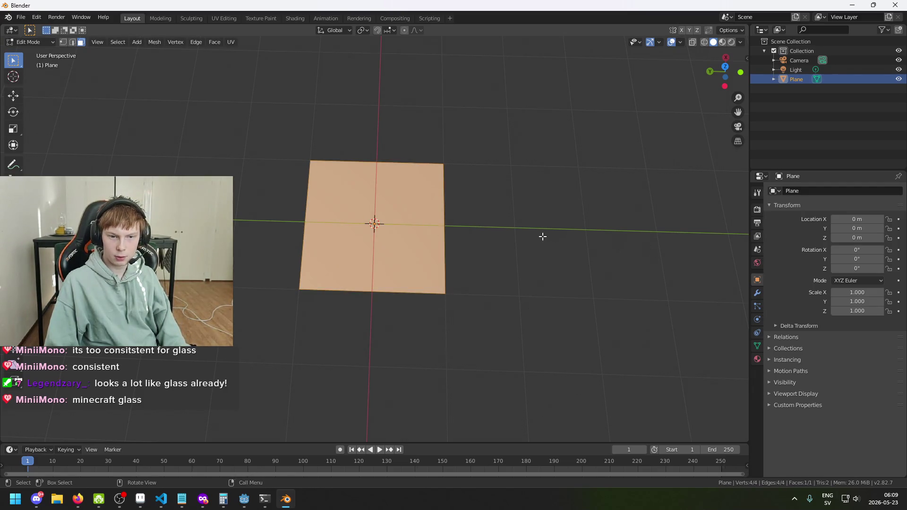
{"action": "mouse_move", "coordinate": [495, 240]}
{"action": "left_mouse_down"}
{"action": "mouse_move", "coordinate": [530, 227]}
{"action": "mouse_move", "coordinate": [574, 189]}
{"action": "mouse_move", "coordinate": [472, 236]}
{"action": "mouse_move", "coordinate": [504, 238]}
{"action": "left_mouse_up"}
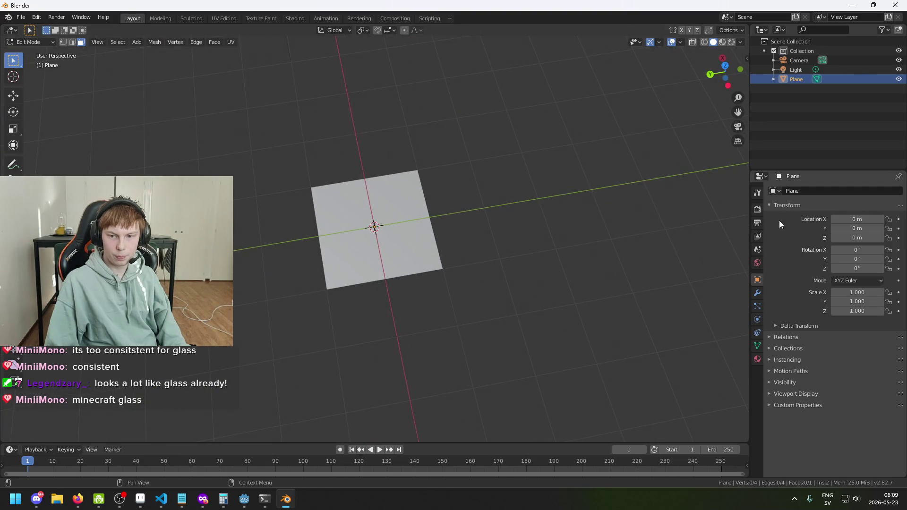
{"action": "mouse_move", "coordinate": [572, 195]}
{"action": "left_mouse_down"}
{"action": "mouse_move", "coordinate": [509, 184]}
{"action": "mouse_move", "coordinate": [510, 209]}
{"action": "mouse_move", "coordinate": [331, 148]}
{"action": "left_mouse_up"}
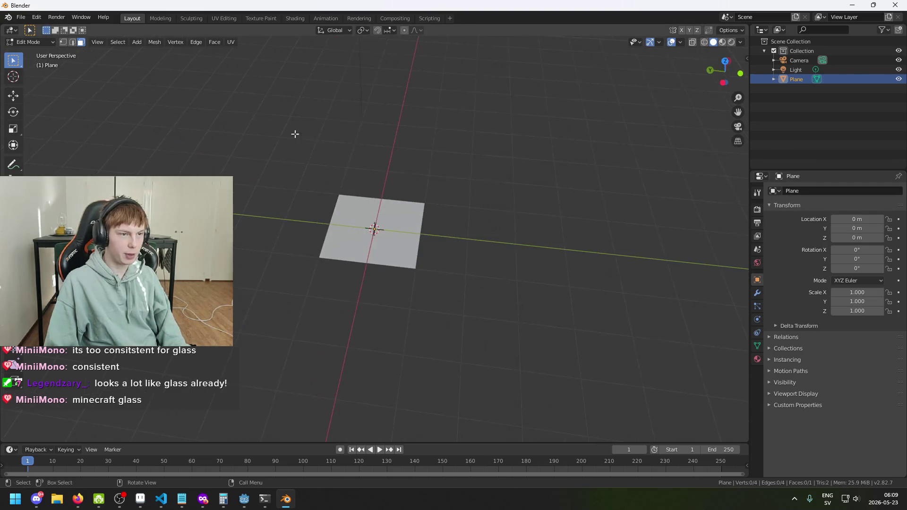
{"action": "left_click", "coordinate": [42, 41]}
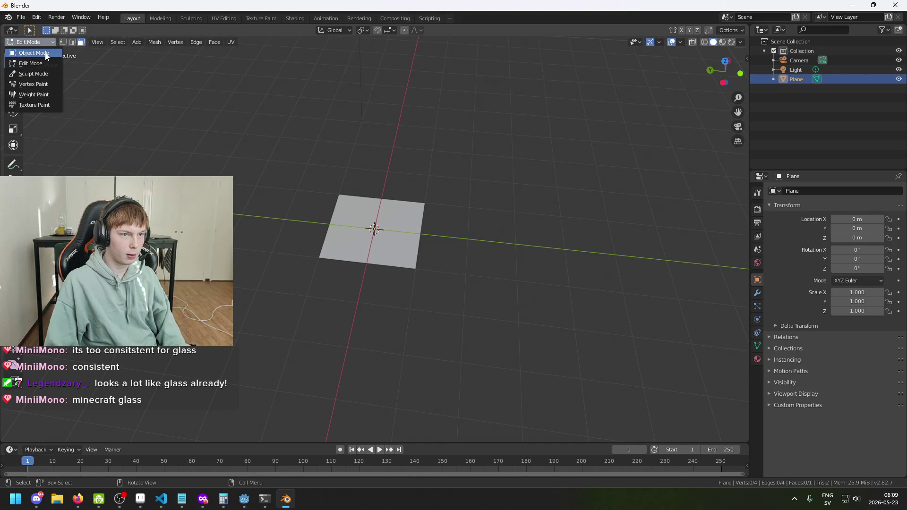
{"action": "left_click", "coordinate": [42, 52]}
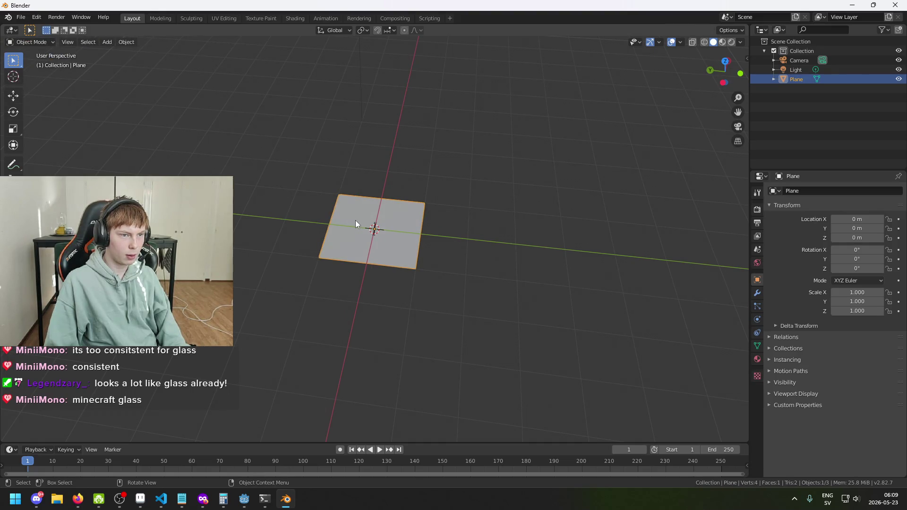
{"action": "key", "text": "Delete"}
{"action": "right_click", "coordinate": [355, 220]}
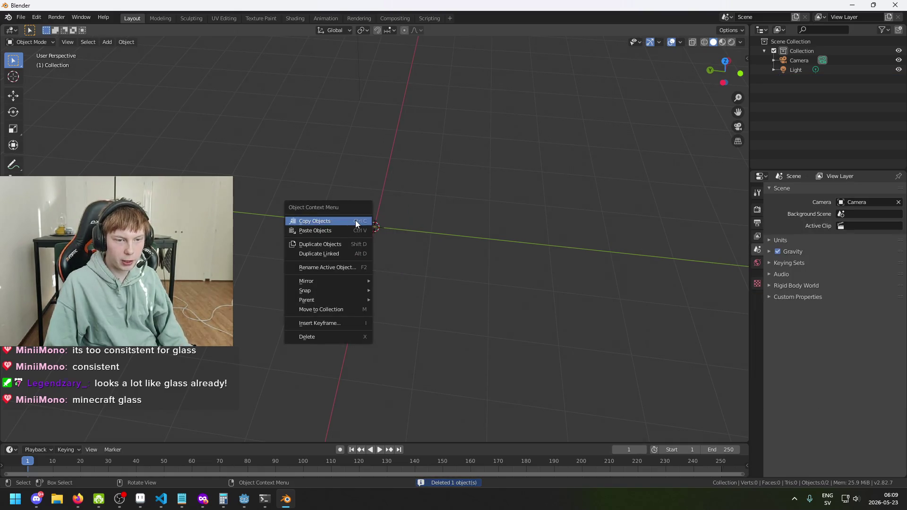
{"action": "key", "text": "Escape"}
{"action": "key", "text": "shift+a"}
{"action": "mouse_move", "coordinate": [370, 211]}
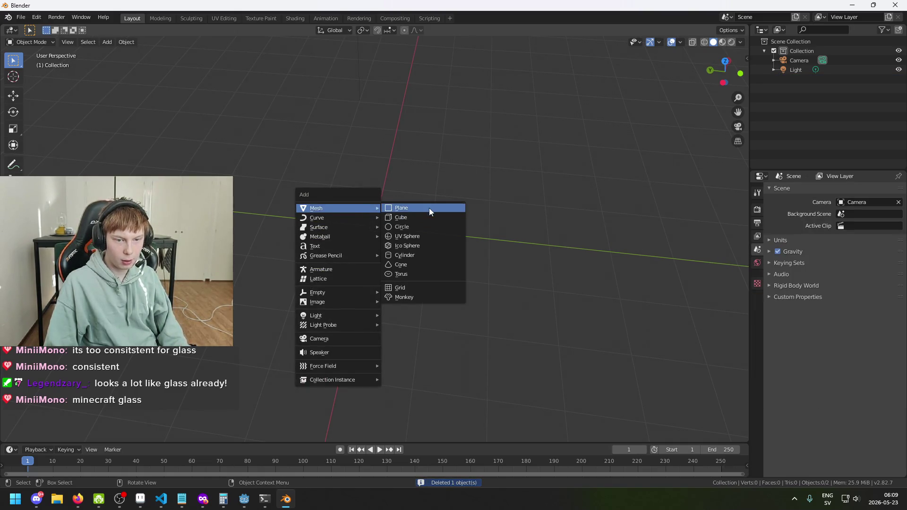
{"action": "left_click", "coordinate": [429, 209]}
{"action": "left_click", "coordinate": [64, 436]}
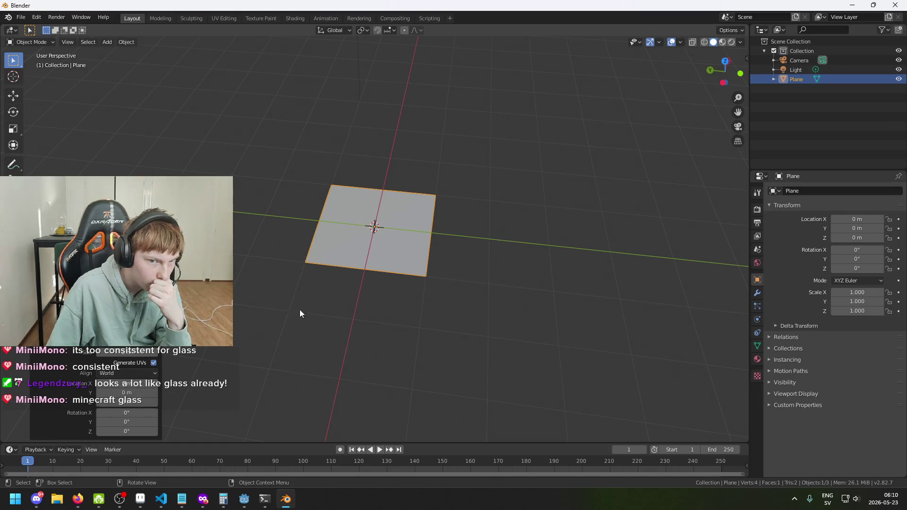
{"action": "scroll", "coordinate": [378, 236], "scroll_direction": "up", "scroll_amount": 4}
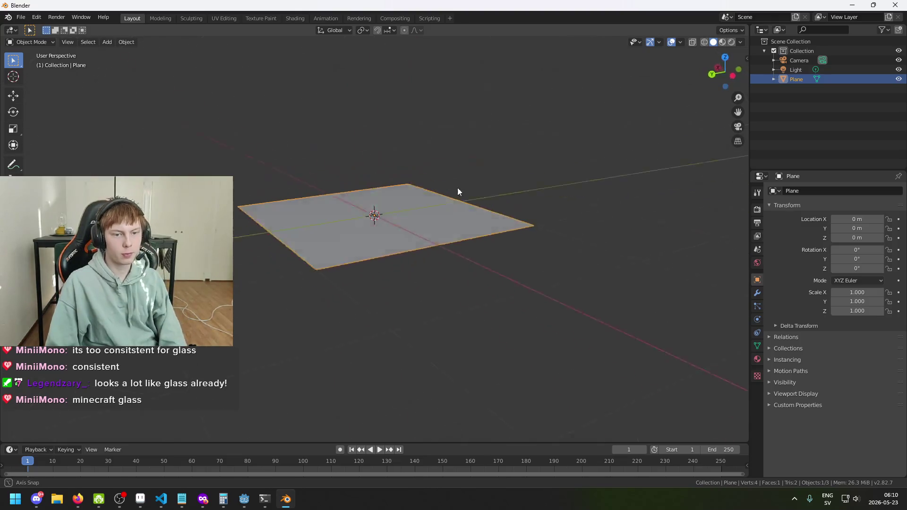
{"action": "key", "text": "Delete"}
{"action": "key", "text": "shift+a"}
{"action": "mouse_move", "coordinate": [379, 228]}
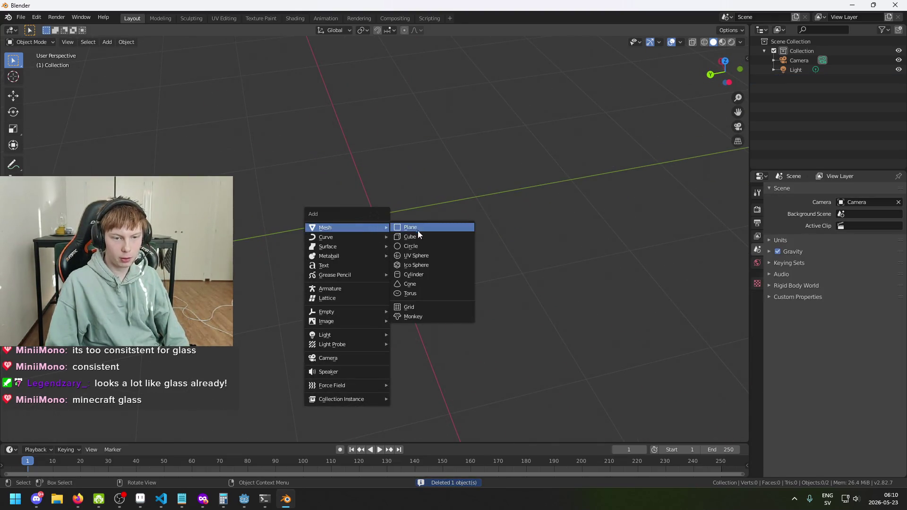
- Add a Grid mesh, look it over, then delete it
{"action": "left_click", "coordinate": [430, 307]}
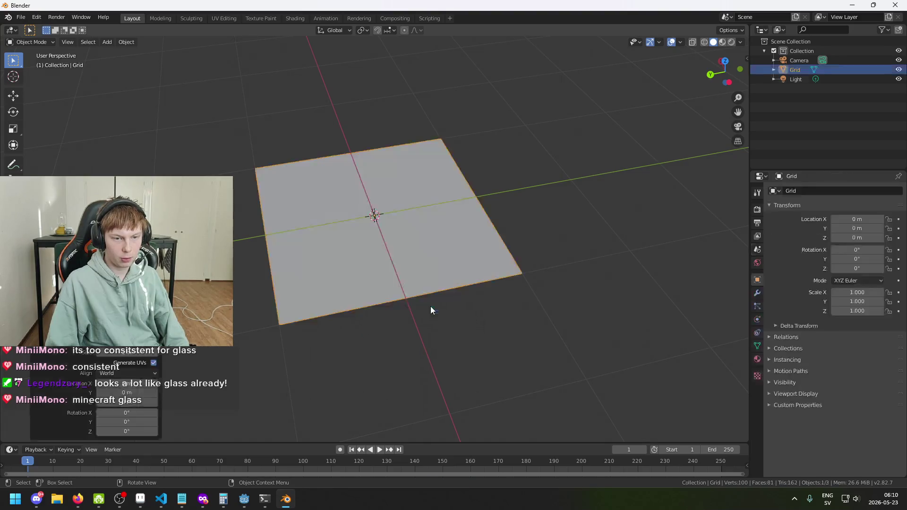
{"action": "left_click_drag", "start_coordinate": [260, 313], "coordinate": [252, 309]}
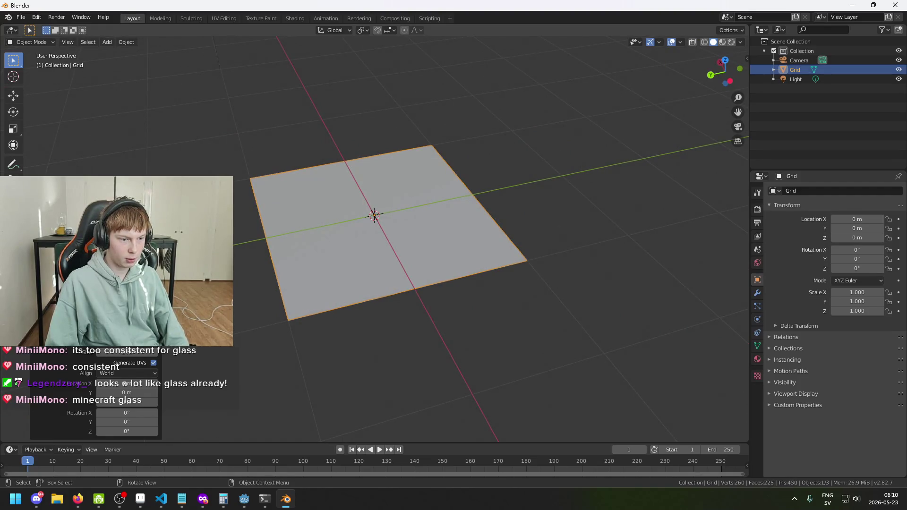
{"action": "mouse_move", "coordinate": [283, 314]}
{"action": "left_mouse_down"}
{"action": "mouse_move", "coordinate": [354, 308]}
{"action": "mouse_move", "coordinate": [362, 336]}
{"action": "mouse_move", "coordinate": [222, 343]}
{"action": "left_mouse_up"}
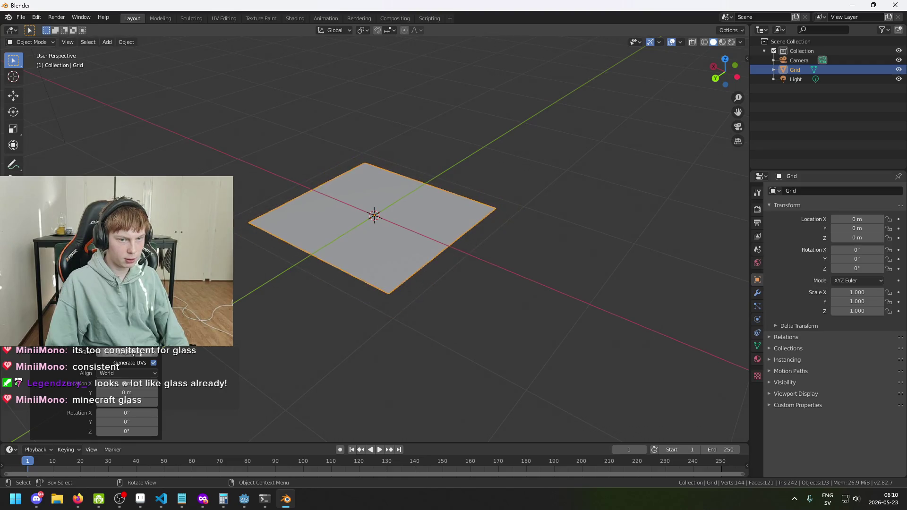
{"action": "key", "text": "Delete"}
- Add a fresh Grid, adjust subdivisions to 100 vertices and 81 faces, and show it in wireframe
{"action": "key", "text": "shift+a"}
{"action": "mouse_move", "coordinate": [364, 277]}
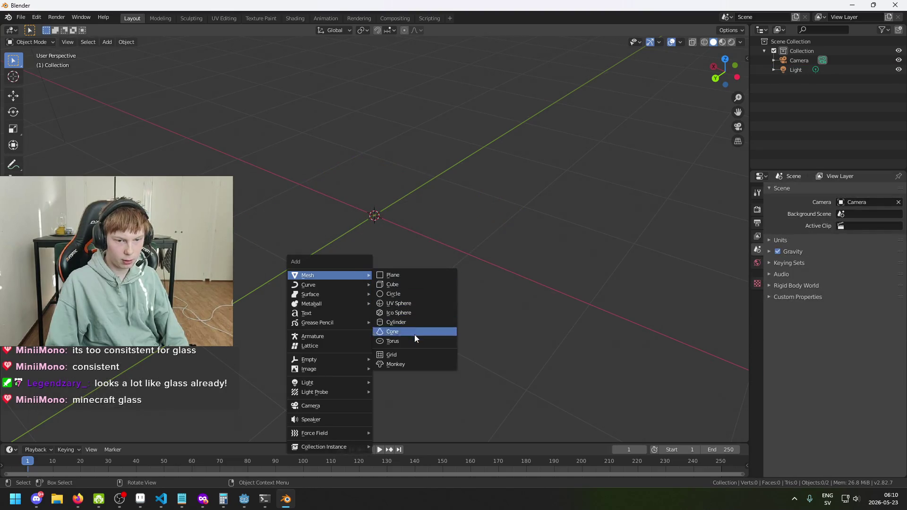
{"action": "left_click", "coordinate": [412, 354]}
{"action": "mouse_move", "coordinate": [338, 298]}
{"action": "left_mouse_down"}
{"action": "mouse_move", "coordinate": [357, 303]}
{"action": "mouse_move", "coordinate": [245, 351]}
{"action": "mouse_move", "coordinate": [208, 326]}
{"action": "left_mouse_up"}
{"action": "type", "text": "5"}
{"action": "key", "text": "Return"}
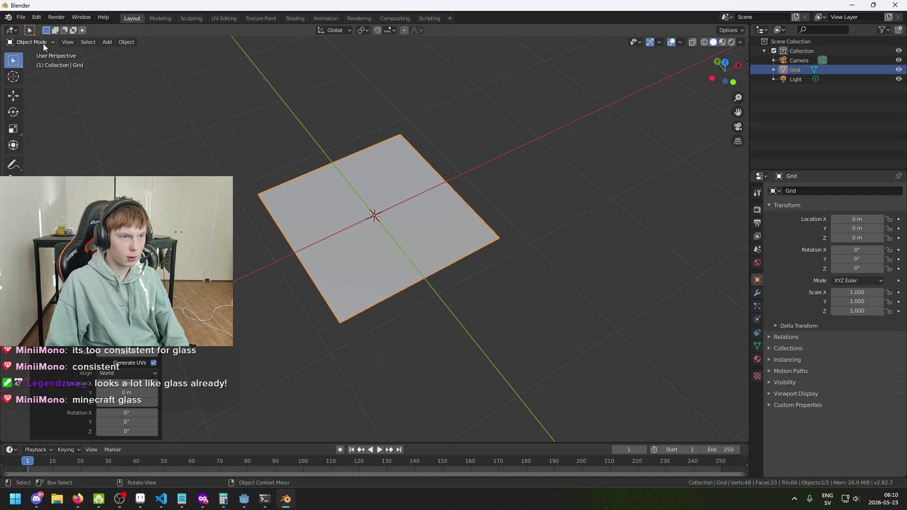
{"action": "left_click", "coordinate": [704, 42]}
{"action": "mouse_move", "coordinate": [614, 132]}
{"action": "left_mouse_down"}
{"action": "mouse_move", "coordinate": [582, 191]}
{"action": "mouse_move", "coordinate": [567, 180]}
{"action": "mouse_move", "coordinate": [424, 243]}
{"action": "left_mouse_up"}
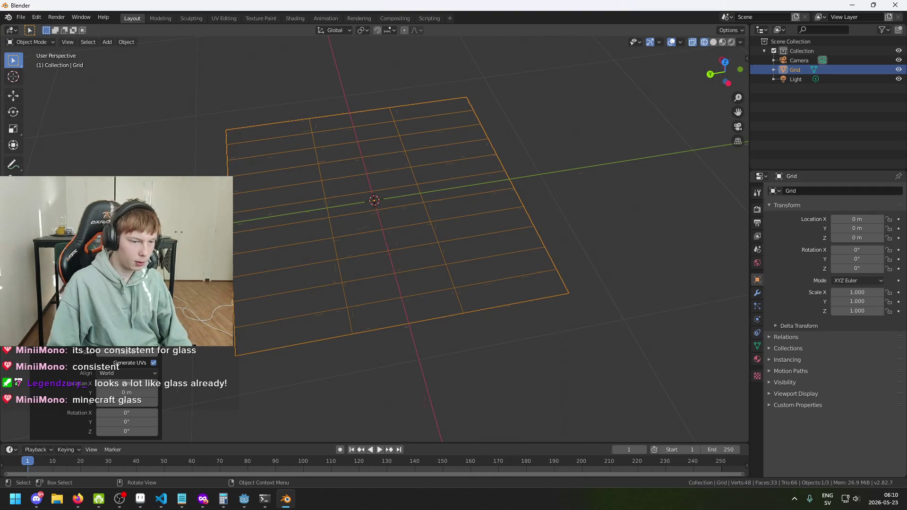
{"action": "mouse_move", "coordinate": [127, 343]}
{"action": "left_mouse_down"}
{"action": "mouse_move", "coordinate": [142, 342]}
{"action": "mouse_move", "coordinate": [127, 342]}
{"action": "left_mouse_up"}
- Deselect the grid and orbit to an angled view of it
{"action": "mouse_move", "coordinate": [373, 272]}
{"action": "left_mouse_down"}
{"action": "mouse_move", "coordinate": [393, 263]}
{"action": "mouse_move", "coordinate": [299, 254]}
{"action": "left_mouse_up"}
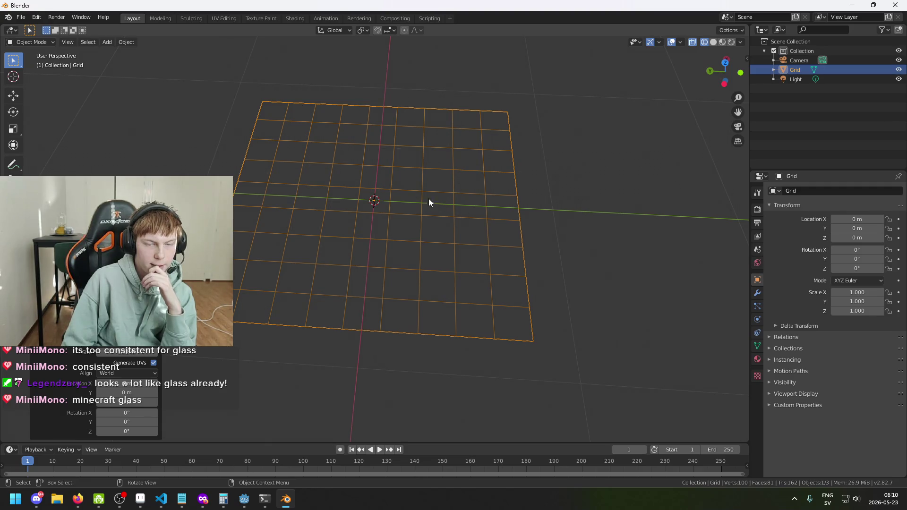
{"action": "mouse_move", "coordinate": [386, 199]}
{"action": "left_mouse_down"}
{"action": "mouse_move", "coordinate": [316, 148]}
{"action": "mouse_move", "coordinate": [279, 192]}
{"action": "mouse_move", "coordinate": [298, 189]}
{"action": "left_mouse_up"}
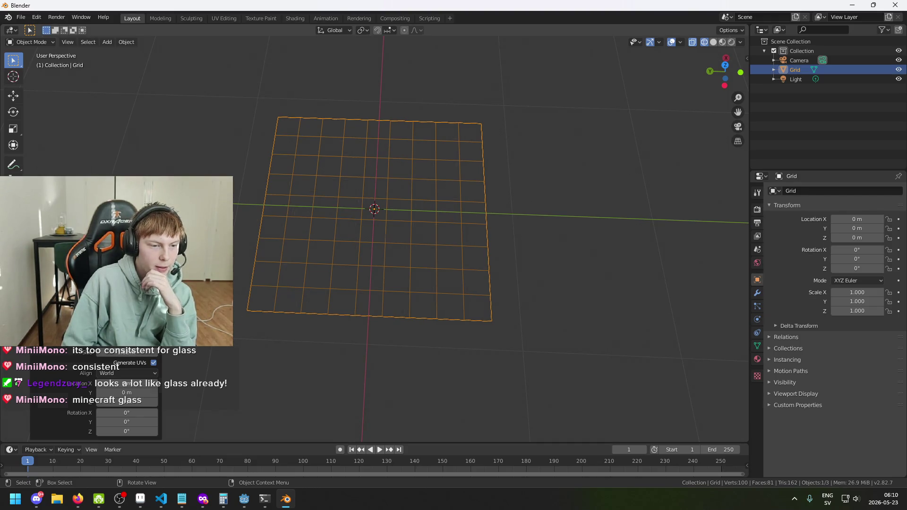
{"action": "left_click", "coordinate": [233, 327]}
{"action": "mouse_move", "coordinate": [233, 327]}
{"action": "left_mouse_down"}
{"action": "mouse_move", "coordinate": [242, 164]}
{"action": "mouse_move", "coordinate": [631, 49]}
{"action": "left_mouse_up"}
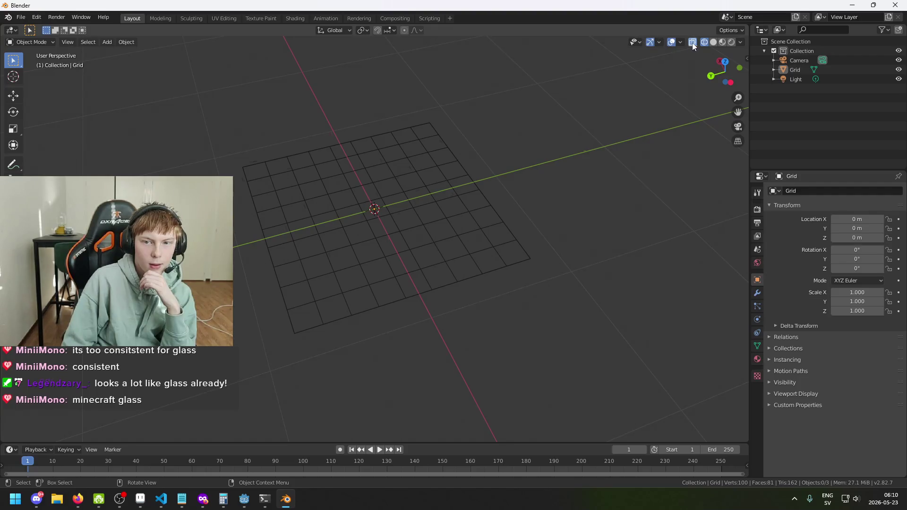
{"action": "left_click", "coordinate": [38, 42]}
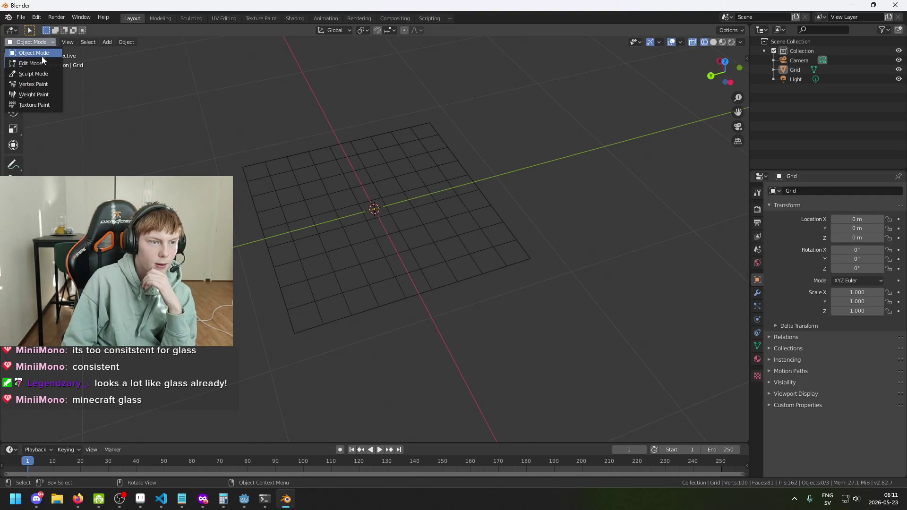
- Put the grid in Edit Mode with vertex selection and deselect all vertices
{"action": "left_click", "coordinate": [33, 62]}
{"action": "left_click_drag", "start_coordinate": [142, 119], "coordinate": [280, 183]}
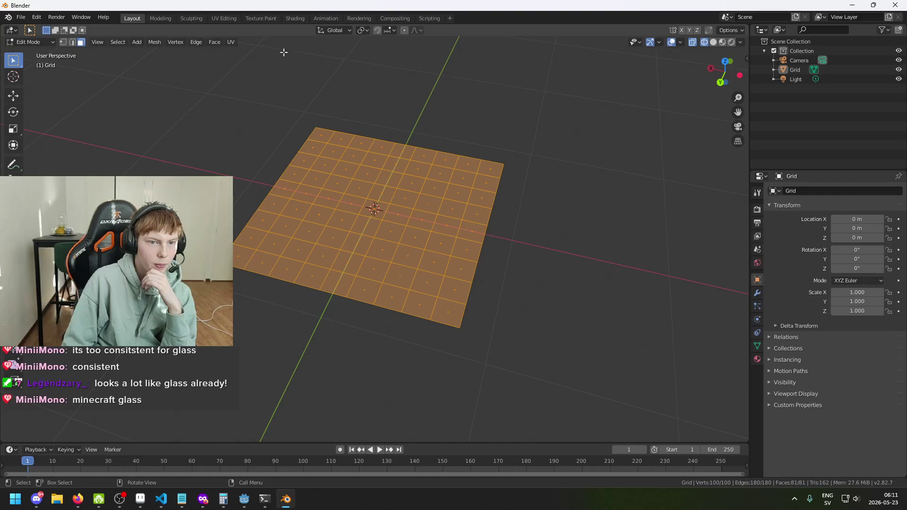
{"action": "left_click", "coordinate": [62, 43]}
{"action": "mouse_move", "coordinate": [142, 71]}
{"action": "left_mouse_down"}
{"action": "mouse_move", "coordinate": [213, 81]}
{"action": "mouse_move", "coordinate": [172, 236]}
{"action": "left_mouse_up"}
{"action": "key", "text": "alt+a"}
{"action": "mouse_move", "coordinate": [169, 309]}
{"action": "left_mouse_down"}
{"action": "mouse_move", "coordinate": [254, 243]}
{"action": "mouse_move", "coordinate": [255, 222]}
{"action": "mouse_move", "coordinate": [235, 259]}
{"action": "left_mouse_up"}
- Move the bottom-left corner vertex outward within the ground plane, excluding Z
{"action": "left_click", "coordinate": [275, 235]}
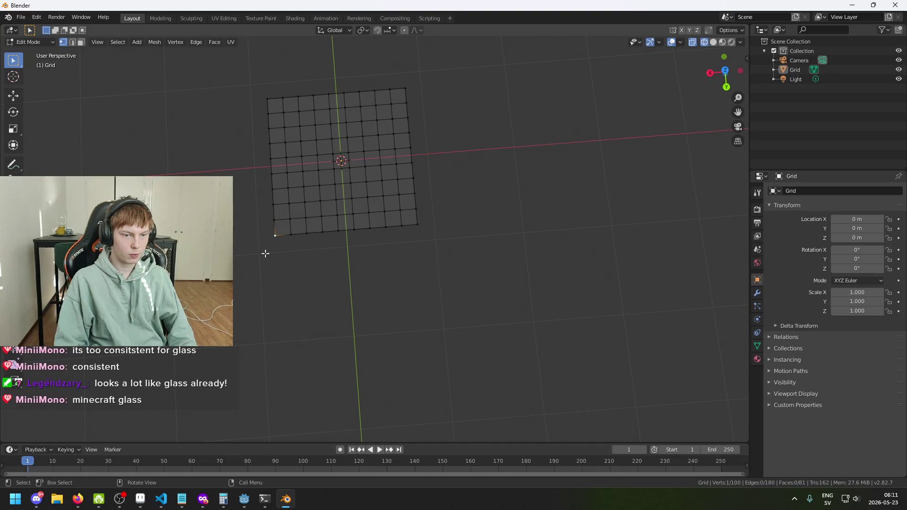
{"action": "key", "text": "c"}
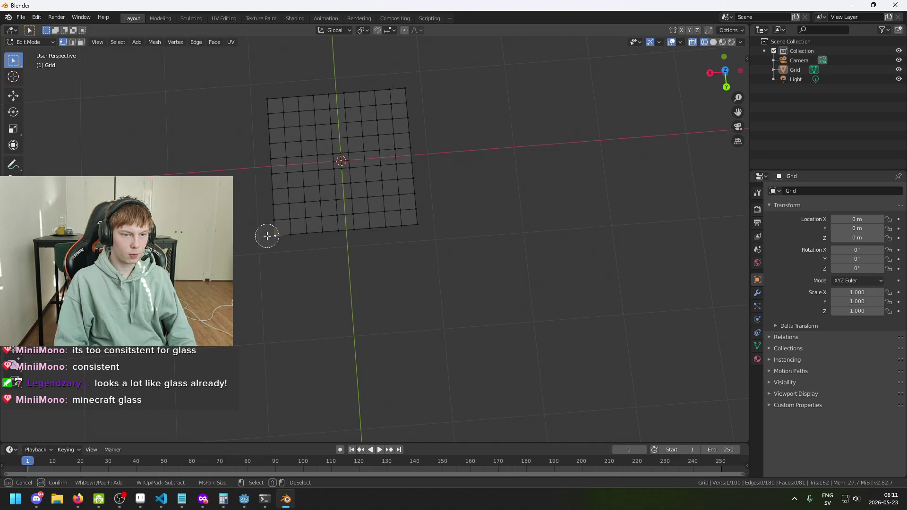
{"action": "key", "text": "Escape"}
{"action": "key", "text": "g"}
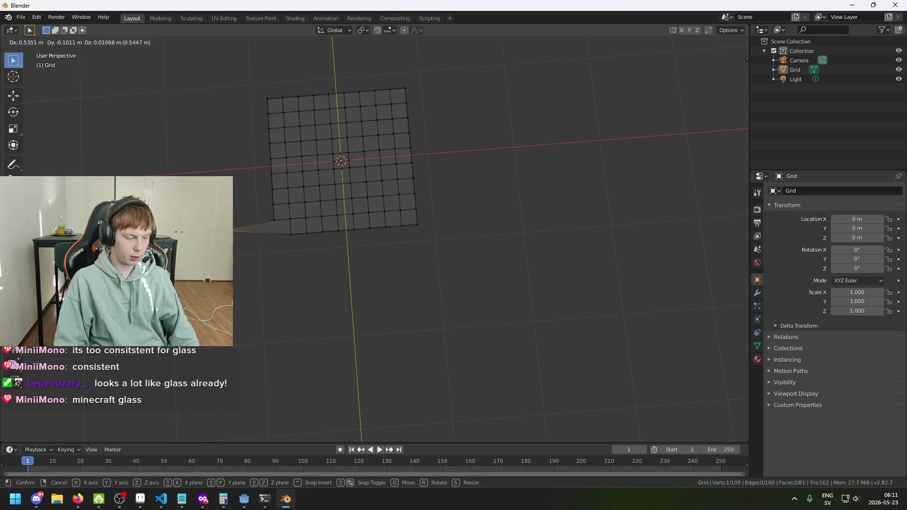
{"action": "key", "text": "shift+z"}
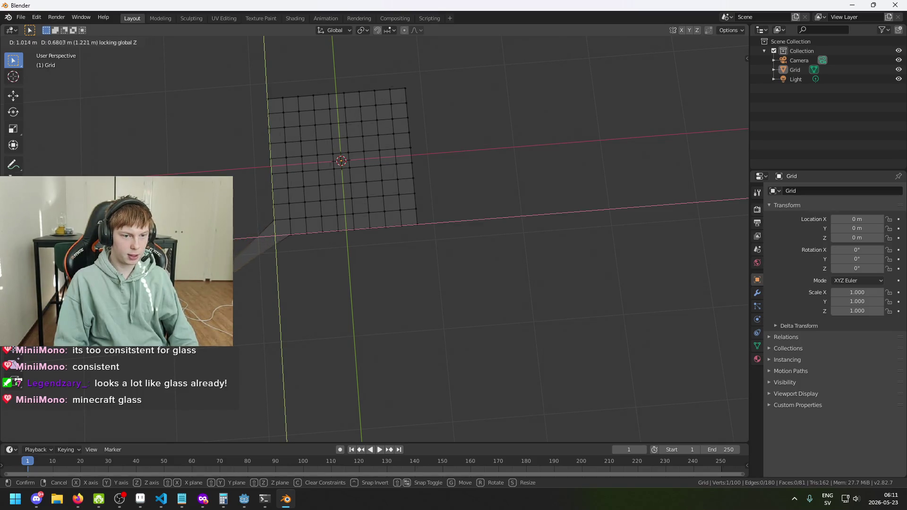
{"action": "key", "text": "Return"}
{"action": "mouse_move", "coordinate": [288, 160]}
{"action": "left_mouse_down"}
{"action": "mouse_move", "coordinate": [359, 255]}
{"action": "mouse_move", "coordinate": [717, 269]}
{"action": "mouse_move", "coordinate": [258, 273]}
{"action": "mouse_move", "coordinate": [251, 221]}
{"action": "mouse_move", "coordinate": [347, 235]}
{"action": "mouse_move", "coordinate": [399, 231]}
{"action": "mouse_move", "coordinate": [380, 234]}
{"action": "mouse_move", "coordinate": [423, 253]}
{"action": "mouse_move", "coordinate": [432, 245]}
{"action": "mouse_move", "coordinate": [385, 214]}
{"action": "mouse_move", "coordinate": [415, 194]}
{"action": "mouse_move", "coordinate": [399, 194]}
{"action": "left_mouse_up"}
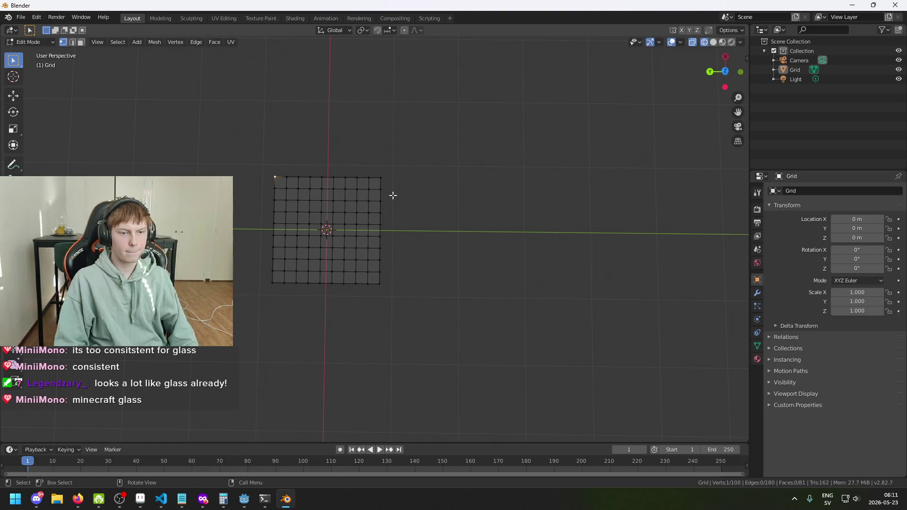
- Scale the grid's top row of vertices to about 0.04 and orbit to inspect the tip
{"action": "left_click_drag", "start_coordinate": [280, 171], "coordinate": [385, 184]}
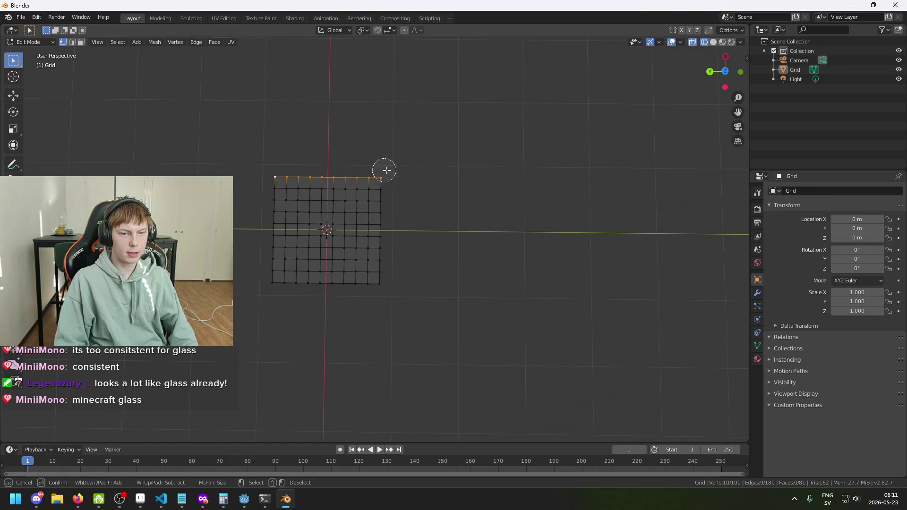
{"action": "key", "text": "s"}
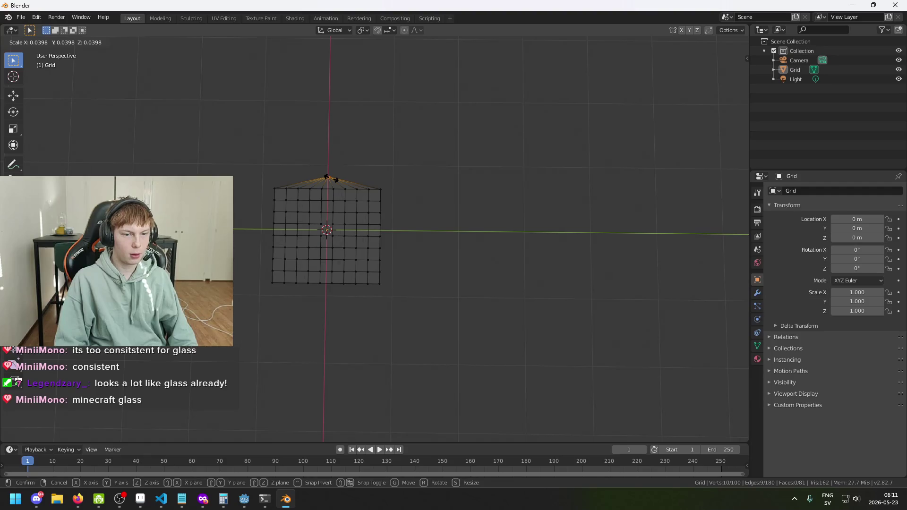
{"action": "left_click", "coordinate": [333, 179]}
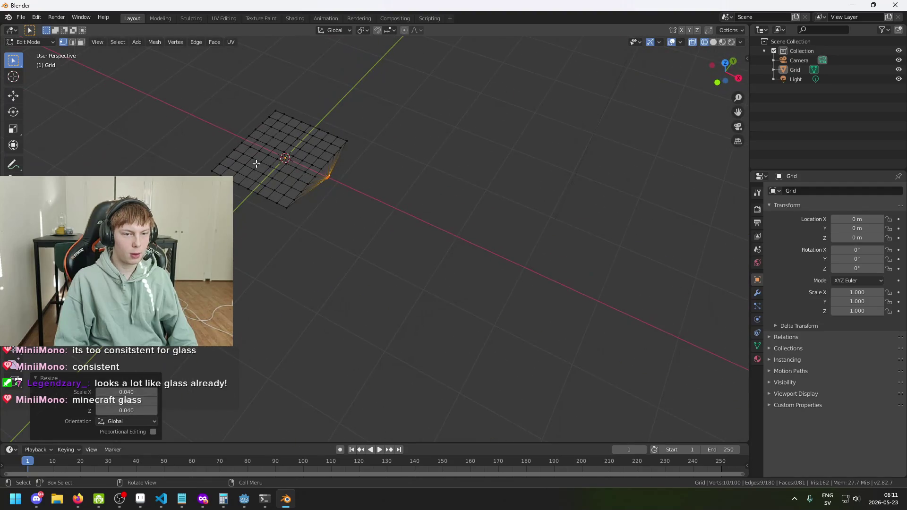
{"action": "mouse_move", "coordinate": [326, 189]}
{"action": "left_mouse_down"}
{"action": "mouse_move", "coordinate": [383, 143]}
{"action": "mouse_move", "coordinate": [423, 138]}
{"action": "mouse_move", "coordinate": [438, 160]}
{"action": "left_mouse_up"}
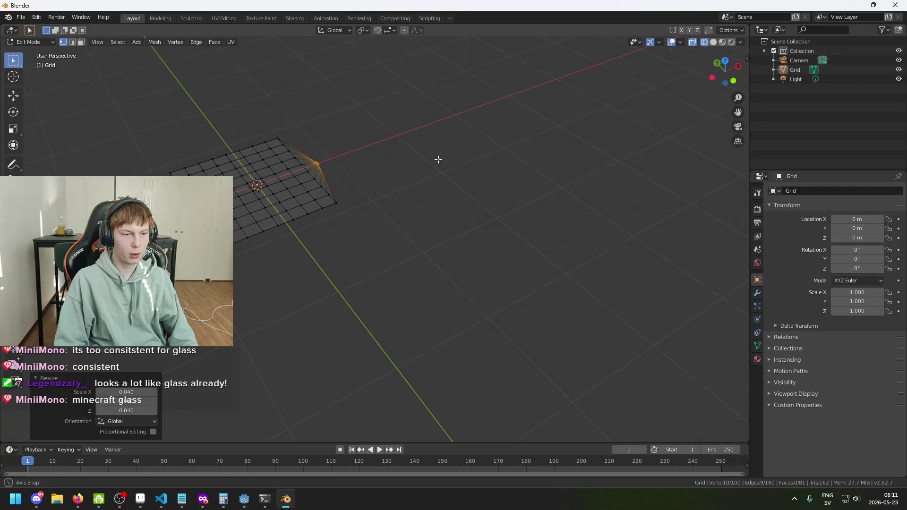
{"action": "mouse_move", "coordinate": [438, 160]}
{"action": "left_mouse_down"}
{"action": "mouse_move", "coordinate": [345, 142]}
{"action": "mouse_move", "coordinate": [381, 173]}
{"action": "left_mouse_up"}
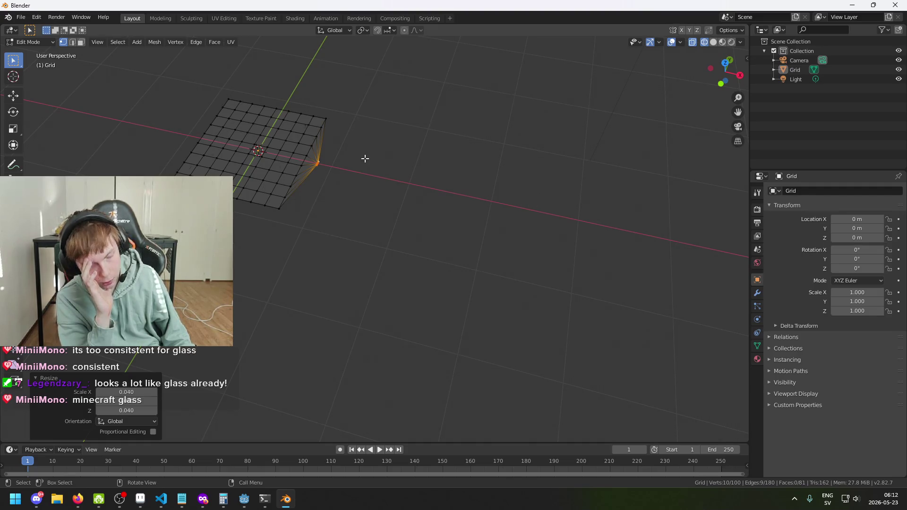
{"action": "mouse_move", "coordinate": [397, 154]}
{"action": "left_mouse_down"}
{"action": "mouse_move", "coordinate": [489, 177]}
{"action": "mouse_move", "coordinate": [279, 148]}
{"action": "mouse_move", "coordinate": [348, 129]}
{"action": "mouse_move", "coordinate": [386, 147]}
{"action": "mouse_move", "coordinate": [370, 128]}
{"action": "mouse_move", "coordinate": [421, 138]}
{"action": "mouse_move", "coordinate": [402, 159]}
{"action": "mouse_move", "coordinate": [430, 166]}
{"action": "mouse_move", "coordinate": [406, 186]}
{"action": "mouse_move", "coordinate": [426, 204]}
{"action": "left_mouse_up"}
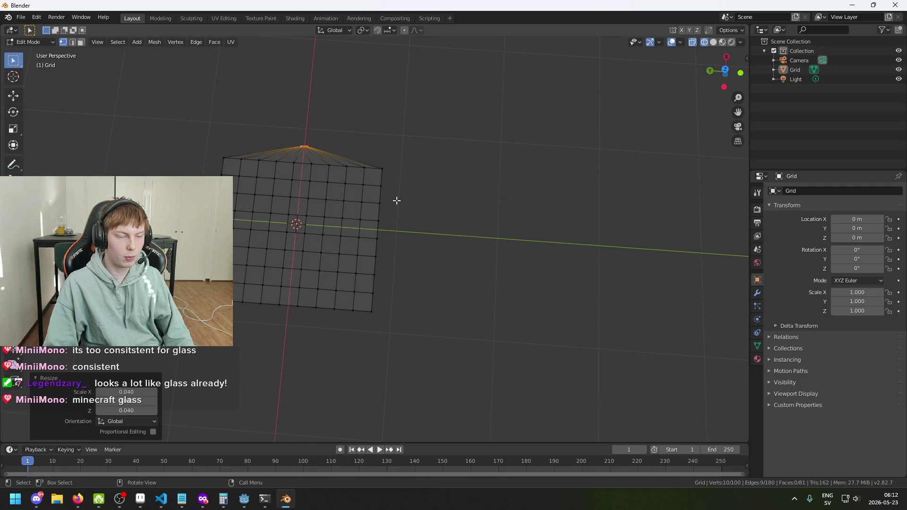
{"action": "mouse_move", "coordinate": [394, 199]}
{"action": "left_mouse_down"}
{"action": "mouse_move", "coordinate": [295, 193]}
{"action": "mouse_move", "coordinate": [430, 176]}
{"action": "left_mouse_up"}
- Pull the tip vertex outward, keeping its move within the ground plane
{"action": "key", "text": "g"}
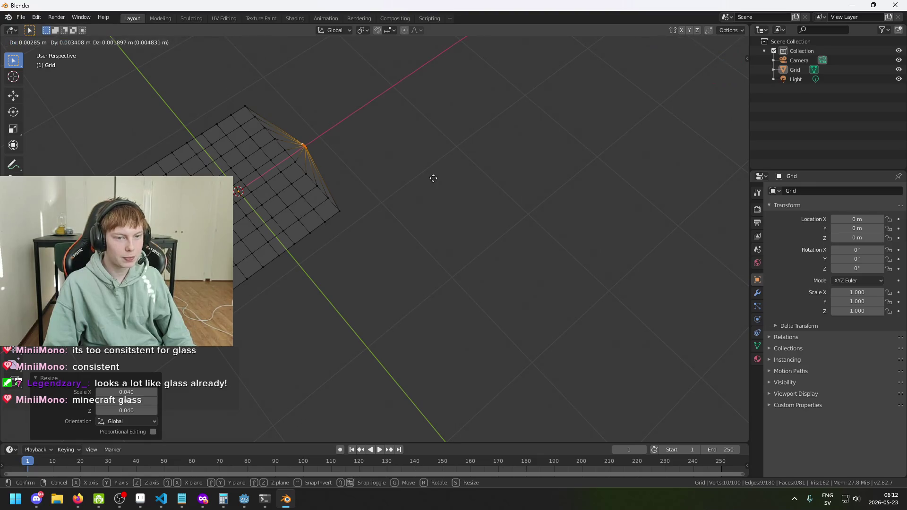
{"action": "key", "text": "shift+z"}
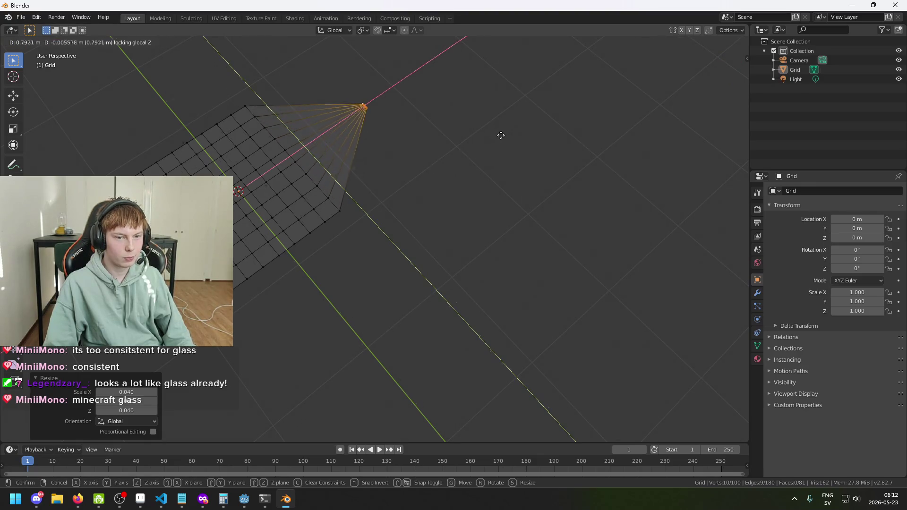
{"action": "left_click", "coordinate": [493, 162]}
{"action": "mouse_move", "coordinate": [493, 162]}
{"action": "left_mouse_down"}
{"action": "mouse_move", "coordinate": [425, 95]}
{"action": "mouse_move", "coordinate": [484, 142]}
{"action": "mouse_move", "coordinate": [533, 156]}
{"action": "mouse_move", "coordinate": [523, 170]}
{"action": "left_mouse_up"}
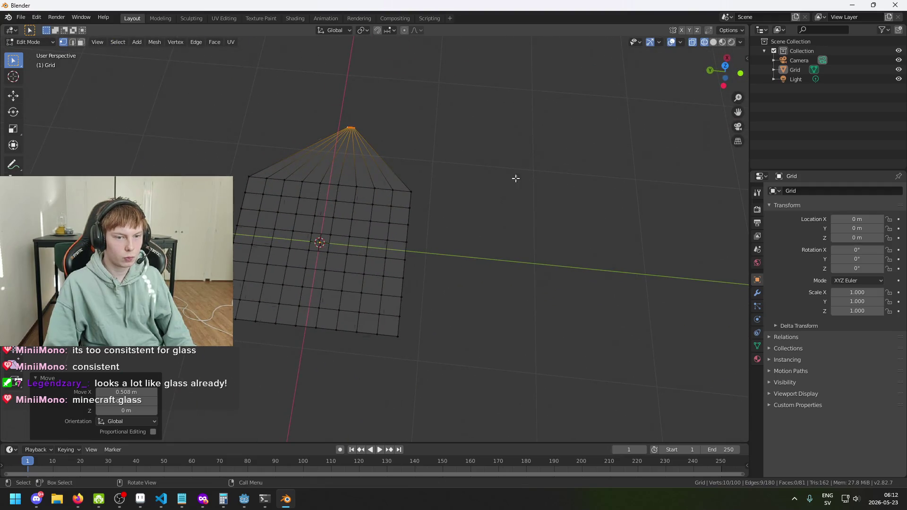
- Brush-select a few vertices near the grid's centre
{"action": "key", "text": "c"}
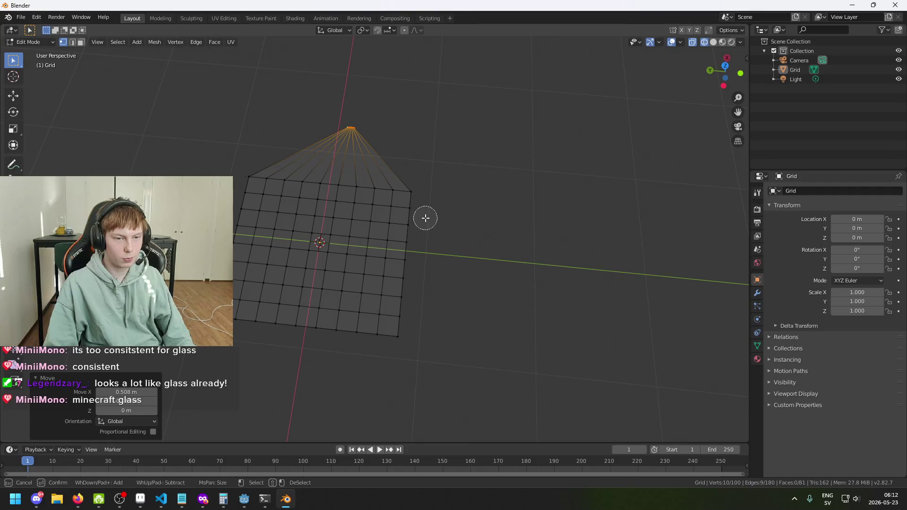
{"action": "scroll", "coordinate": [432, 221], "scroll_direction": "down", "scroll_amount": 2}
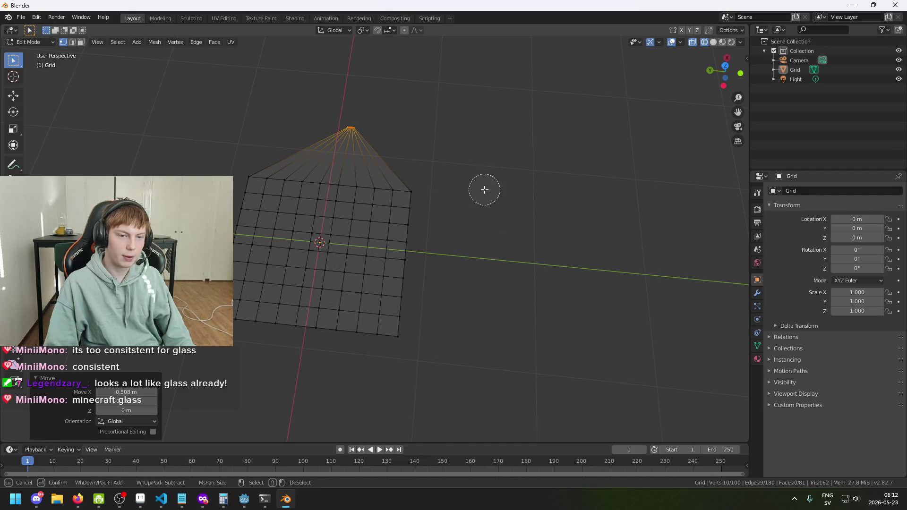
{"action": "right_click", "coordinate": [492, 205]}
{"action": "left_click_drag", "start_coordinate": [492, 205], "coordinate": [487, 216]}
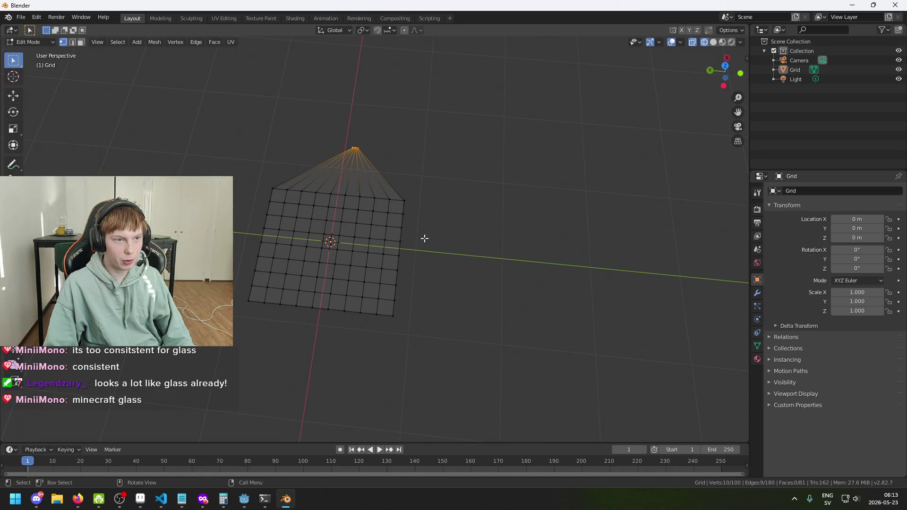
{"action": "key", "text": "c"}
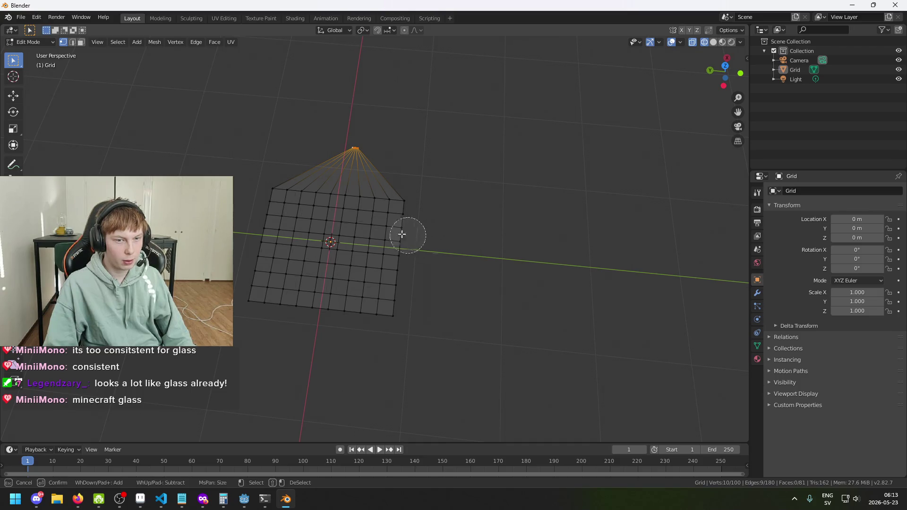
{"action": "left_click", "coordinate": [350, 220]}
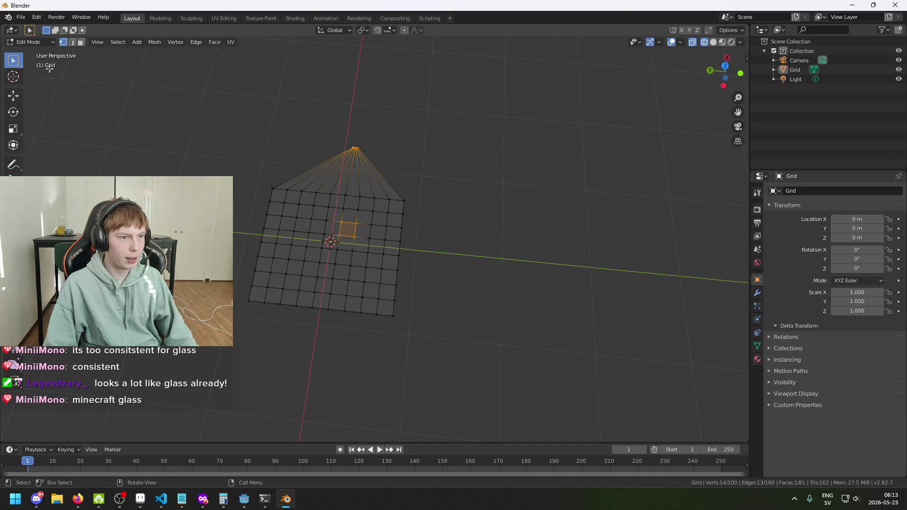
- In Object Mode, delete the pointed grid and bring up the Add > Mesh primitives list
{"action": "left_click", "coordinate": [28, 42]}
{"action": "left_click", "coordinate": [31, 51]}
{"action": "left_click", "coordinate": [295, 218]}
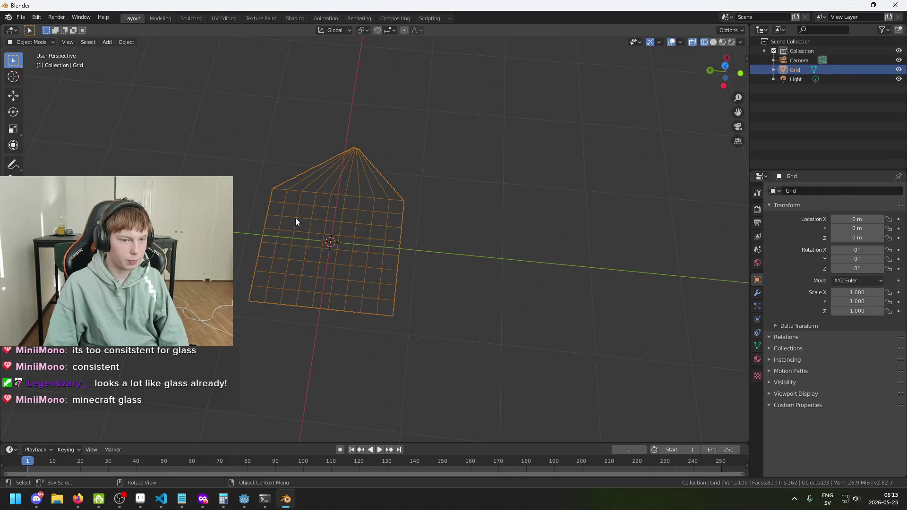
{"action": "key", "text": "Delete"}
{"action": "key", "text": "shift+a"}
{"action": "mouse_move", "coordinate": [316, 240]}
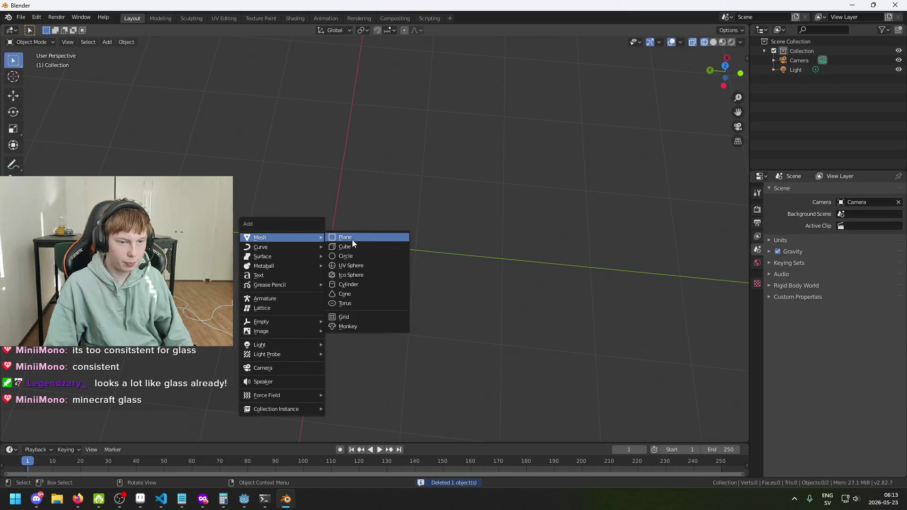
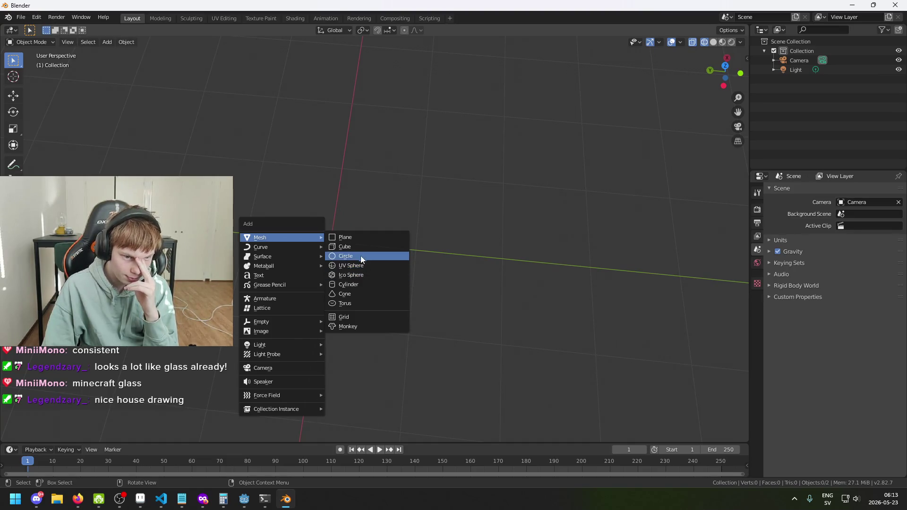
- Add a 32-vertex circle mesh at the world origin and orbit around to view it
{"action": "left_click", "coordinate": [364, 259]}
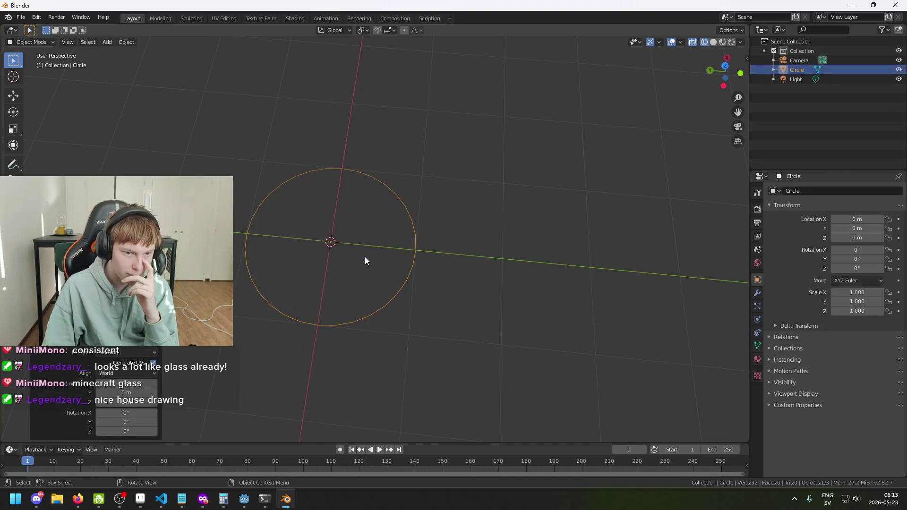
{"action": "left_click_drag", "start_coordinate": [388, 291], "coordinate": [461, 295]}
{"action": "mouse_move", "coordinate": [491, 296]}
{"action": "left_mouse_down"}
{"action": "mouse_move", "coordinate": [425, 277]}
{"action": "mouse_move", "coordinate": [334, 290]}
{"action": "left_mouse_up"}
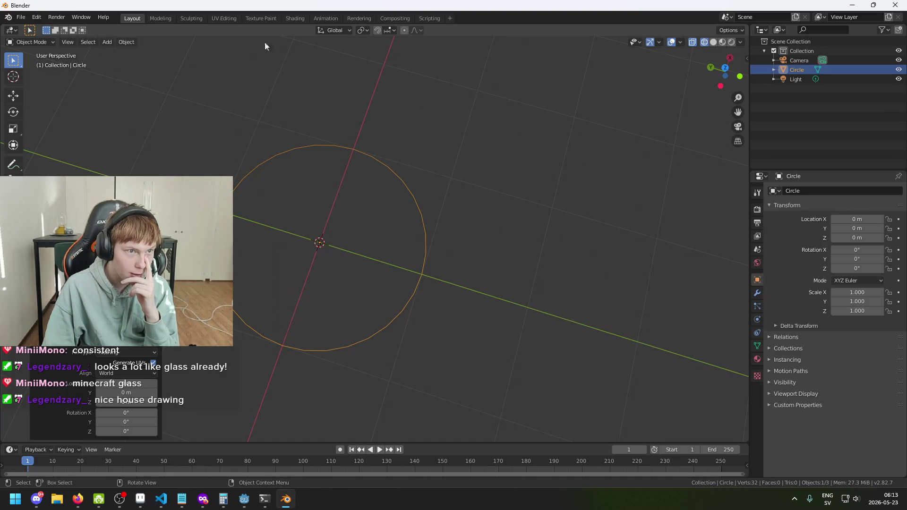
{"action": "mouse_move", "coordinate": [477, 201]}
{"action": "left_mouse_down"}
{"action": "mouse_move", "coordinate": [447, 219]}
{"action": "mouse_move", "coordinate": [522, 159]}
{"action": "mouse_move", "coordinate": [508, 195]}
{"action": "left_mouse_up"}
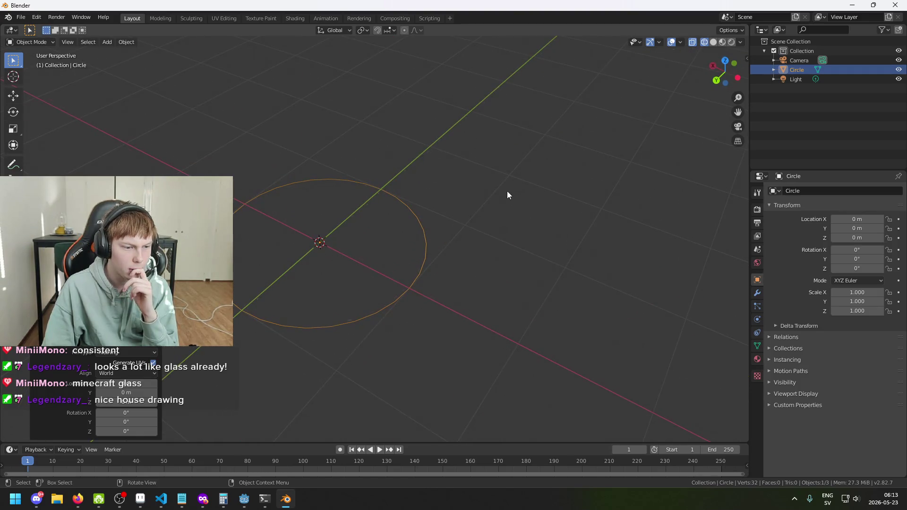
{"action": "mouse_move", "coordinate": [346, 287]}
{"action": "left_mouse_down"}
{"action": "mouse_move", "coordinate": [278, 313]}
{"action": "mouse_move", "coordinate": [356, 298]}
{"action": "mouse_move", "coordinate": [241, 317]}
{"action": "left_mouse_up"}
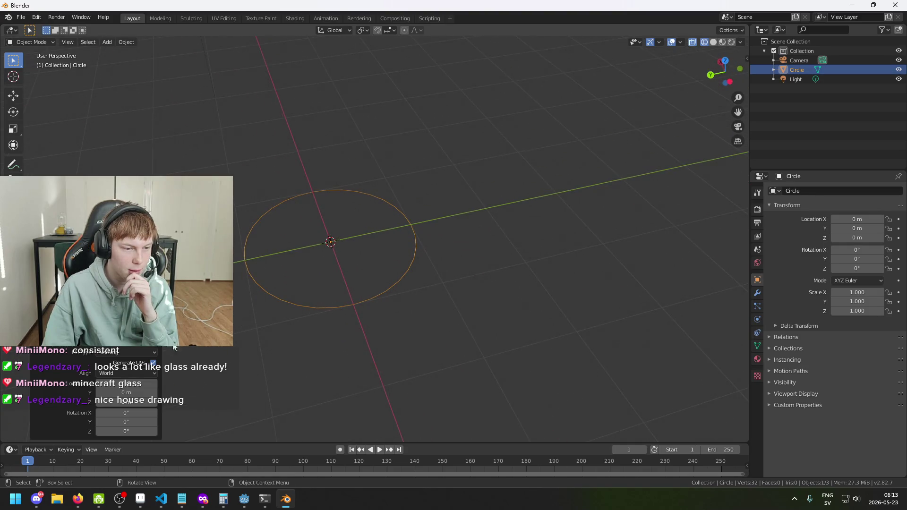
{"action": "left_click", "coordinate": [101, 353]}
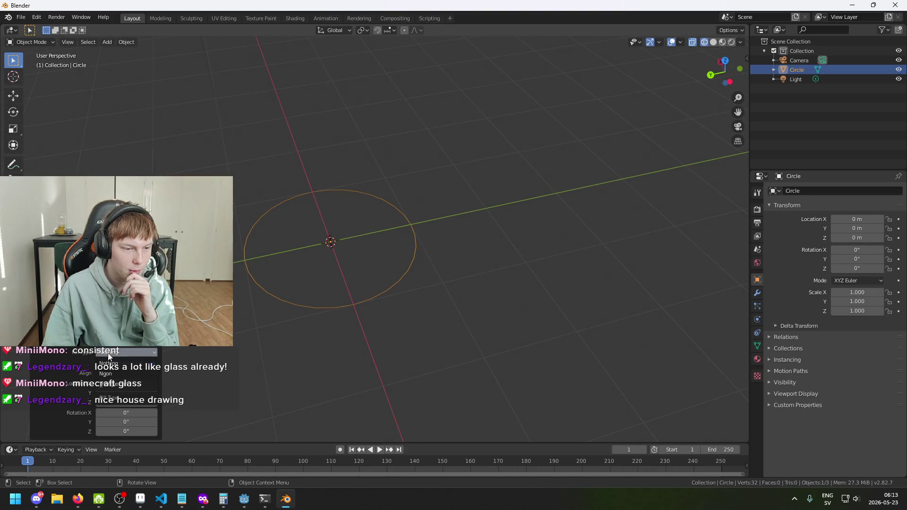
- Fill the circle as a Triangle Fan and set its vertex count to 18
{"action": "left_click", "coordinate": [133, 384]}
{"action": "scroll", "coordinate": [255, 323], "scroll_direction": "up", "scroll_amount": 1}
{"action": "left_click_drag", "start_coordinate": [262, 319], "coordinate": [333, 325]}
{"action": "left_click_drag", "start_coordinate": [126, 333], "coordinate": [100, 333]}
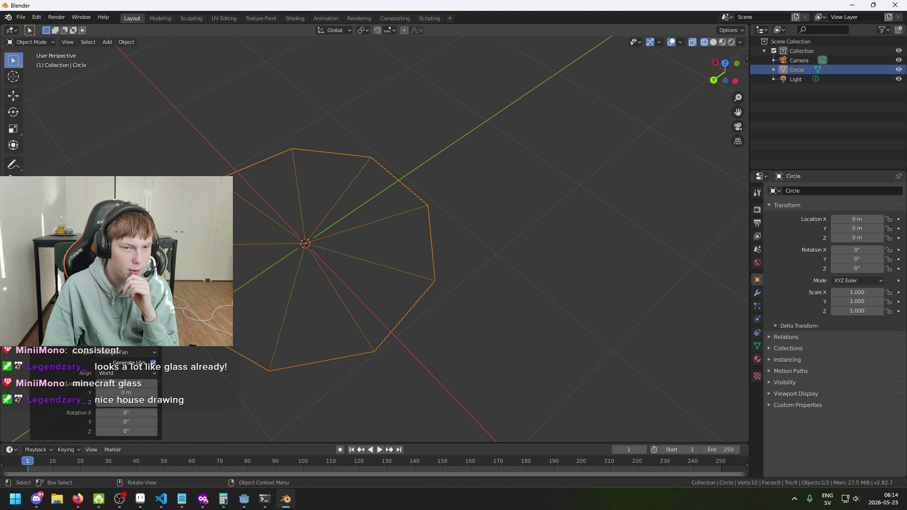
{"action": "left_click_drag", "start_coordinate": [310, 353], "coordinate": [432, 327]}
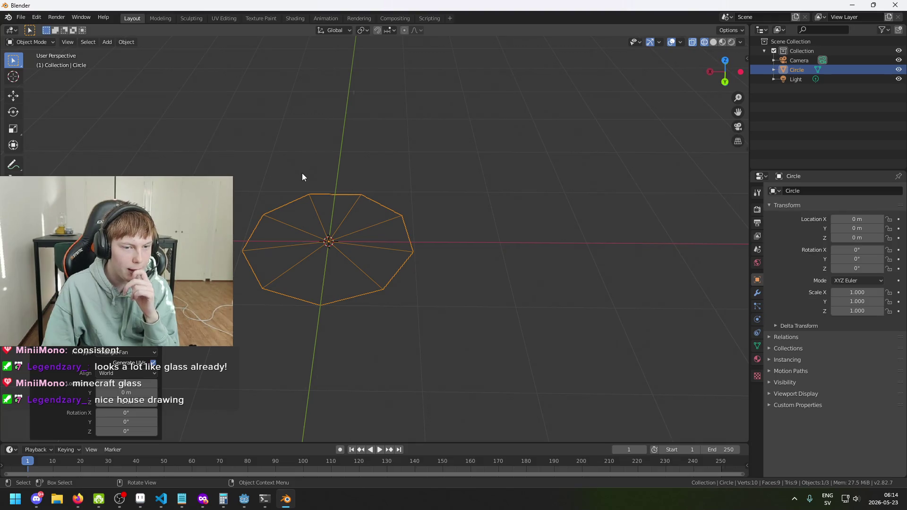
{"action": "left_click_drag", "start_coordinate": [302, 178], "coordinate": [283, 157]}
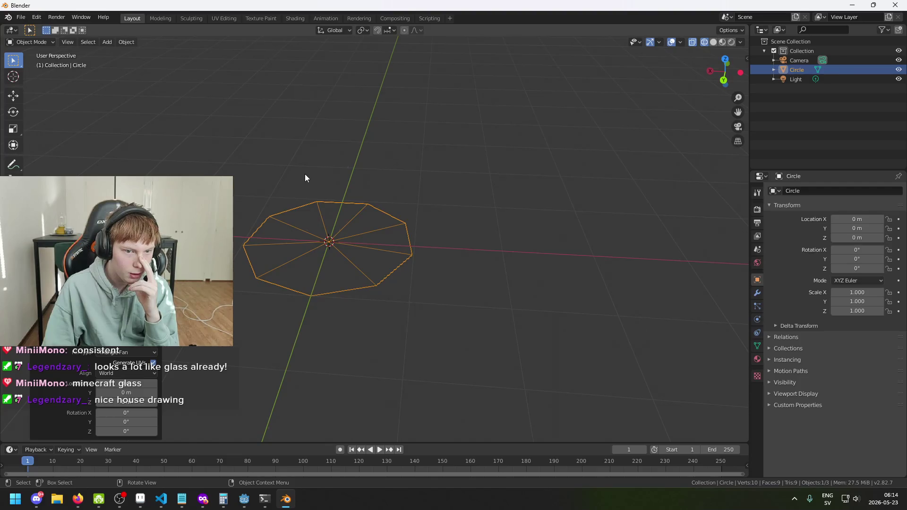
{"action": "left_click_drag", "start_coordinate": [118, 333], "coordinate": [133, 333]}
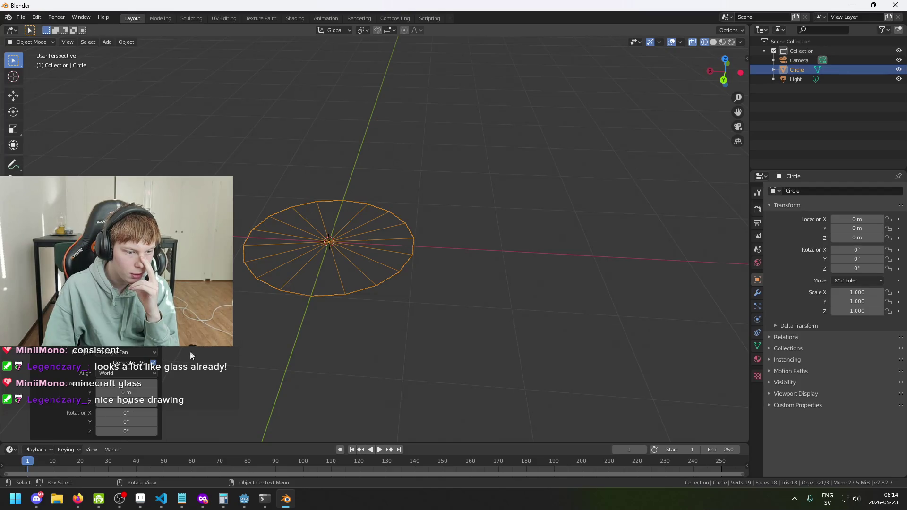
- Try Ngon and Nothing fill types, then settle back on Triangle Fan and deselect
{"action": "left_click", "coordinate": [141, 352]}
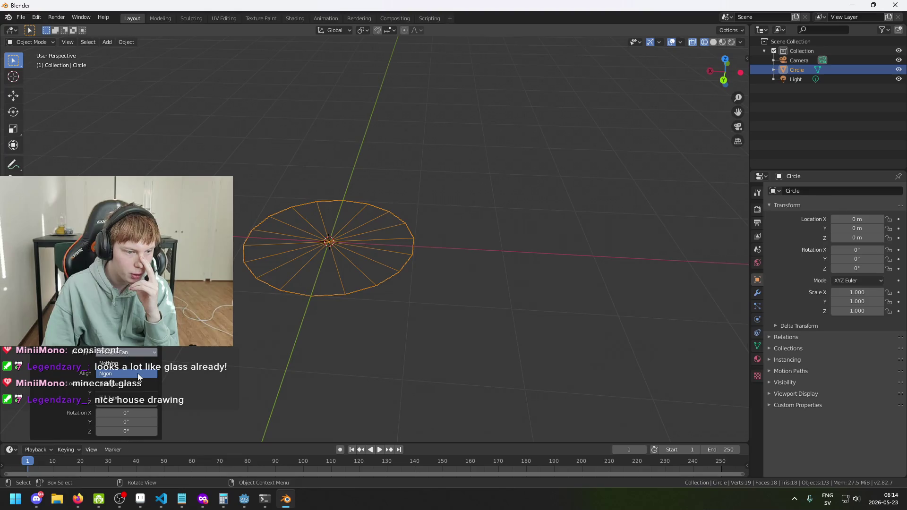
{"action": "left_click", "coordinate": [138, 373]}
{"action": "left_click", "coordinate": [134, 355]}
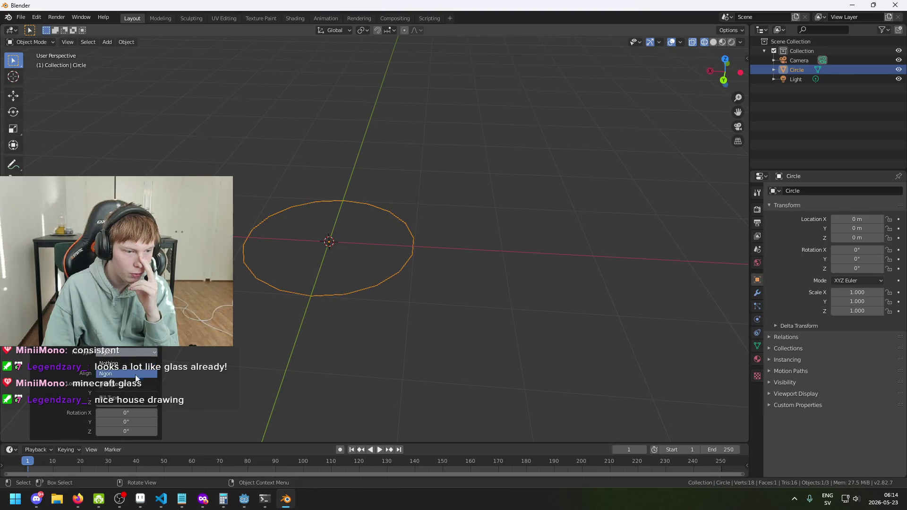
{"action": "left_click", "coordinate": [133, 364]}
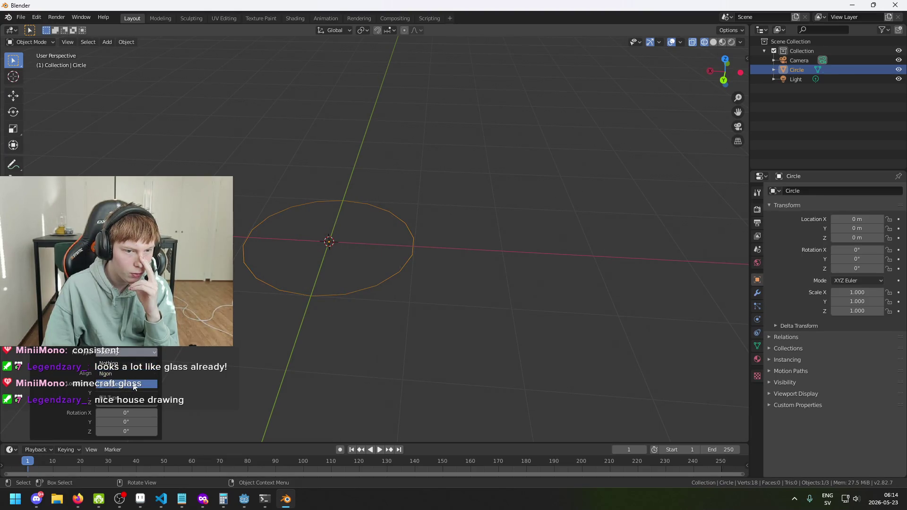
{"action": "left_click", "coordinate": [132, 373]}
{"action": "mouse_move", "coordinate": [236, 307]}
{"action": "left_mouse_down"}
{"action": "mouse_move", "coordinate": [354, 232]}
{"action": "mouse_move", "coordinate": [349, 276]}
{"action": "left_mouse_up"}
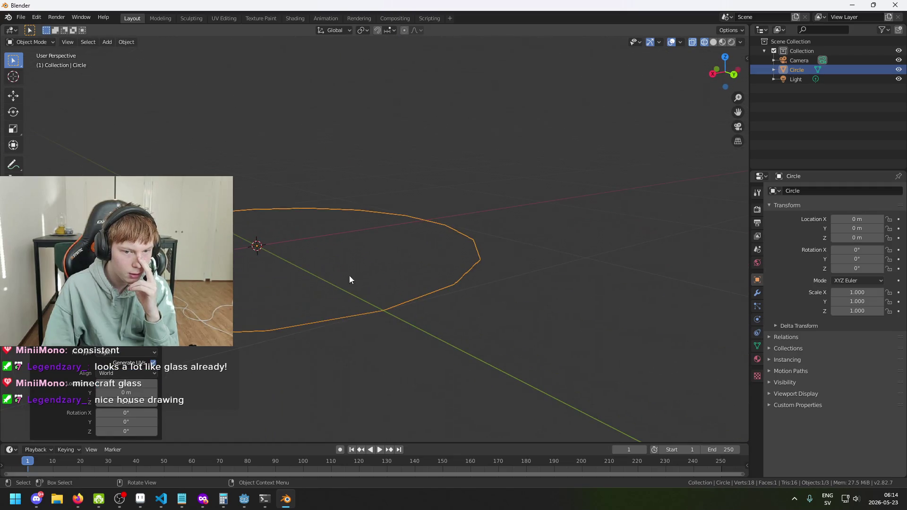
{"action": "left_click", "coordinate": [140, 350]}
{"action": "left_click", "coordinate": [136, 389]}
{"action": "mouse_move", "coordinate": [274, 279]}
{"action": "left_mouse_down"}
{"action": "mouse_move", "coordinate": [326, 301]}
{"action": "mouse_move", "coordinate": [367, 338]}
{"action": "mouse_move", "coordinate": [442, 275]}
{"action": "left_mouse_up"}
{"action": "left_click", "coordinate": [529, 263]}
{"action": "left_click_drag", "start_coordinate": [514, 262], "coordinate": [486, 259]}
{"action": "left_click", "coordinate": [31, 42]}
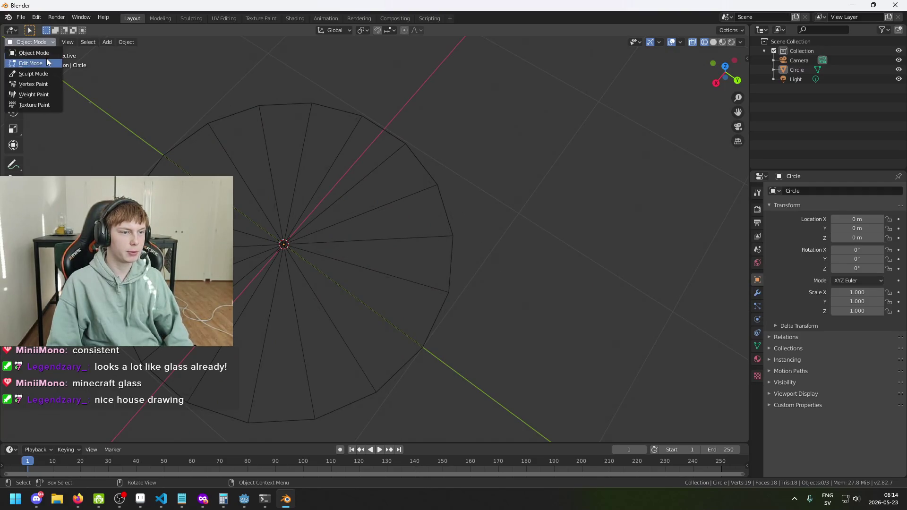
- Enter Edit Mode, select a single rim vertex, and switch to solid shading
{"action": "left_click", "coordinate": [29, 63]}
{"action": "scroll", "coordinate": [233, 146], "scroll_direction": "down", "scroll_amount": 3}
{"action": "scroll", "coordinate": [288, 144], "scroll_direction": "up", "scroll_amount": 1}
{"action": "left_click", "coordinate": [282, 134]}
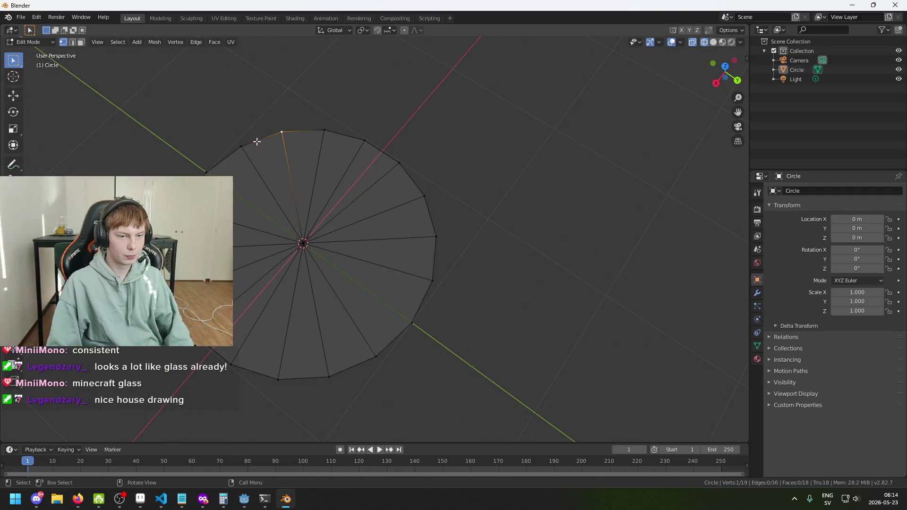
{"action": "key", "text": "c"}
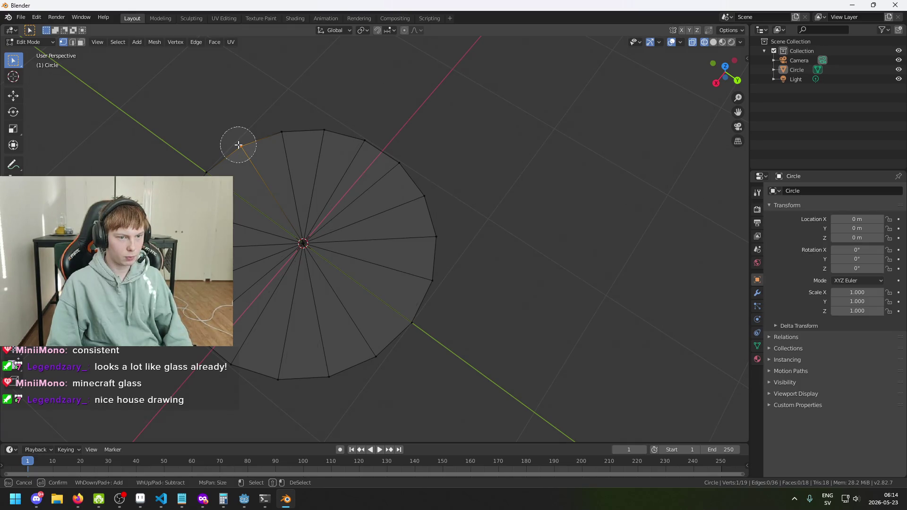
{"action": "right_click", "coordinate": [234, 147]}
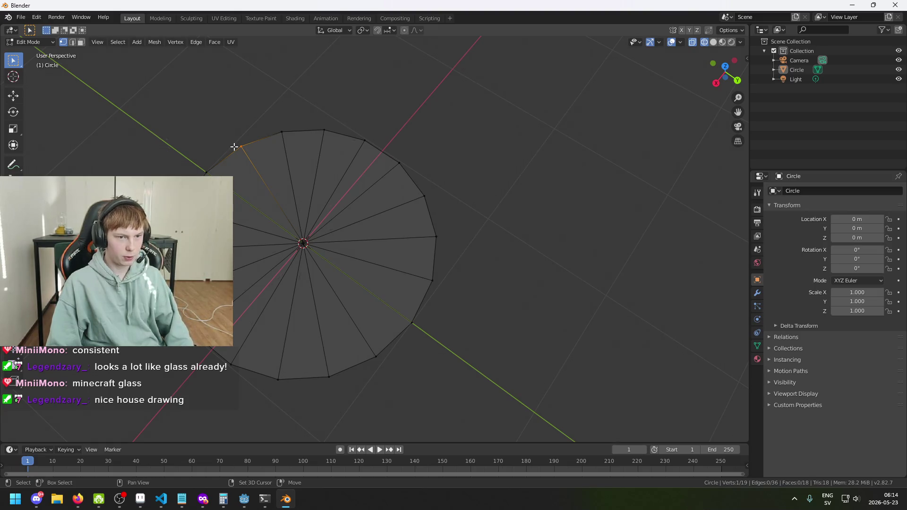
{"action": "key", "text": "shift+z"}
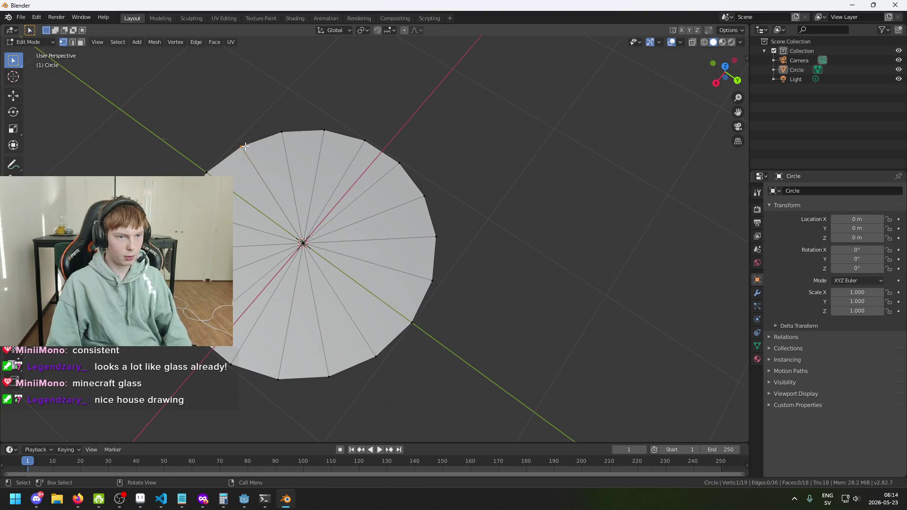
- Pull the selected rim vertex outward in the ground plane into a long pointed spike
{"action": "key", "text": "g"}
{"action": "key", "text": "shift+z"}
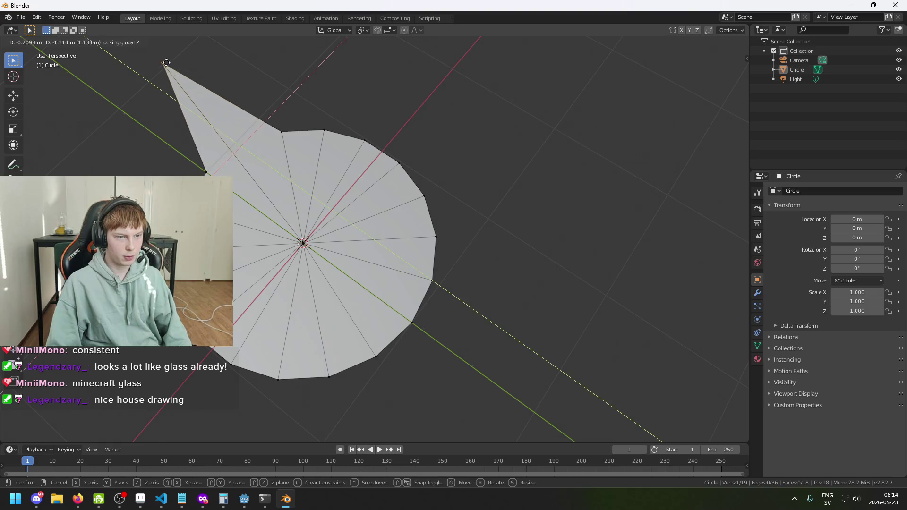
{"action": "right_click", "coordinate": [166, 63]}
{"action": "key", "text": "g"}
{"action": "key", "text": "shift+z"}
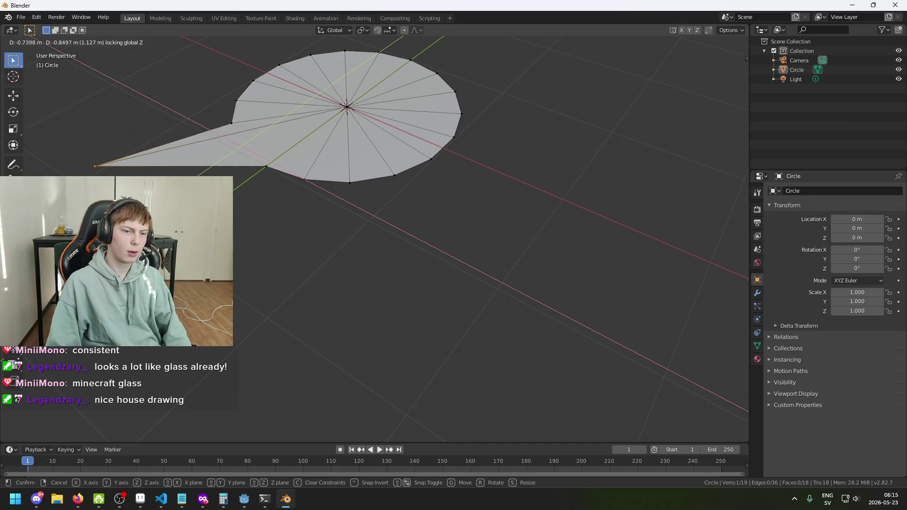
{"action": "key", "text": "Return"}
{"action": "mouse_move", "coordinate": [260, 216]}
{"action": "left_mouse_down"}
{"action": "mouse_move", "coordinate": [198, 245]}
{"action": "mouse_move", "coordinate": [296, 275]}
{"action": "left_mouse_up"}
{"action": "right_click", "coordinate": [411, 233]}
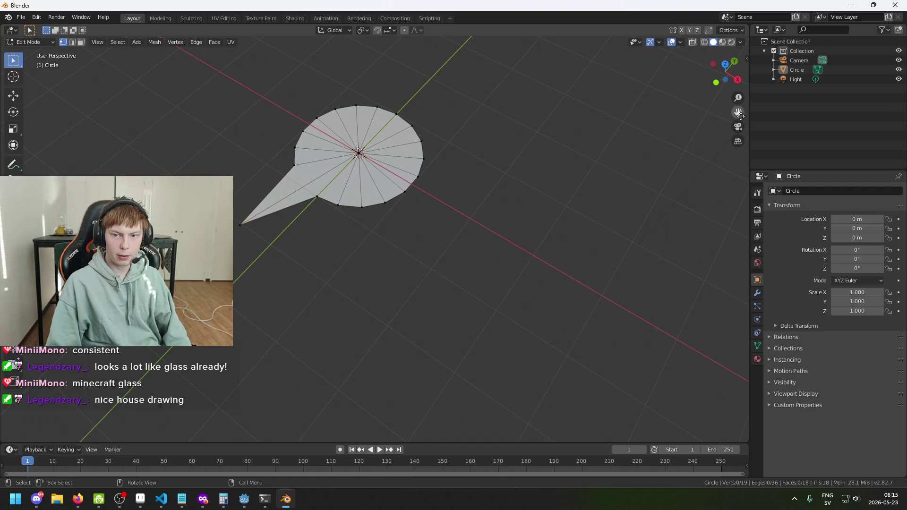
{"action": "left_click_drag", "start_coordinate": [739, 114], "coordinate": [709, 138]}
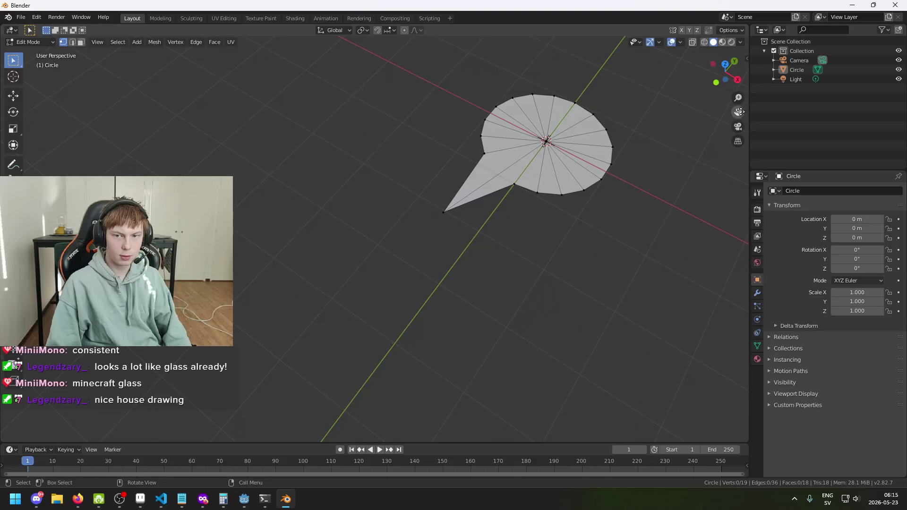
- Move a second rim vertex 0.403 m outward along X to form a second spike
{"action": "mouse_move", "coordinate": [559, 203]}
{"action": "left_mouse_down"}
{"action": "mouse_move", "coordinate": [392, 230]}
{"action": "mouse_move", "coordinate": [377, 206]}
{"action": "mouse_move", "coordinate": [362, 268]}
{"action": "left_mouse_up"}
{"action": "scroll", "coordinate": [392, 230], "scroll_direction": "up", "scroll_amount": 2}
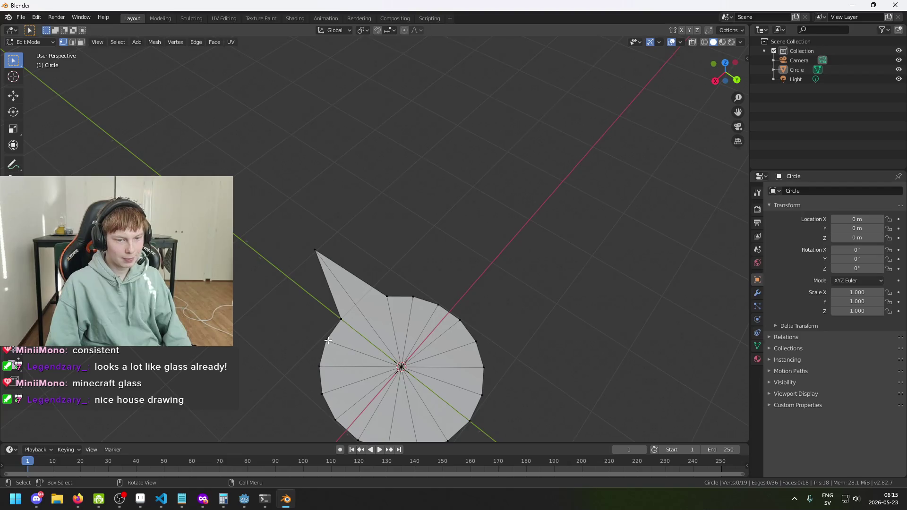
{"action": "key", "text": "g"}
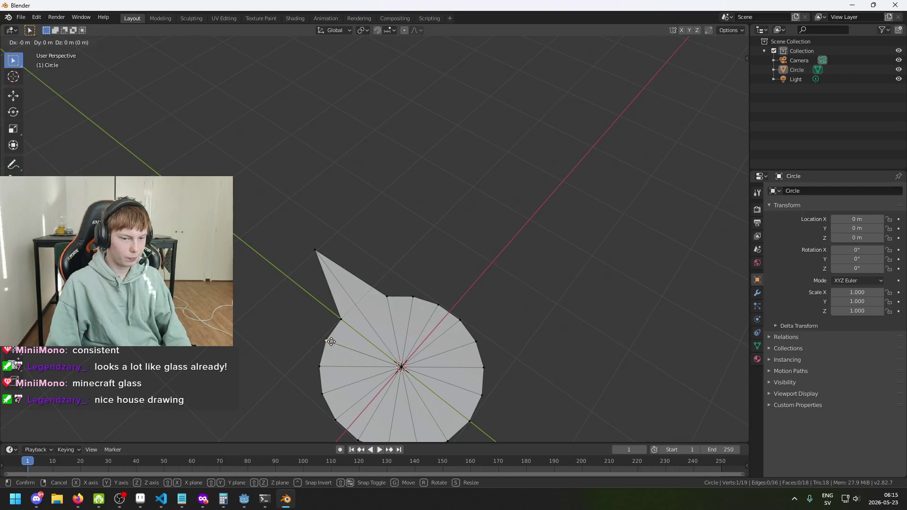
{"action": "key", "text": "shift+z"}
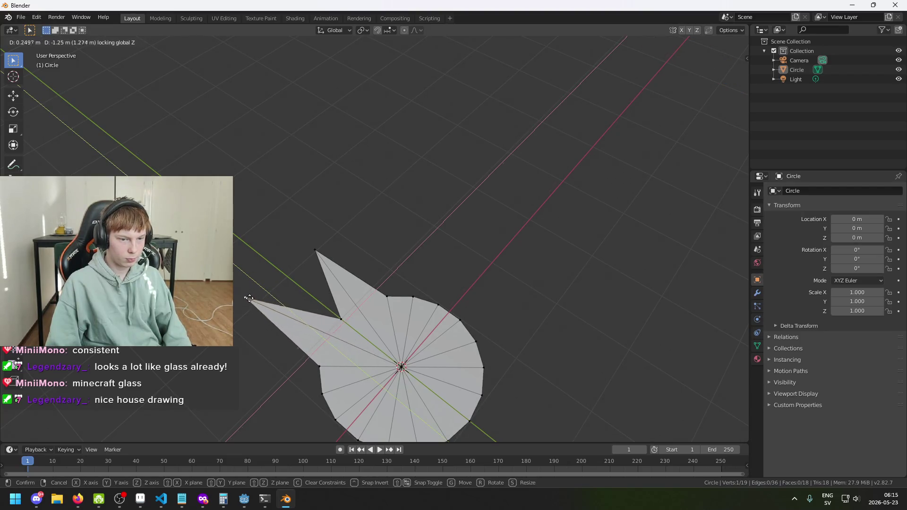
{"action": "left_click", "coordinate": [259, 294]}
{"action": "mouse_move", "coordinate": [259, 294]}
{"action": "left_mouse_down"}
{"action": "mouse_move", "coordinate": [438, 303]}
{"action": "mouse_move", "coordinate": [342, 338]}
{"action": "left_mouse_up"}
- Move more selected rim vertices outward in the ground plane to extend the shard outline
{"action": "key", "text": "c"}
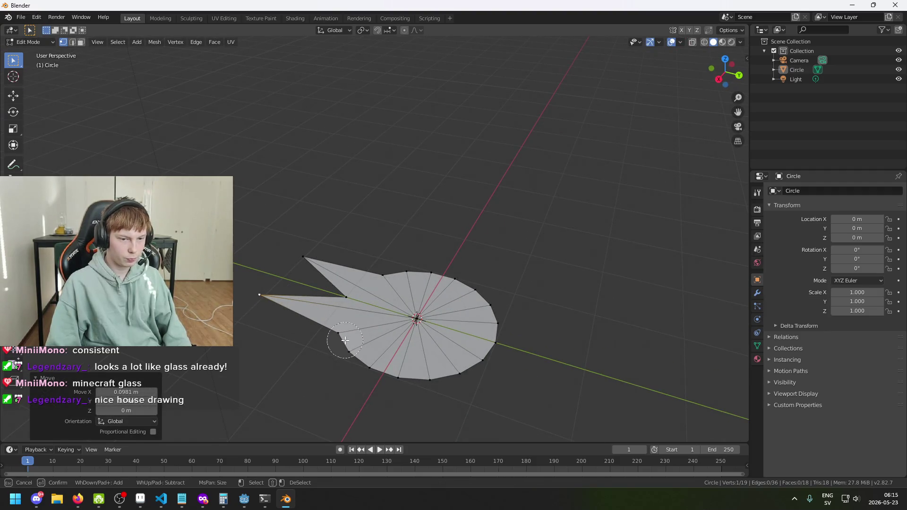
{"action": "right_click", "coordinate": [346, 340]}
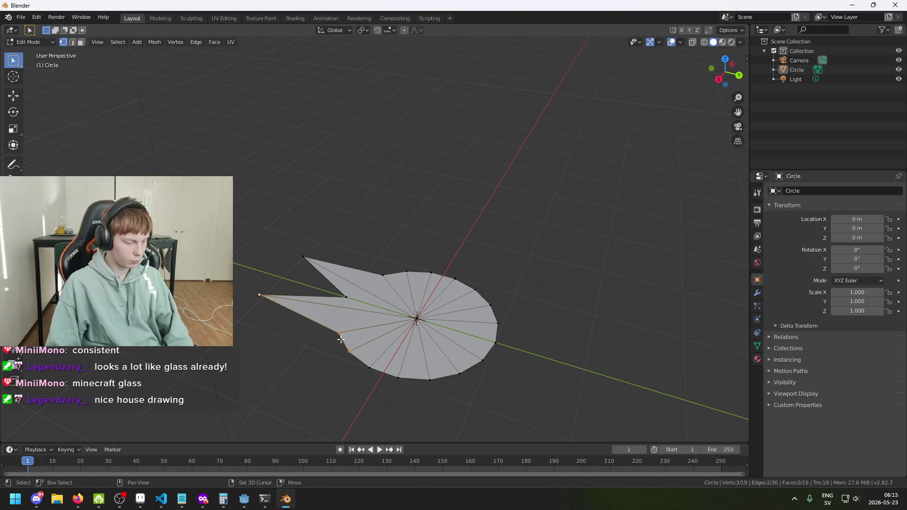
{"action": "key", "text": "g"}
{"action": "key", "text": "shift+z"}
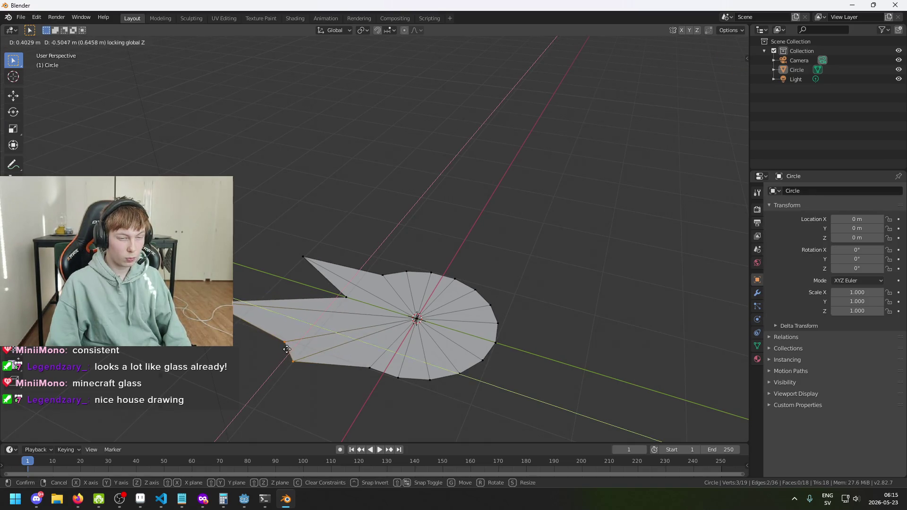
{"action": "left_click", "coordinate": [287, 364]}
{"action": "left_click_drag", "start_coordinate": [339, 374], "coordinate": [317, 353]}
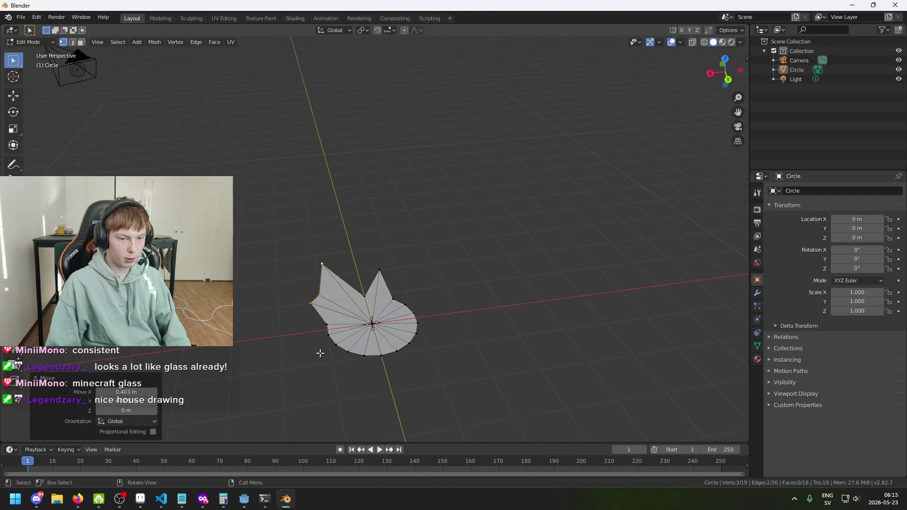
{"action": "key", "text": "c"}
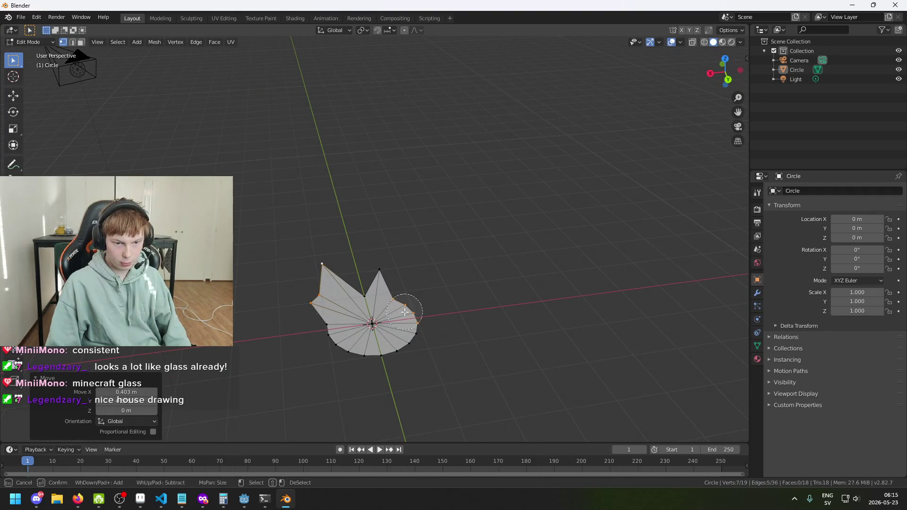
{"action": "key", "text": "Escape"}
{"action": "scroll", "coordinate": [430, 324], "scroll_direction": "up", "scroll_amount": 1}
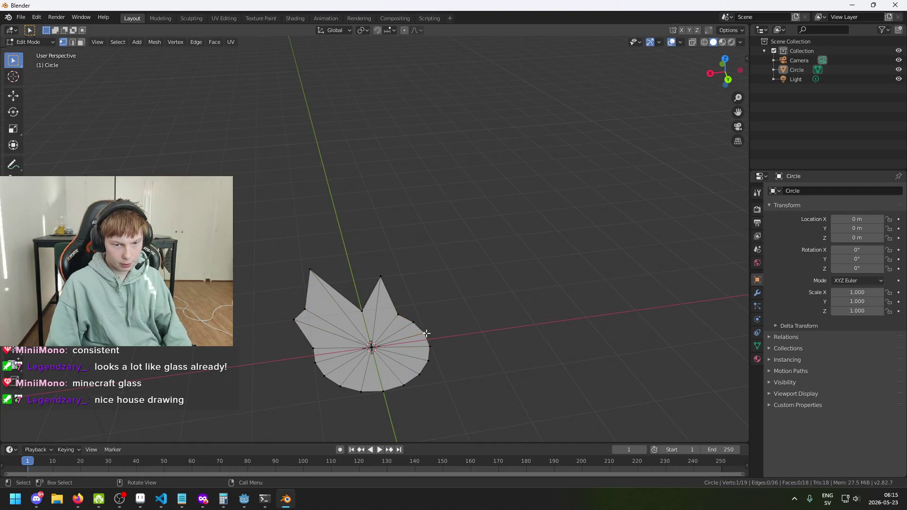
{"action": "key", "text": "c"}
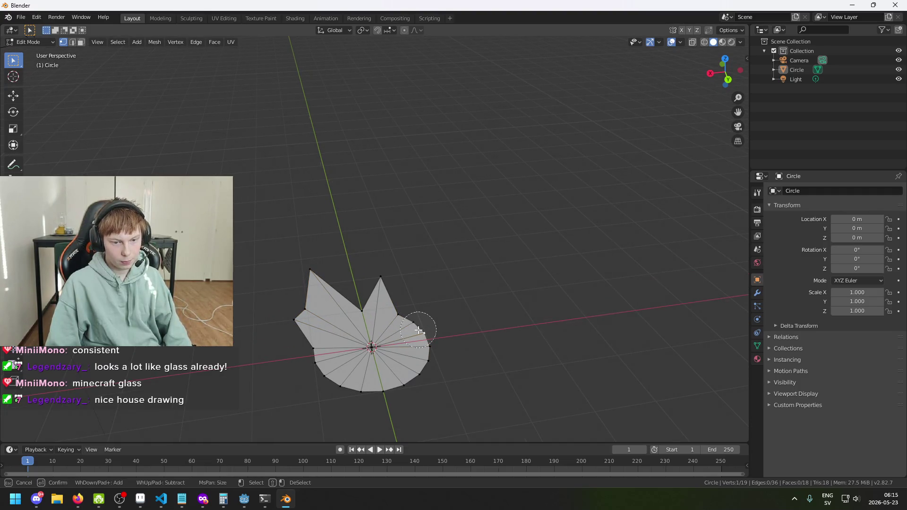
- Stretch the selected vertices outward into a long spike in the ground plane
{"action": "key", "text": "Escape"}
{"action": "key", "text": "g"}
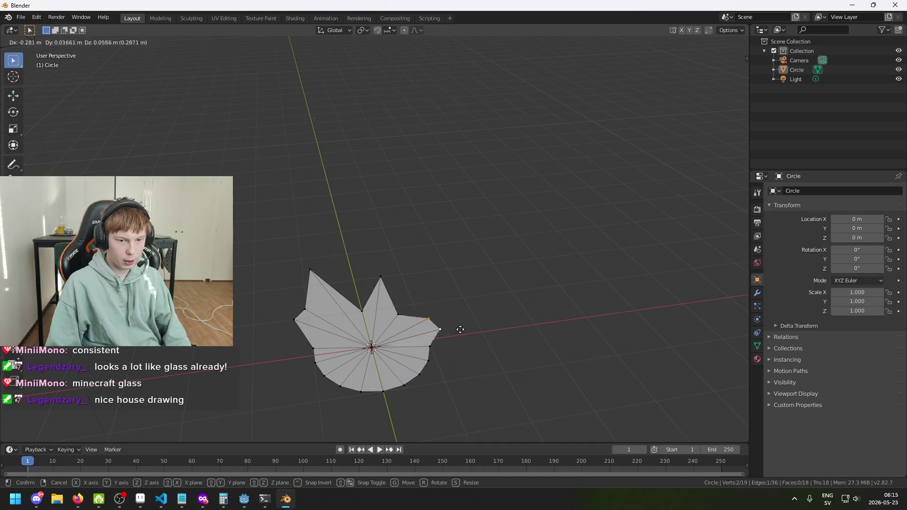
{"action": "key", "text": "shift+z"}
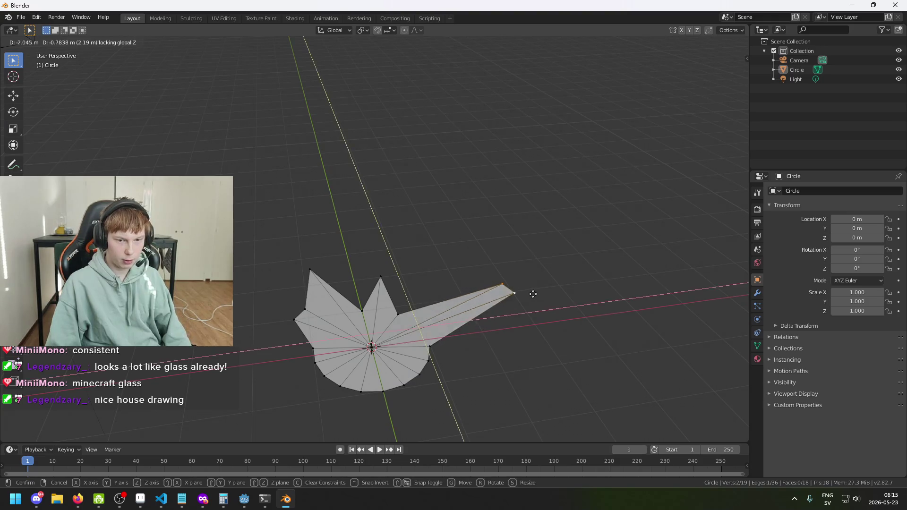
{"action": "left_click", "coordinate": [515, 271]}
{"action": "mouse_move", "coordinate": [533, 288]}
{"action": "left_mouse_down"}
{"action": "mouse_move", "coordinate": [521, 251]}
{"action": "mouse_move", "coordinate": [549, 262]}
{"action": "mouse_move", "coordinate": [561, 251]}
{"action": "mouse_move", "coordinate": [544, 269]}
{"action": "mouse_move", "coordinate": [545, 255]}
{"action": "left_mouse_up"}
{"action": "left_click_drag", "start_coordinate": [474, 280], "coordinate": [458, 318]}
- Pull the long spike back in toward the mesh
{"action": "key", "text": "c"}
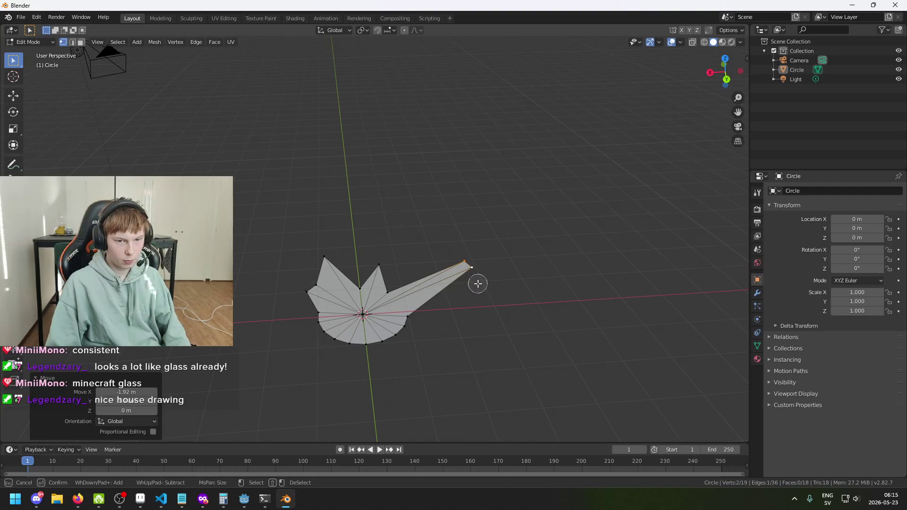
{"action": "key", "text": "Escape"}
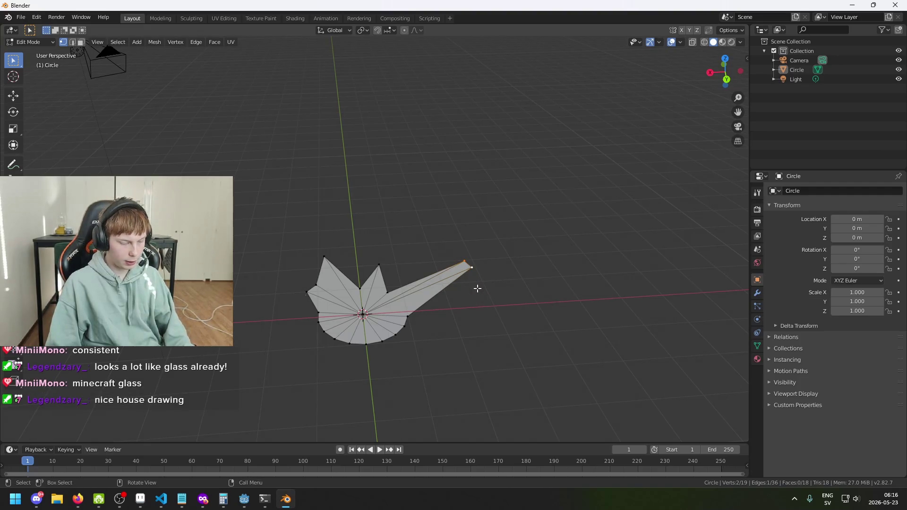
{"action": "key", "text": "g"}
{"action": "key", "text": "z"}
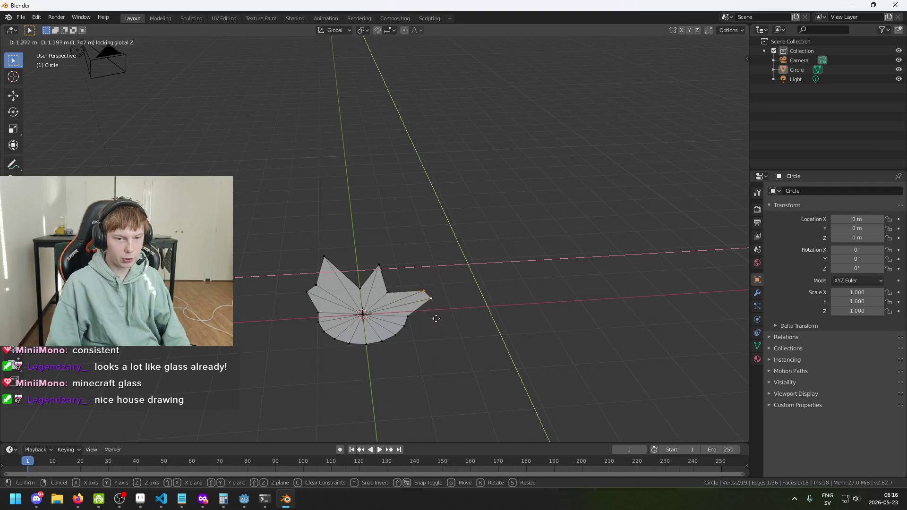
{"action": "left_click", "coordinate": [432, 319]}
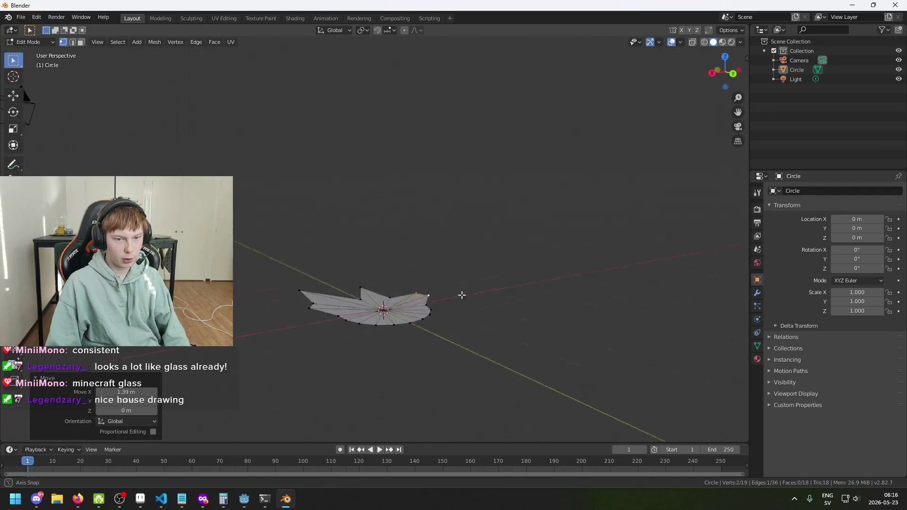
- Pull the lower-left corner vertices outward in the ground plane
{"action": "key", "text": "c"}
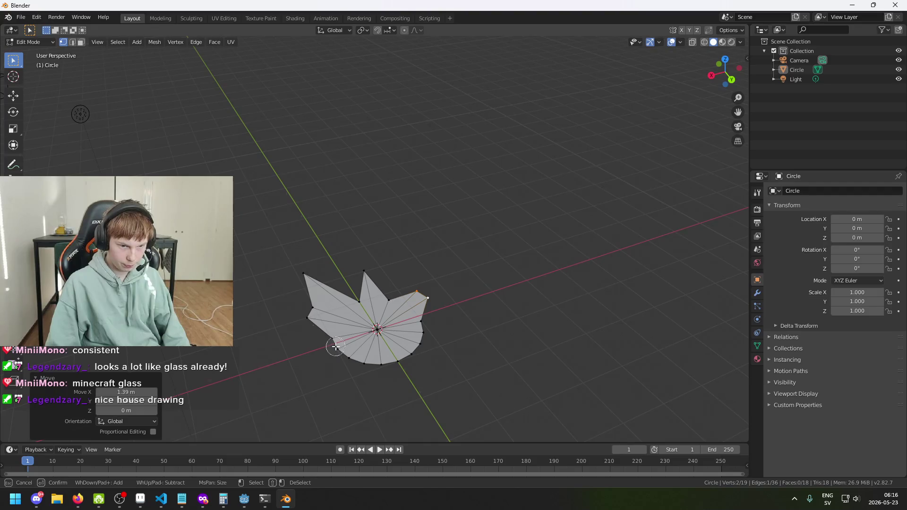
{"action": "key", "text": "Escape"}
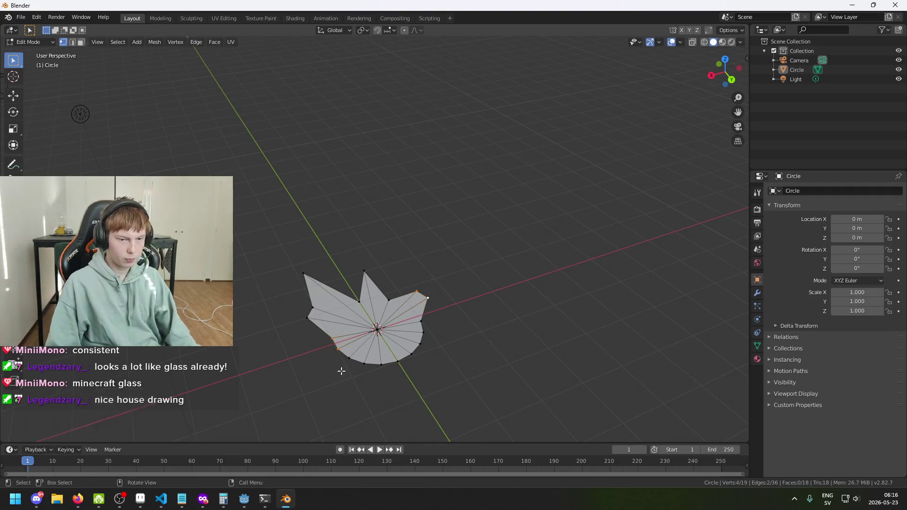
{"action": "key", "text": "g"}
{"action": "key", "text": "shift+z"}
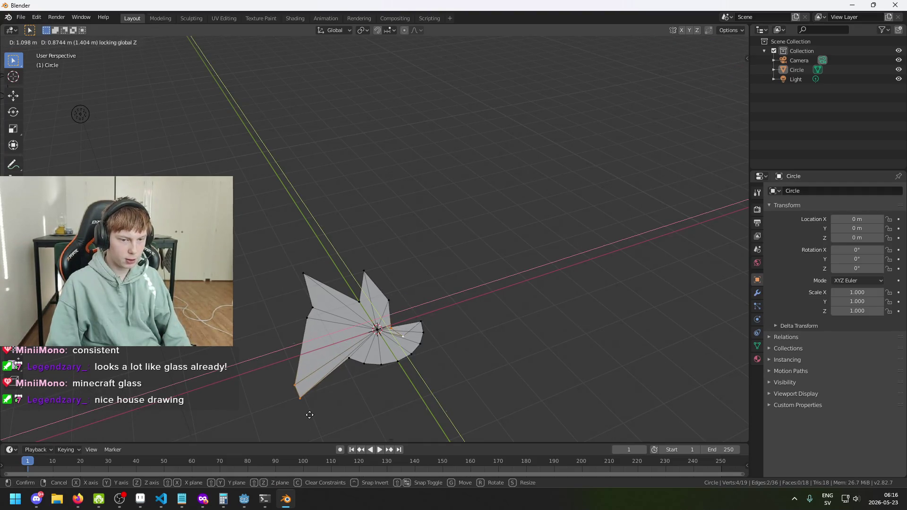
{"action": "right_click", "coordinate": [307, 415]}
{"action": "key", "text": "c"}
{"action": "key", "text": "Escape"}
{"action": "key", "text": "g"}
{"action": "key", "text": "shift+z"}
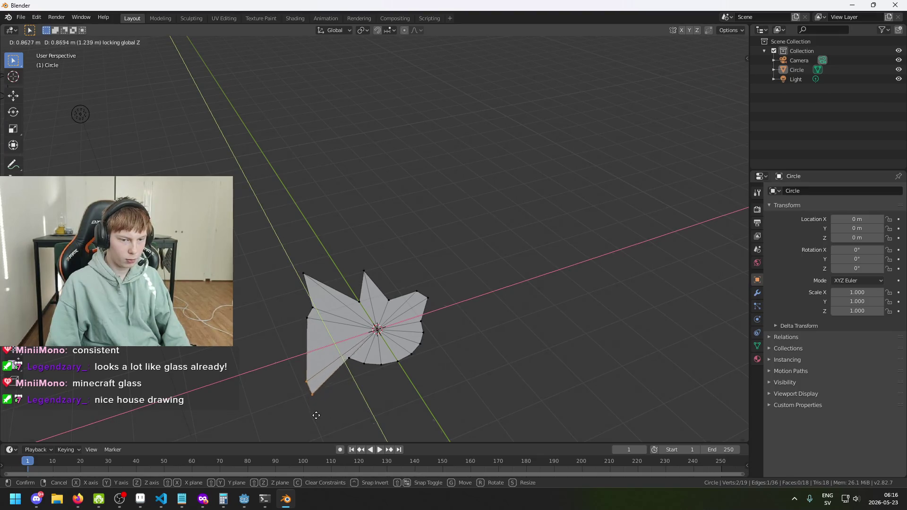
{"action": "left_click", "coordinate": [348, 368]}
- Add a bottom rim vertex to the selection and stretch the bottom vertices downward
{"action": "key", "text": "c"}
{"action": "left_click", "coordinate": [351, 360]}
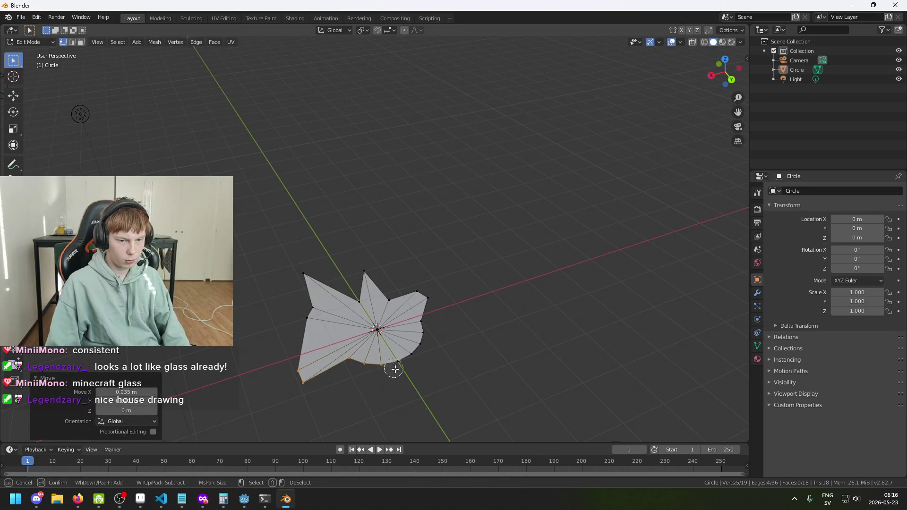
{"action": "key", "text": "Escape"}
{"action": "key", "text": "g"}
{"action": "key", "text": "shift+z"}
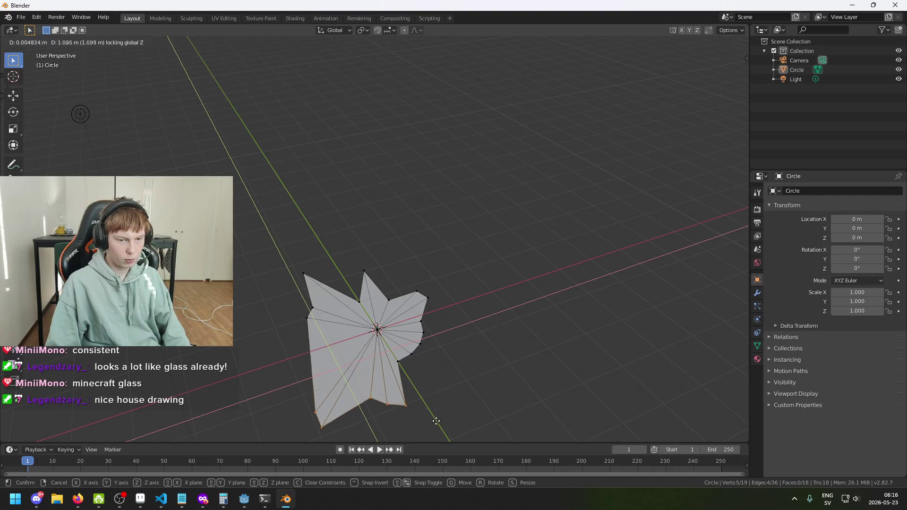
{"action": "left_click", "coordinate": [439, 415]}
- Select the right-side rim vertices and push them outward
{"action": "key", "text": "c"}
{"action": "left_click", "coordinate": [400, 362]}
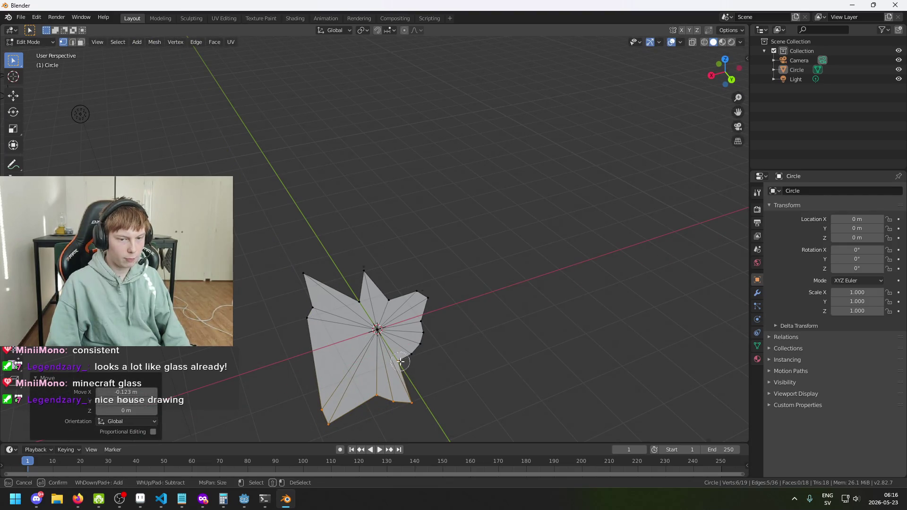
{"action": "key", "text": "Escape"}
{"action": "key", "text": "c"}
{"action": "key", "text": "Escape"}
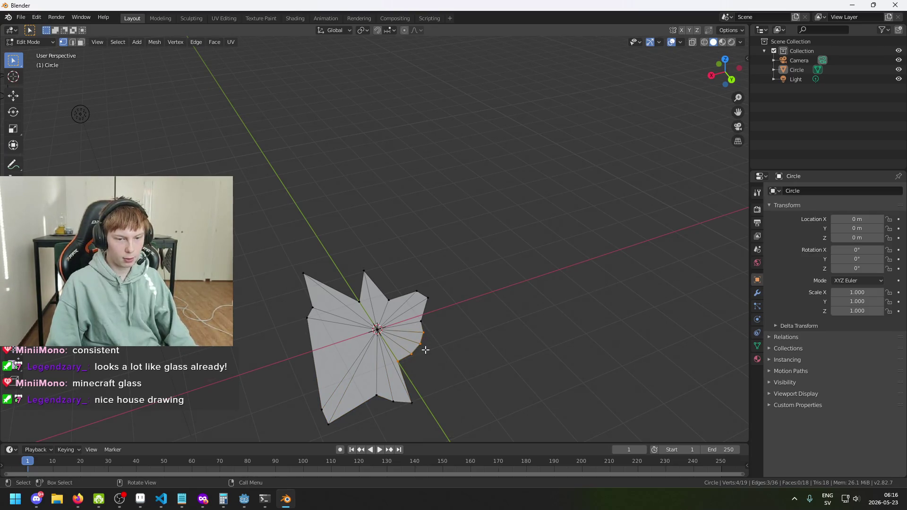
{"action": "key", "text": "g"}
{"action": "key", "text": "shift+z"}
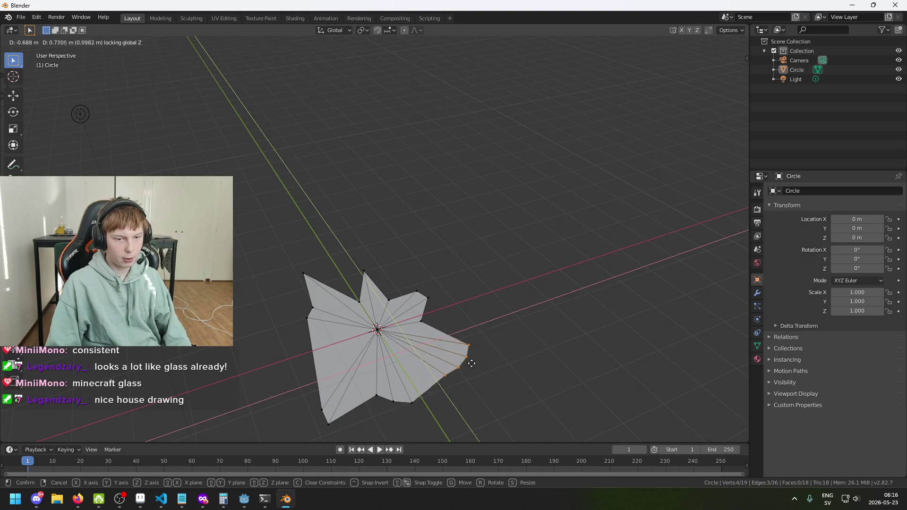
{"action": "left_click", "coordinate": [461, 361]}
{"action": "left_click_drag", "start_coordinate": [469, 367], "coordinate": [436, 364]}
- Select a single right-rim vertex and move it to a new position
{"action": "key", "text": "c"}
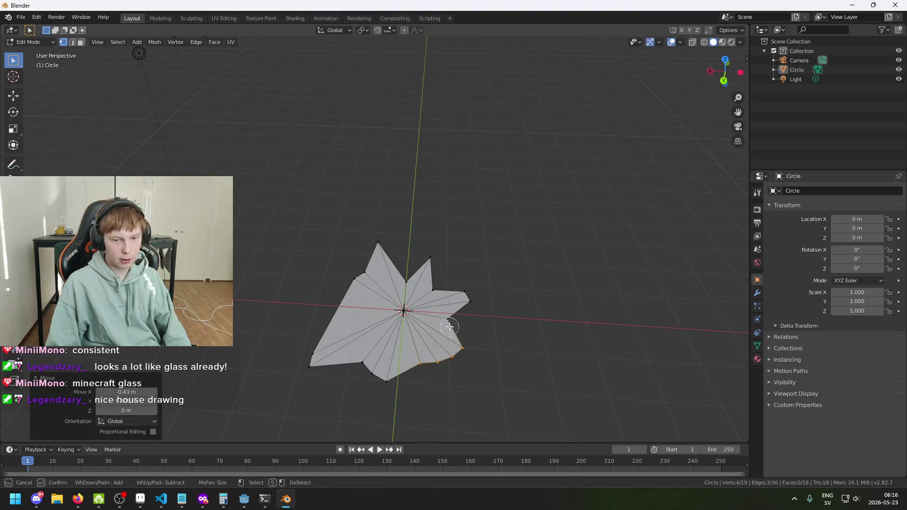
{"action": "right_click", "coordinate": [448, 325]}
{"action": "left_click", "coordinate": [466, 350]}
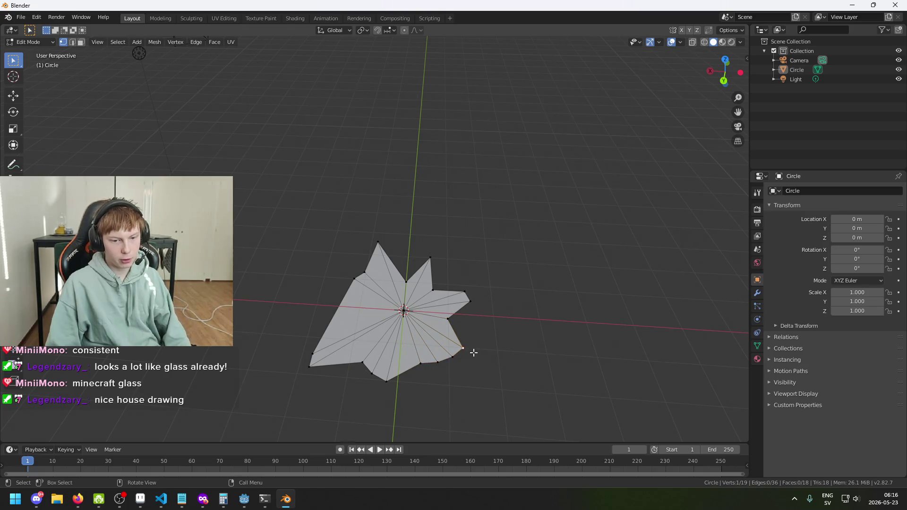
{"action": "key", "text": "c"}
{"action": "right_click", "coordinate": [465, 356]}
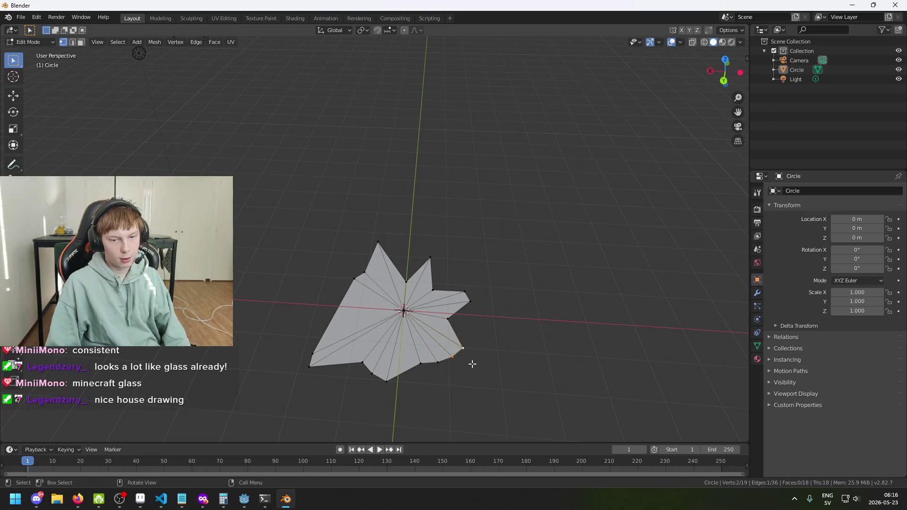
{"action": "key", "text": "g"}
{"action": "key", "text": "z"}
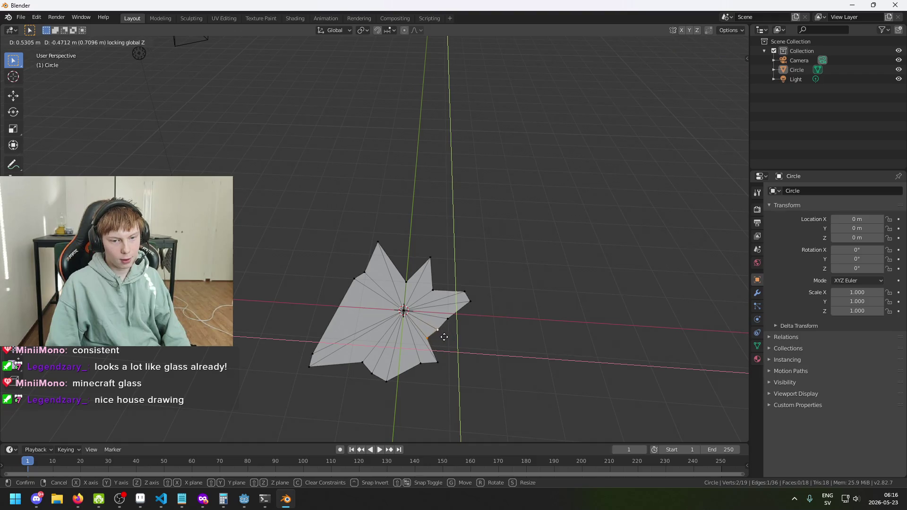
{"action": "left_click", "coordinate": [444, 336]}
- Pull another right-rim vertex out to a new pointed corner
{"action": "right_click", "coordinate": [442, 331]}
{"action": "left_click", "coordinate": [438, 330]}
{"action": "key", "text": "c"}
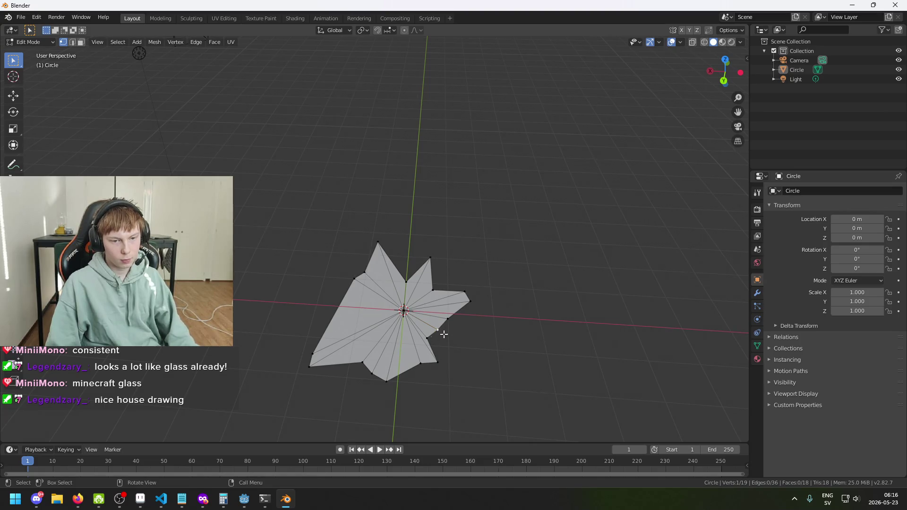
{"action": "right_click", "coordinate": [439, 331]}
{"action": "key", "text": "g"}
{"action": "key", "text": "z"}
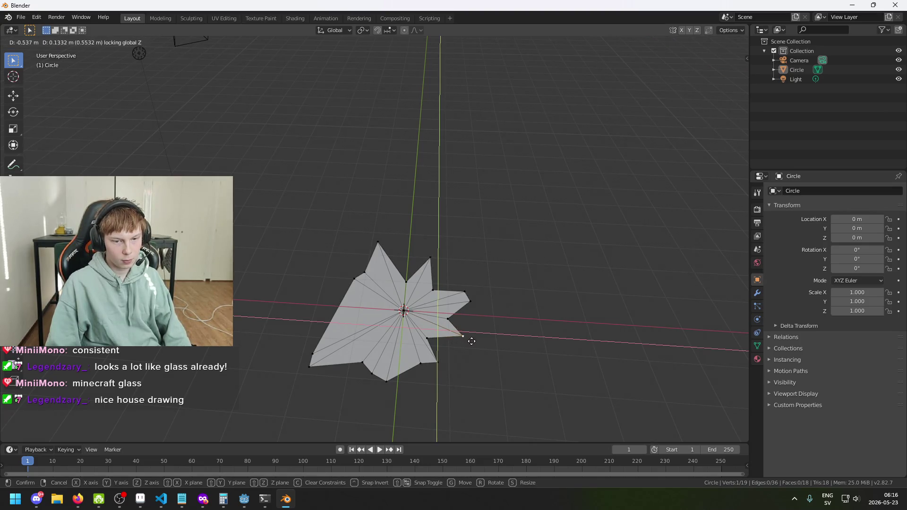
{"action": "left_click", "coordinate": [472, 341]}
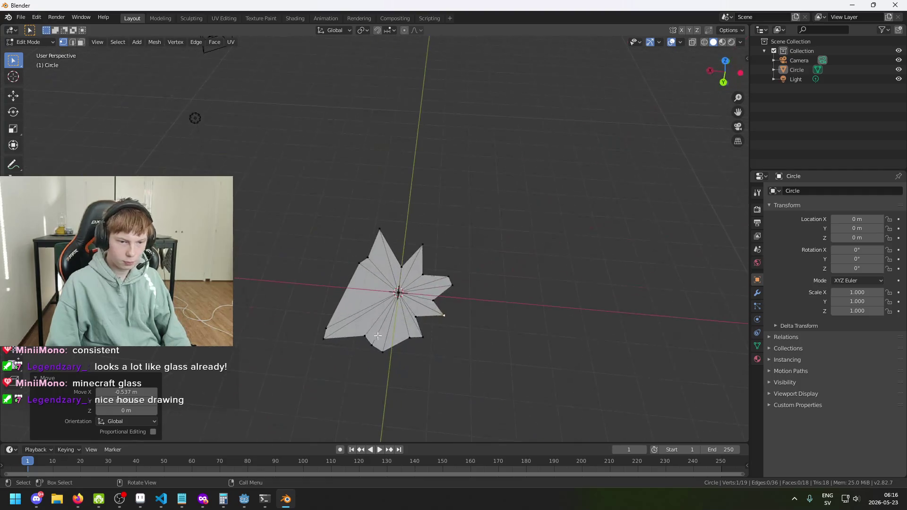
- Reposition a left-rim vertex, then bring up the Firefox 'glass shard' search for reference
{"action": "scroll", "coordinate": [376, 329], "scroll_direction": "up", "scroll_amount": 2}
{"action": "left_click", "coordinate": [313, 353]}
{"action": "key", "text": "g"}
{"action": "key", "text": "shift+z"}
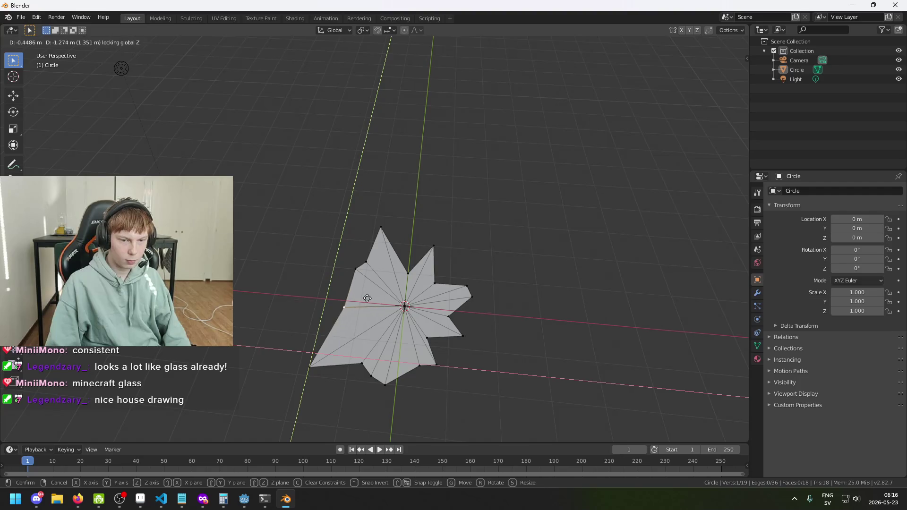
{"action": "left_click", "coordinate": [361, 305]}
{"action": "mouse_move", "coordinate": [361, 305]}
{"action": "left_mouse_down"}
{"action": "mouse_move", "coordinate": [437, 283]}
{"action": "mouse_move", "coordinate": [355, 327]}
{"action": "left_mouse_up"}
{"action": "key", "text": "alt+Tab"}
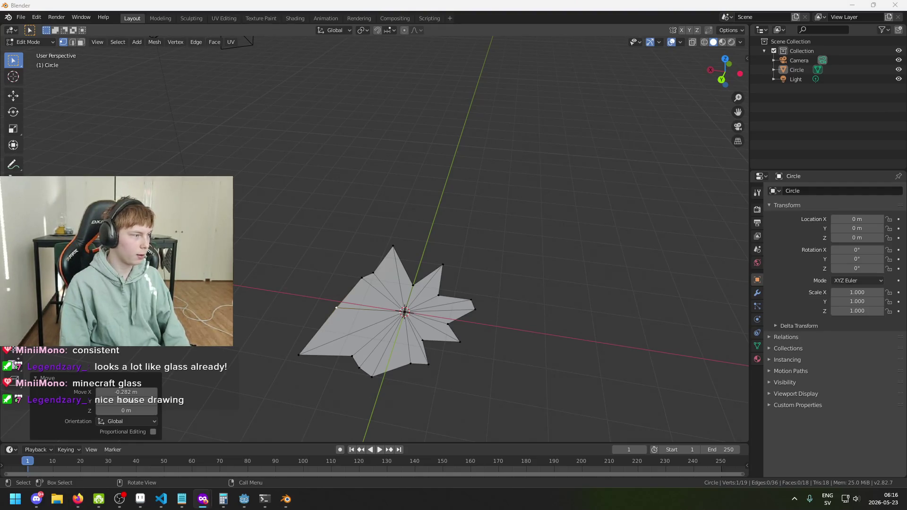
{"action": "left_click_drag", "start_coordinate": [241, 208], "coordinate": [421, 15]}
- Show Google Images results for 'glass shard' and preview the Magnific broken glass shard vectors image
{"action": "left_click", "coordinate": [176, 96]}
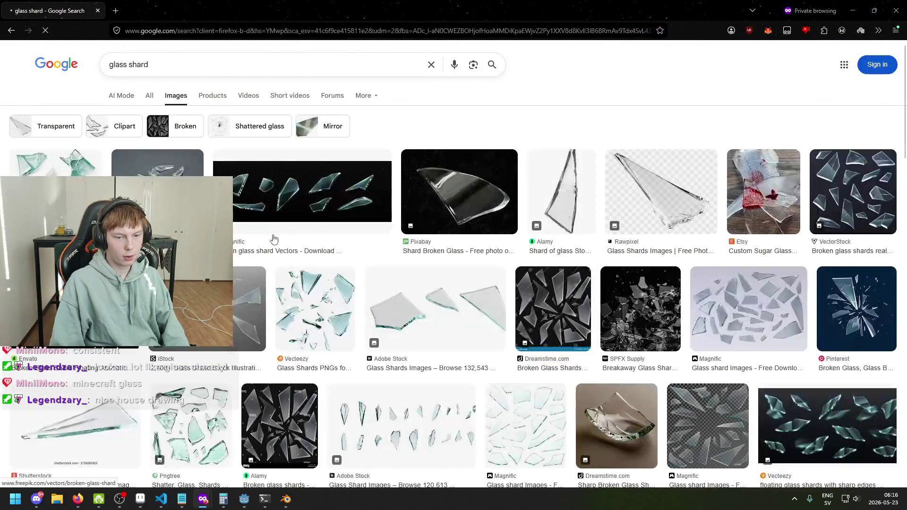
{"action": "left_click", "coordinate": [279, 236]}
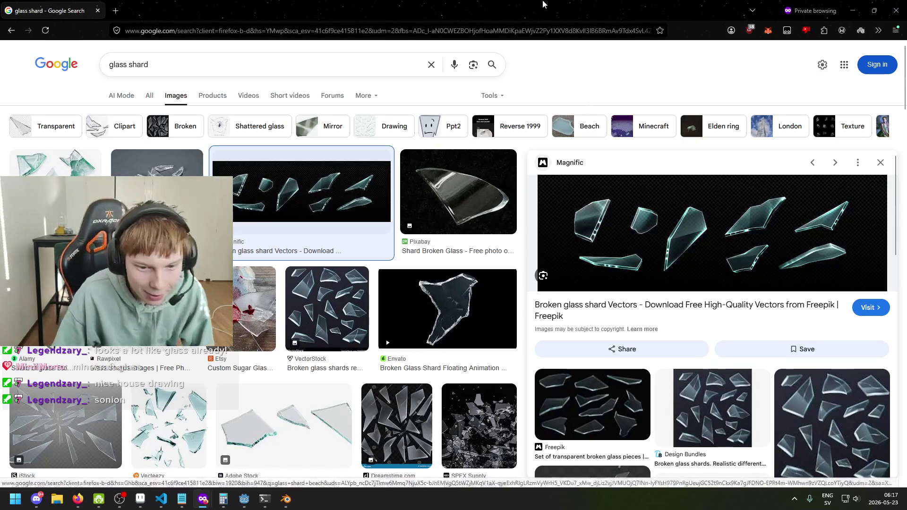
{"action": "key", "text": "alt+Tab"}
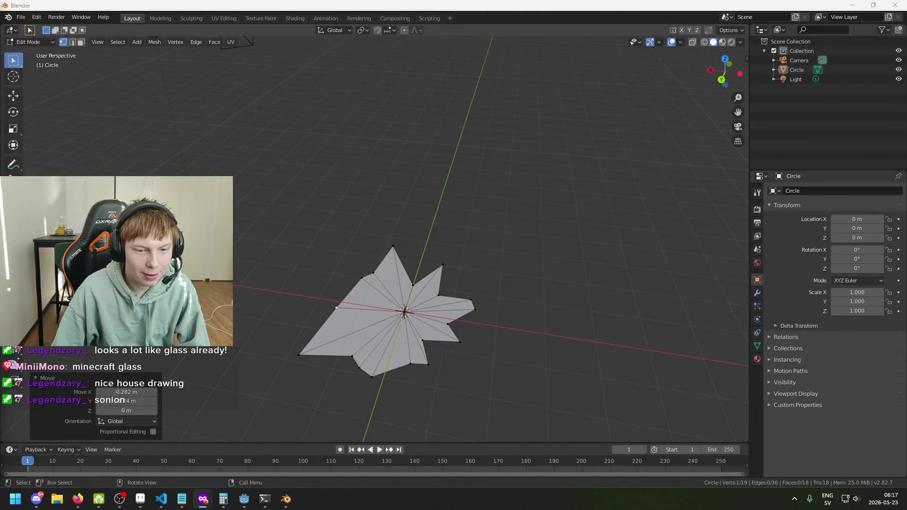
{"action": "key", "text": "alt+Tab"}
{"action": "left_click_drag", "start_coordinate": [473, 81], "coordinate": [472, 5]}
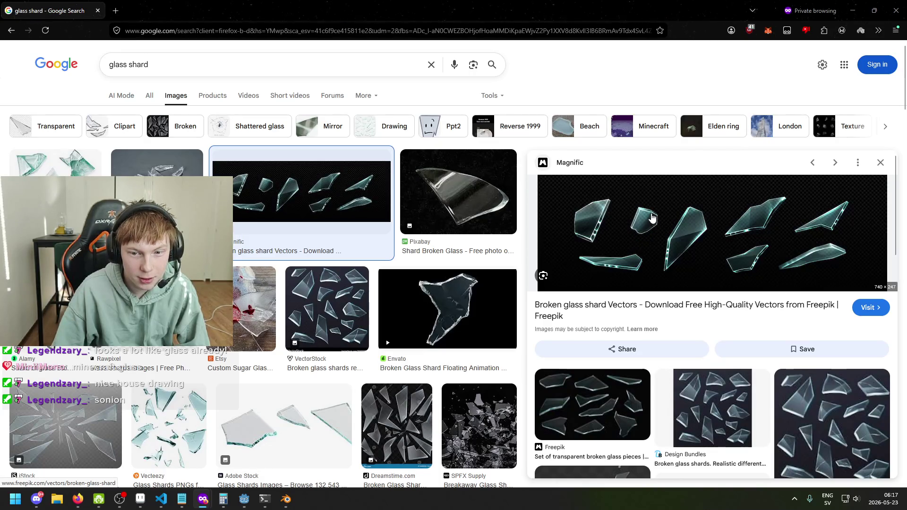
{"action": "key", "text": "alt+Tab"}
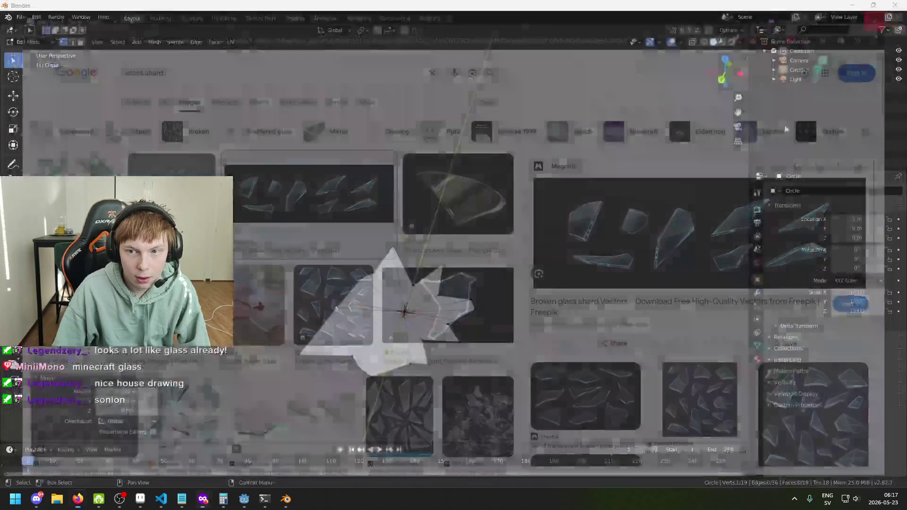
- Undo an accidental extrusion and move the selected vertex outward in the mesh plane
{"action": "mouse_move", "coordinate": [393, 254]}
{"action": "left_mouse_down"}
{"action": "mouse_move", "coordinate": [486, 361]}
{"action": "mouse_move", "coordinate": [490, 384]}
{"action": "mouse_move", "coordinate": [482, 384]}
{"action": "left_mouse_up"}
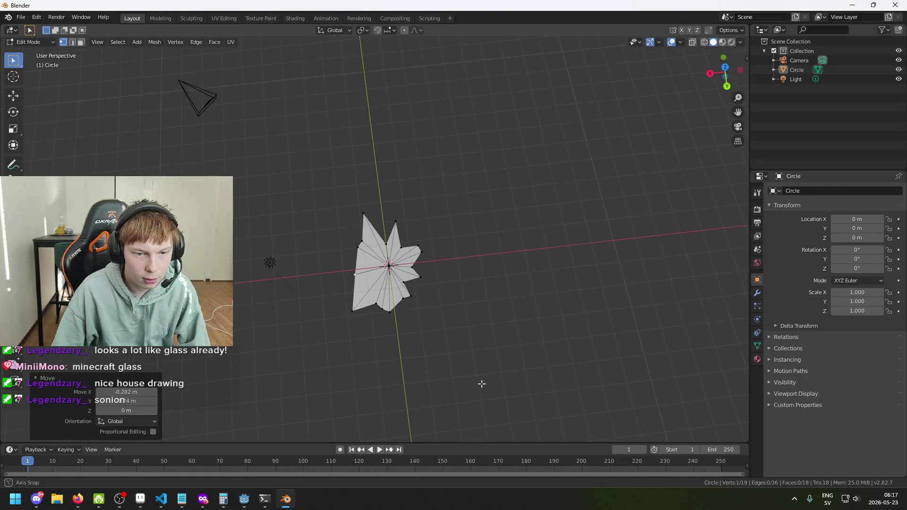
{"action": "left_click_drag", "start_coordinate": [429, 342], "coordinate": [410, 311]}
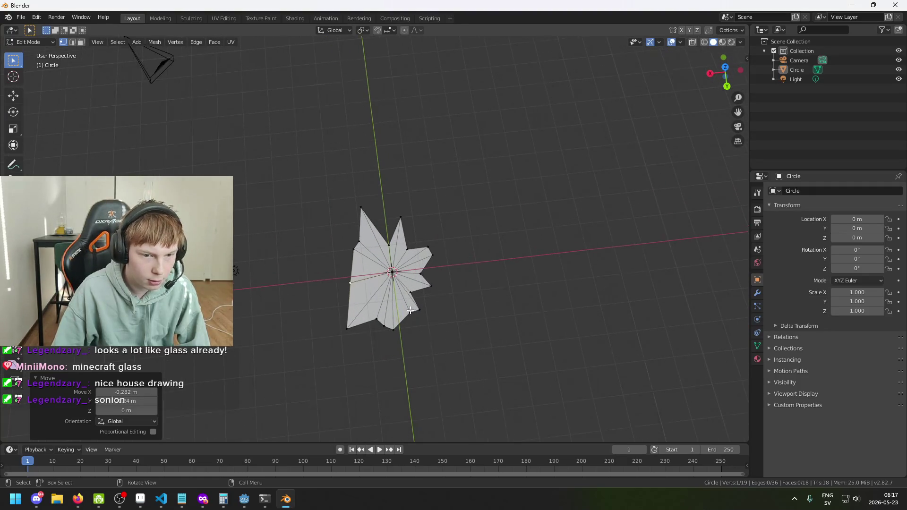
{"action": "left_click_drag", "start_coordinate": [419, 278], "coordinate": [289, 263]}
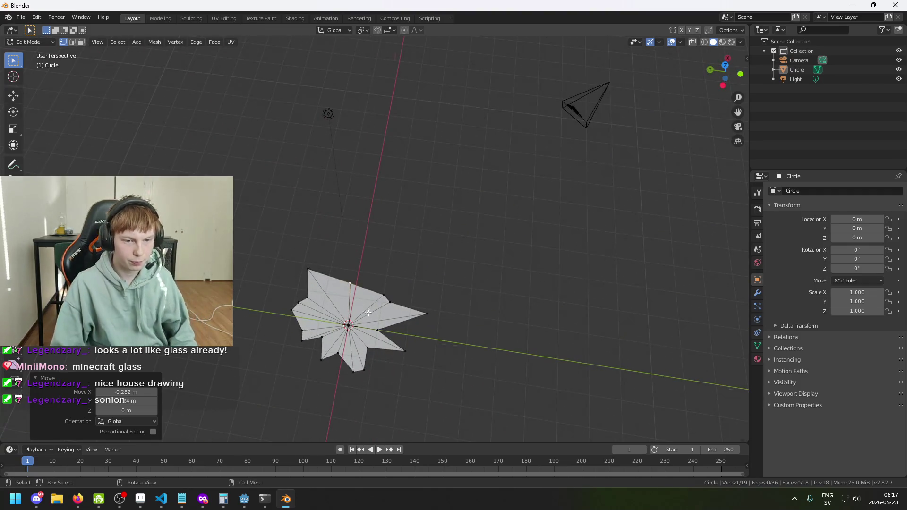
{"action": "mouse_move", "coordinate": [367, 310]}
{"action": "left_mouse_down"}
{"action": "mouse_move", "coordinate": [354, 293]}
{"action": "mouse_move", "coordinate": [521, 314]}
{"action": "mouse_move", "coordinate": [501, 307]}
{"action": "left_mouse_up"}
{"action": "key", "text": "e"}
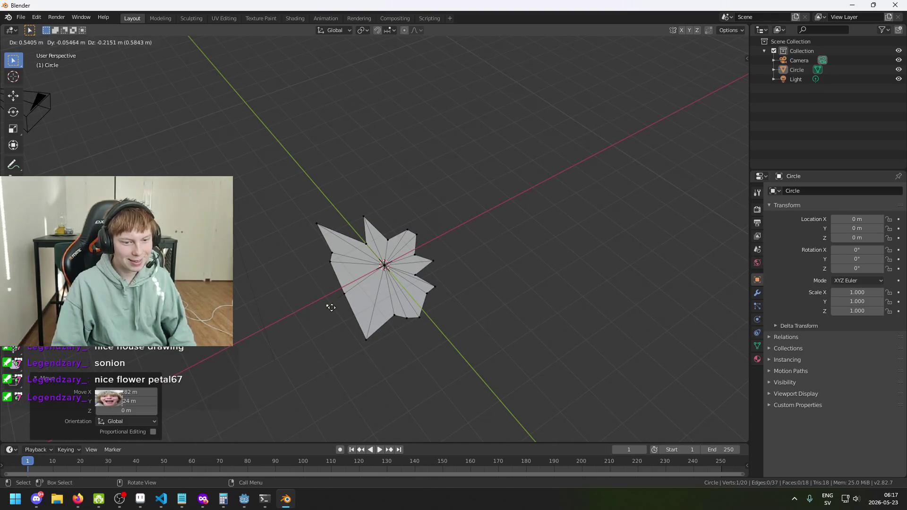
{"action": "key", "text": "ctrl+z"}
{"action": "key", "text": "g"}
{"action": "key", "text": "shift+z"}
{"action": "left_click", "coordinate": [340, 308]}
- Push two more left-side outline vertices outward in the mesh plane
{"action": "mouse_move", "coordinate": [468, 332]}
{"action": "left_mouse_down"}
{"action": "mouse_move", "coordinate": [593, 320]}
{"action": "mouse_move", "coordinate": [563, 365]}
{"action": "mouse_move", "coordinate": [462, 378]}
{"action": "left_mouse_up"}
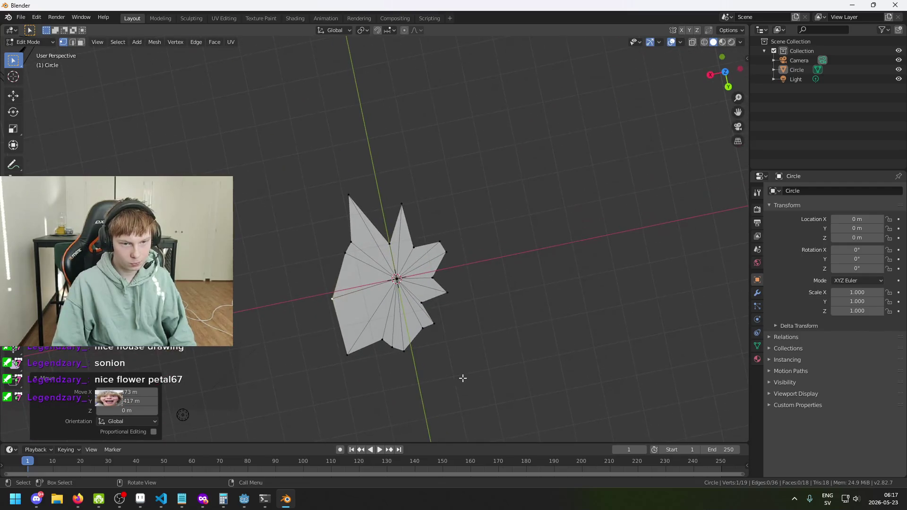
{"action": "key", "text": "c"}
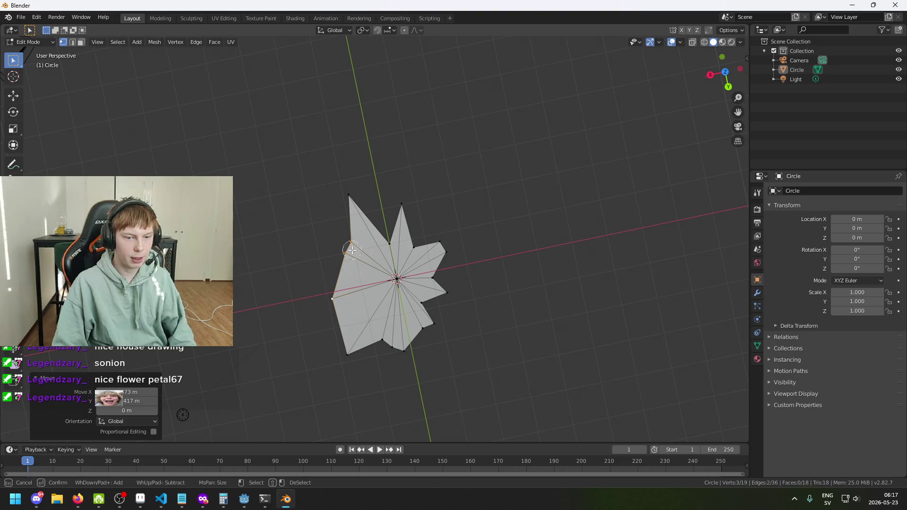
{"action": "left_click", "coordinate": [352, 250]}
{"action": "key", "text": "Escape"}
{"action": "key", "text": "g"}
{"action": "key", "text": "shift+z"}
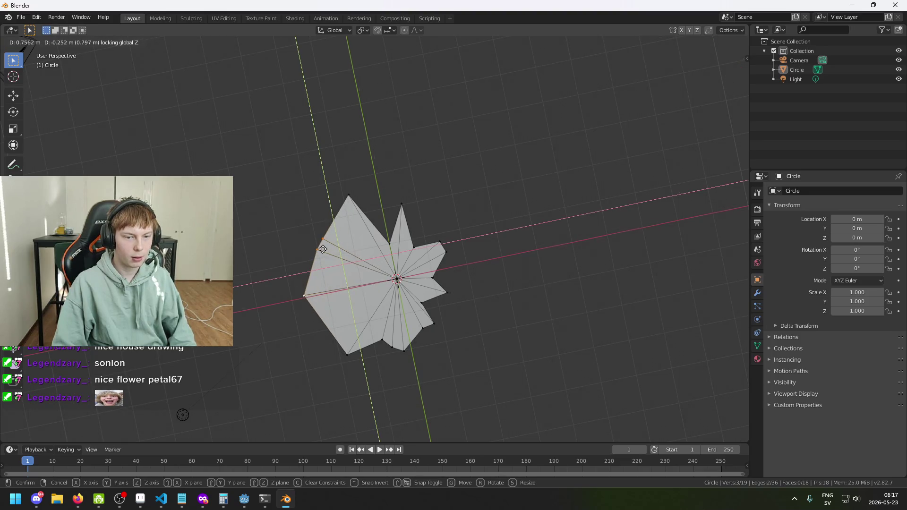
{"action": "left_click", "coordinate": [329, 257]}
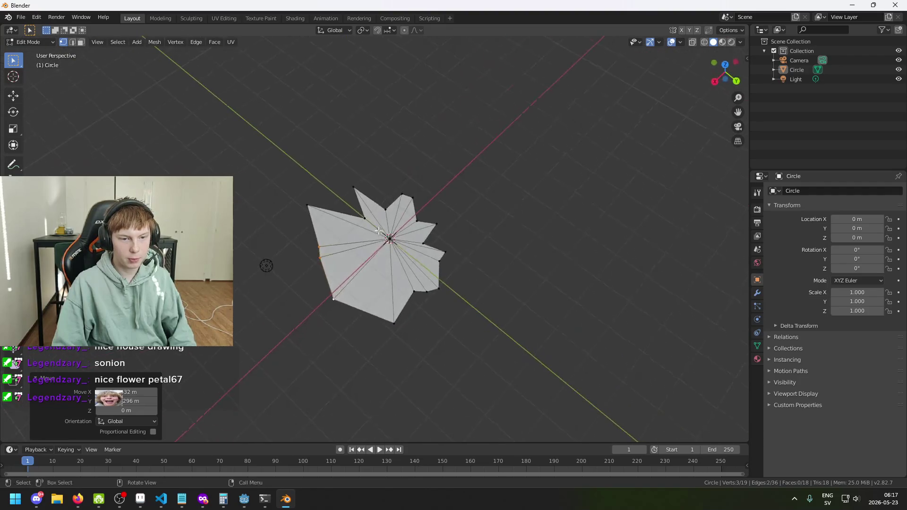
{"action": "left_click", "coordinate": [365, 219]}
{"action": "key", "text": "g"}
{"action": "key", "text": "shift+z"}
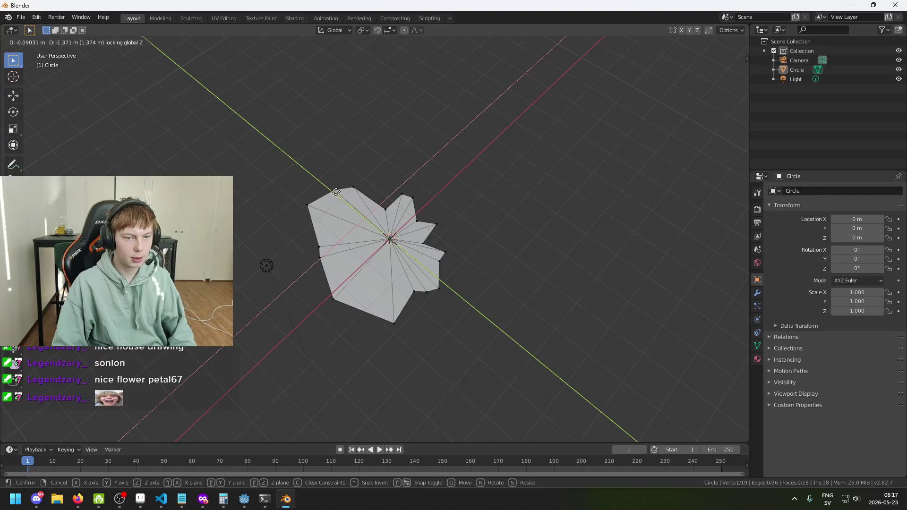
{"action": "left_click", "coordinate": [334, 194]}
- Slide the selected outline vertex to a new spot within the mesh plane
{"action": "left_click_drag", "start_coordinate": [333, 194], "coordinate": [309, 220]}
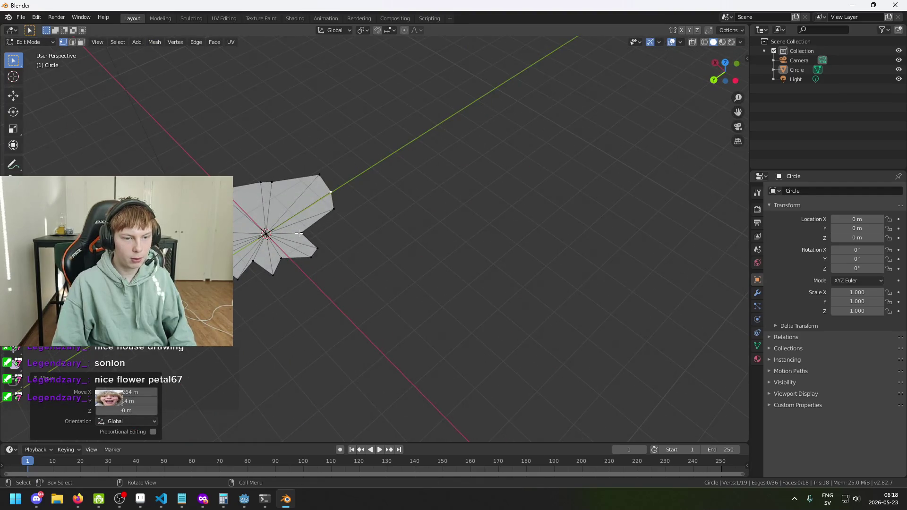
{"action": "key", "text": "g"}
{"action": "key", "text": "shift+z"}
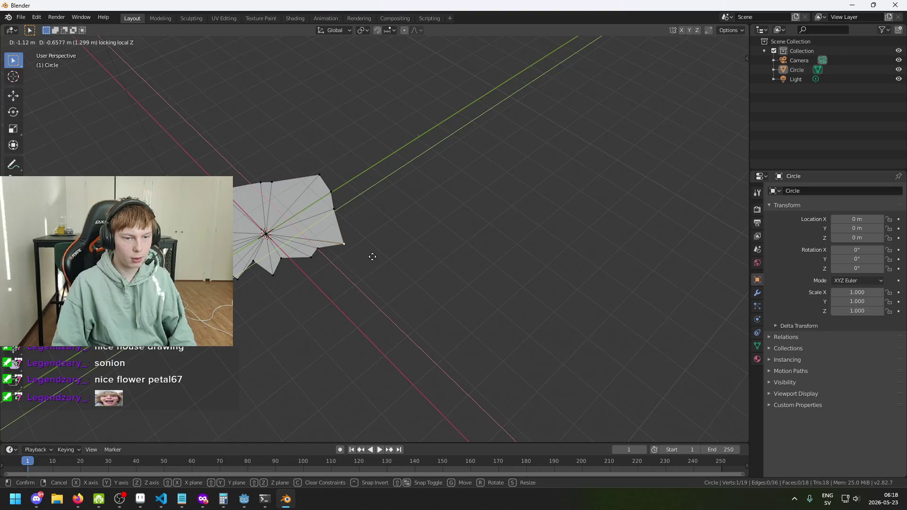
{"action": "left_click", "coordinate": [375, 258]}
- Undo a trial move of nearby outline vertices, then reposition a single vertex instead
{"action": "key", "text": "c"}
{"action": "left_click", "coordinate": [318, 250]}
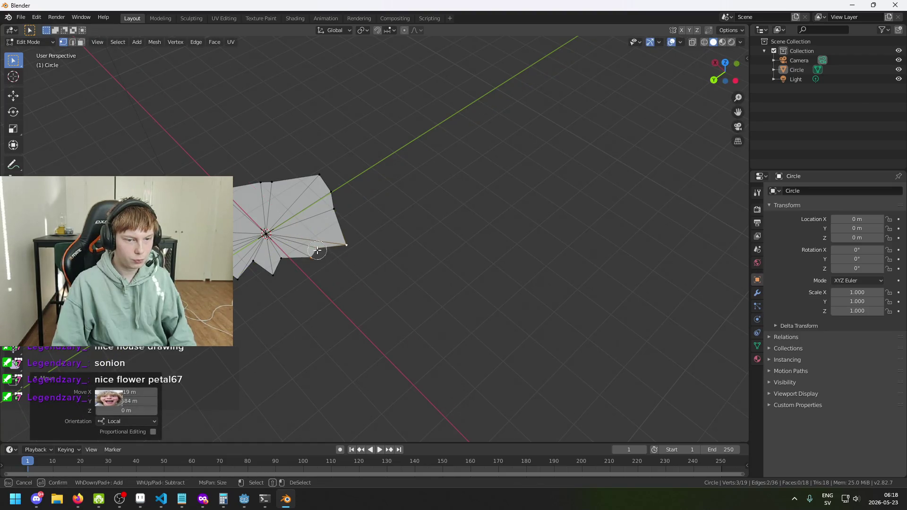
{"action": "key", "text": "Escape"}
{"action": "key", "text": "g"}
{"action": "key", "text": "shift+z"}
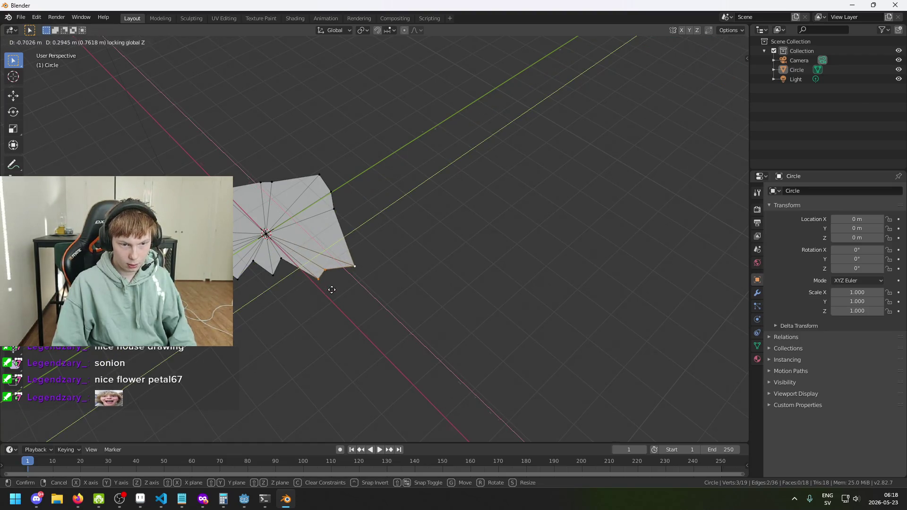
{"action": "left_click", "coordinate": [333, 289]}
{"action": "key", "text": "ctrl+z"}
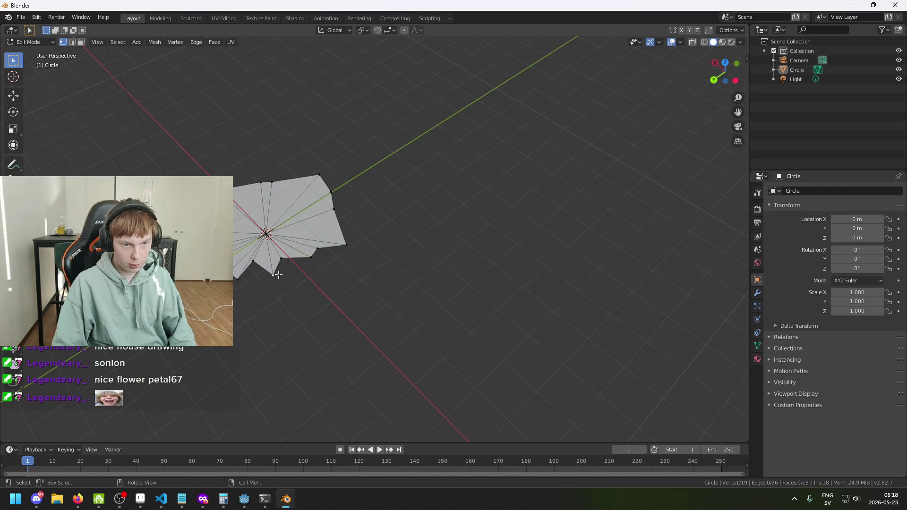
{"action": "right_click", "coordinate": [281, 281]}
{"action": "key", "text": "Escape"}
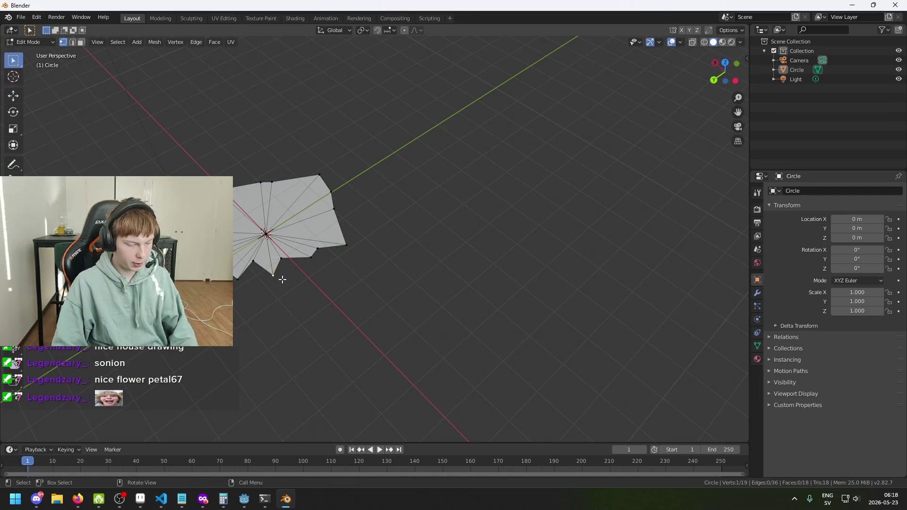
{"action": "key", "text": "g"}
{"action": "left_click", "coordinate": [299, 296]}
- Shift a vertex near the lower point within the plane after cancelling one attempt
{"action": "key", "text": "c"}
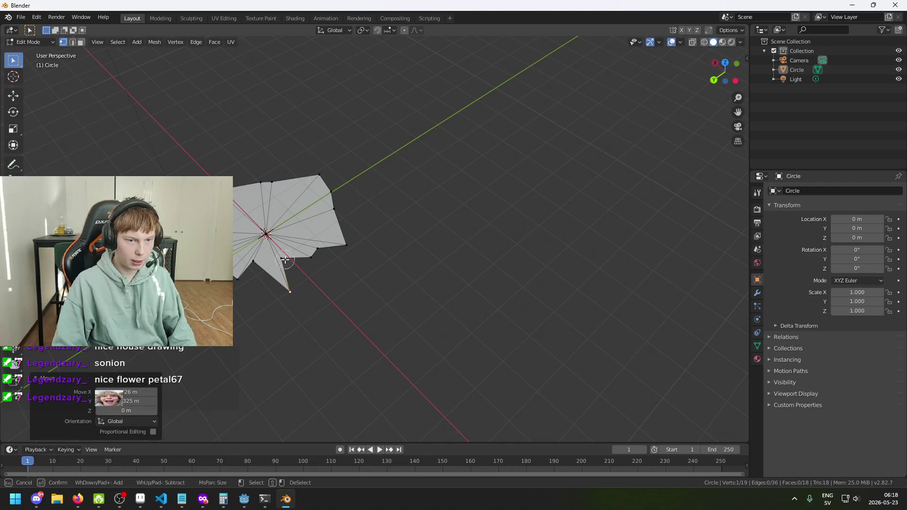
{"action": "left_click", "coordinate": [315, 262]}
{"action": "key", "text": "Escape"}
{"action": "key", "text": "g"}
{"action": "key", "text": "shift+z"}
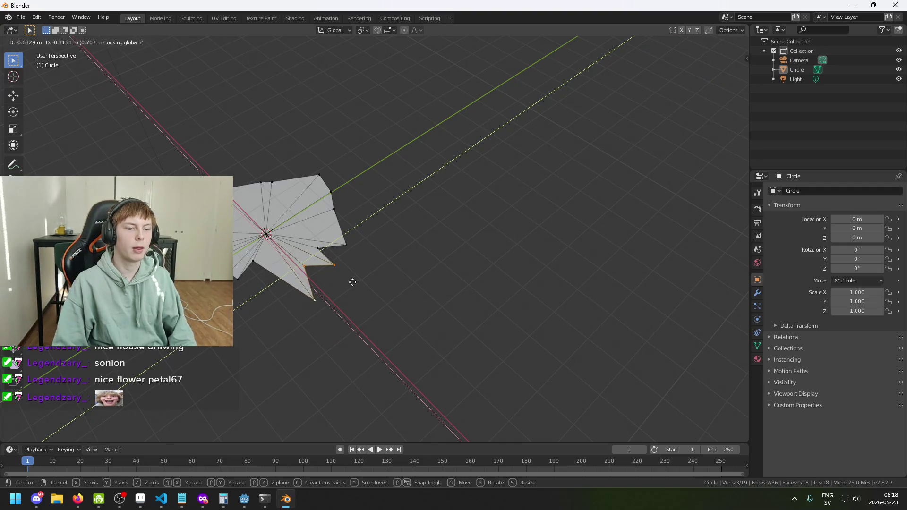
{"action": "key", "text": "Escape"}
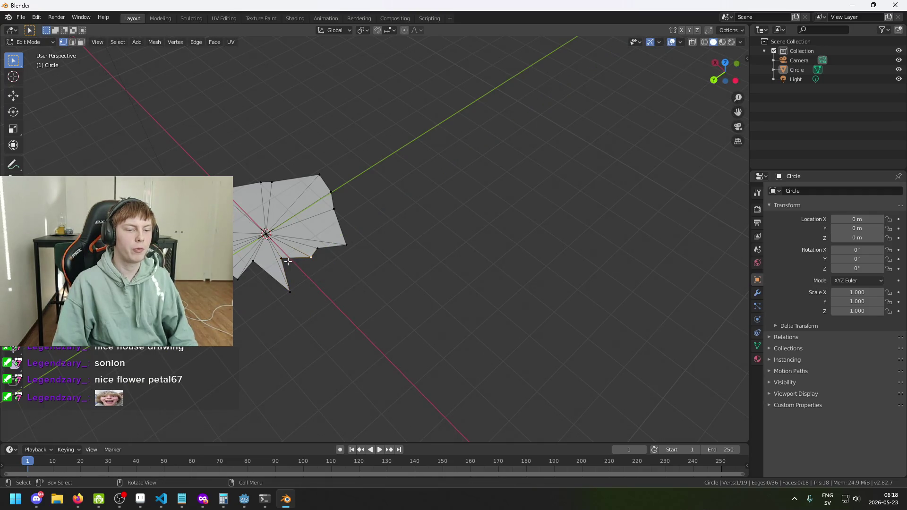
{"action": "key", "text": "g"}
{"action": "key", "text": "shift+z"}
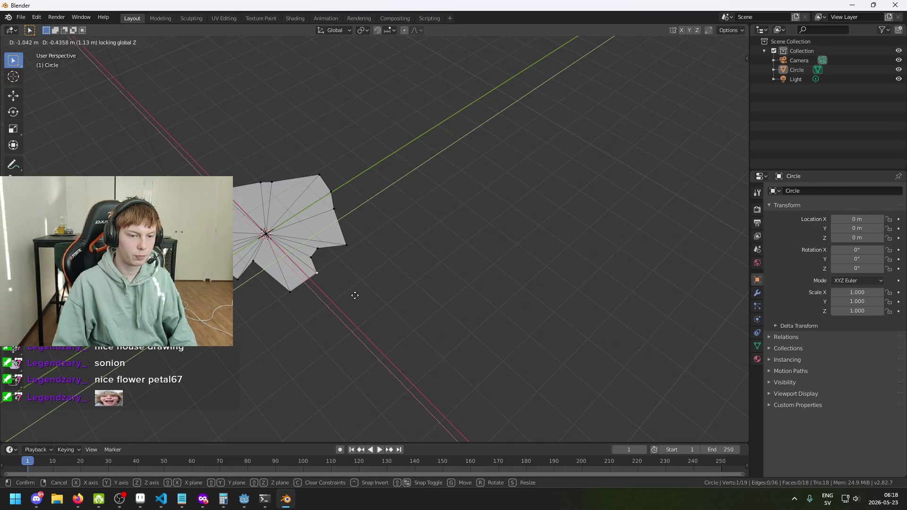
{"action": "left_click", "coordinate": [353, 306]}
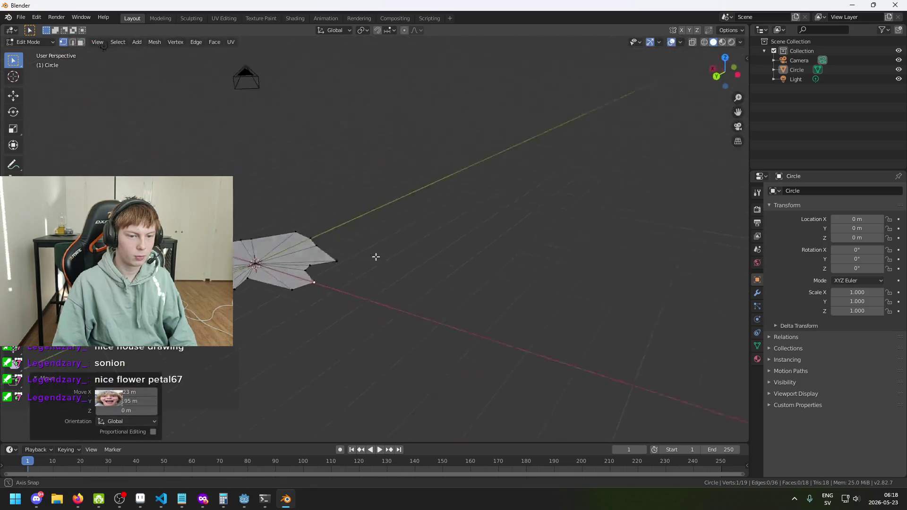
- Move a group of outline vertices, then a single lower vertex, within the plane
{"action": "left_click", "coordinate": [302, 251], "text": "shift"}
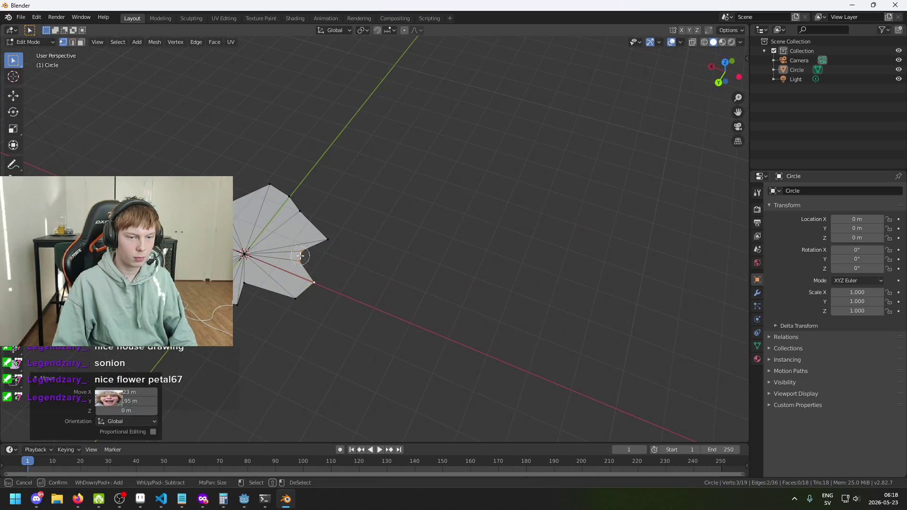
{"action": "key", "text": "g"}
{"action": "key", "text": "shift+z"}
{"action": "left_click", "coordinate": [376, 276]}
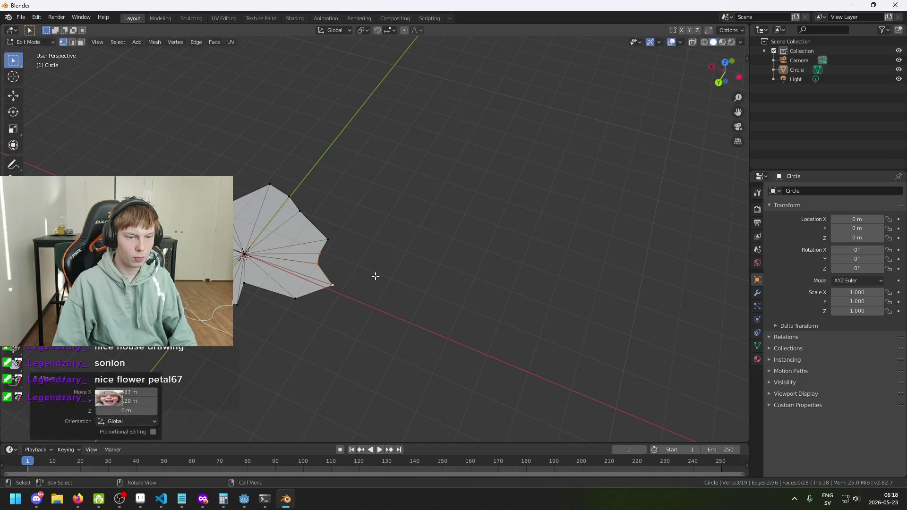
{"action": "left_click", "coordinate": [273, 316]}
{"action": "key", "text": "g"}
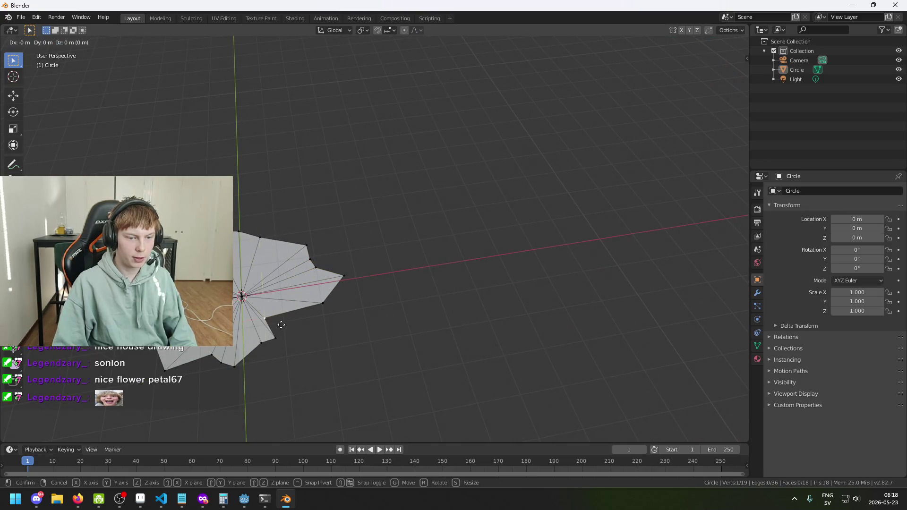
{"action": "key", "text": "shift+z"}
{"action": "left_click", "coordinate": [339, 341]}
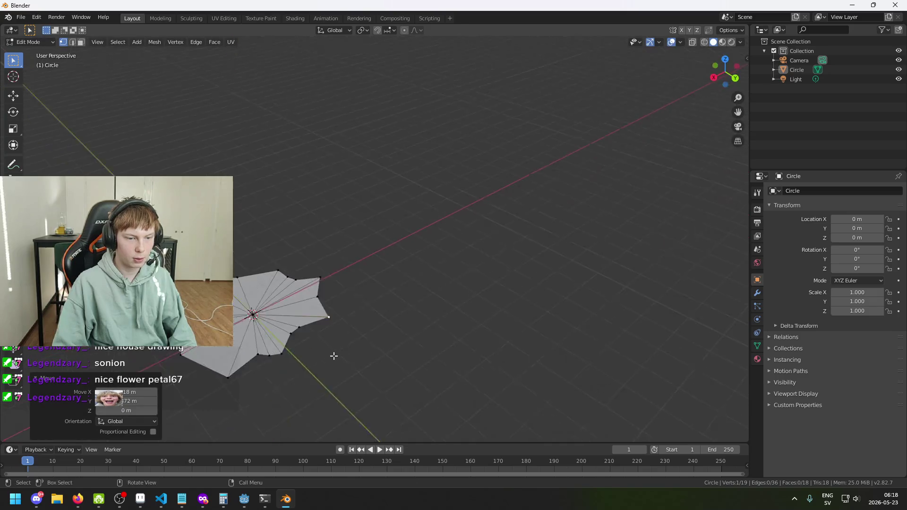
- Push the right-tip vertex outward within the mesh plane
{"action": "left_click_drag", "start_coordinate": [430, 392], "coordinate": [335, 346]}
{"action": "left_click", "coordinate": [332, 330]}
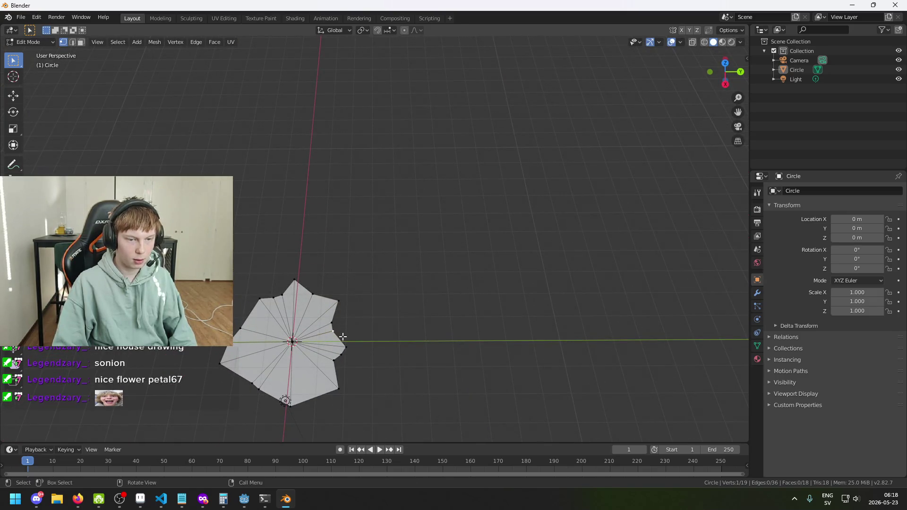
{"action": "key", "text": "g"}
{"action": "key", "text": "shift+z"}
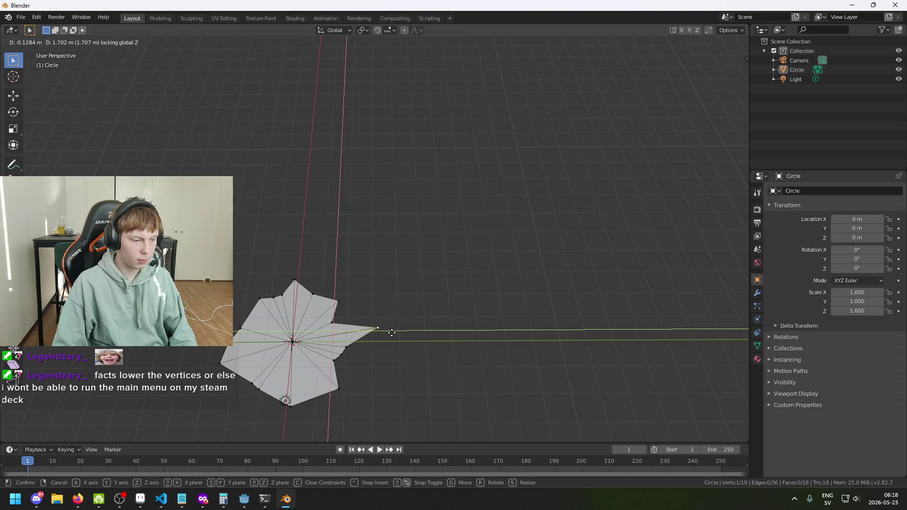
{"action": "left_click", "coordinate": [398, 336]}
- Reposition another vertex and a painted group of vertices within the plane
{"action": "mouse_move", "coordinate": [374, 345]}
{"action": "left_mouse_down"}
{"action": "mouse_move", "coordinate": [411, 300]}
{"action": "mouse_move", "coordinate": [410, 273]}
{"action": "mouse_move", "coordinate": [386, 336]}
{"action": "mouse_move", "coordinate": [385, 320]}
{"action": "mouse_move", "coordinate": [356, 292]}
{"action": "mouse_move", "coordinate": [295, 296]}
{"action": "mouse_move", "coordinate": [422, 384]}
{"action": "left_mouse_up"}
{"action": "key", "text": "g"}
{"action": "key", "text": "z"}
{"action": "key", "text": "shift+z"}
{"action": "key", "text": "shift+z"}
{"action": "left_click", "coordinate": [459, 402]}
{"action": "key", "text": "c"}
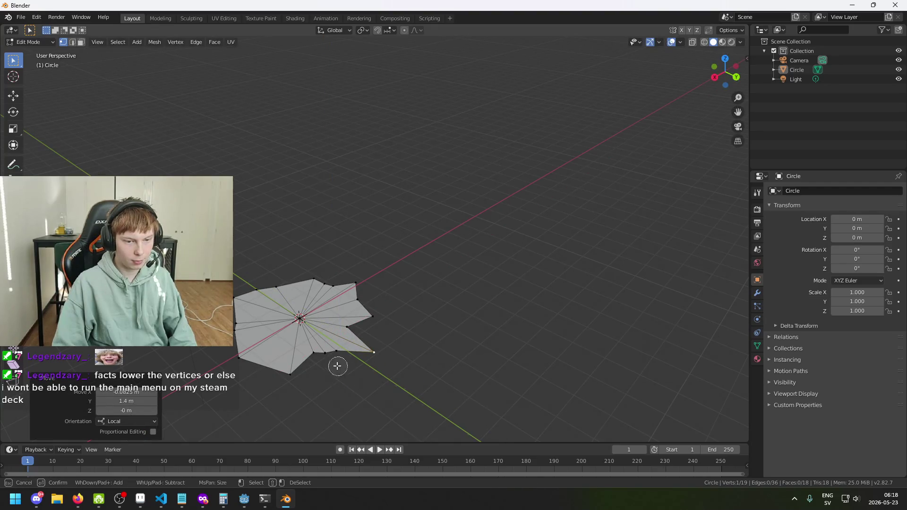
{"action": "right_click", "coordinate": [334, 353]}
{"action": "mouse_move", "coordinate": [356, 377]}
{"action": "left_mouse_down"}
{"action": "mouse_move", "coordinate": [527, 413]}
{"action": "mouse_move", "coordinate": [474, 397]}
{"action": "left_mouse_up"}
{"action": "key", "text": "g"}
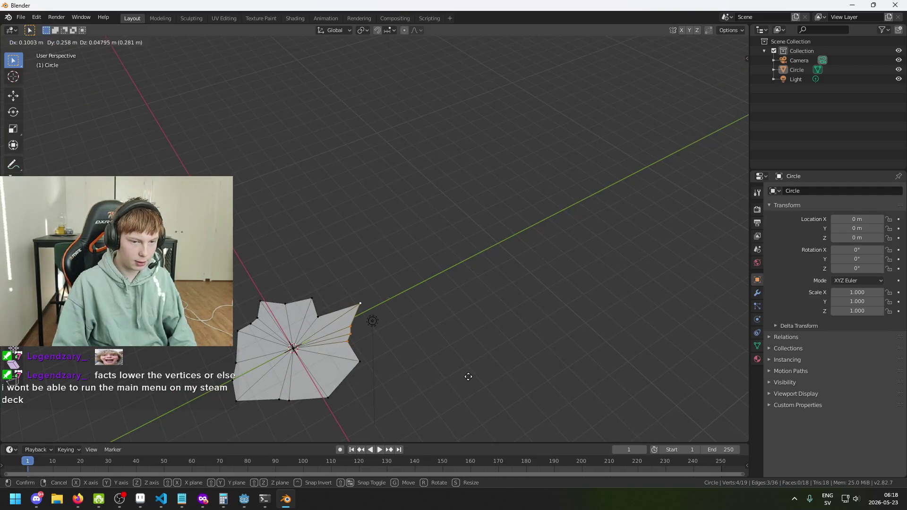
{"action": "key", "text": "shift+z"}
{"action": "left_click", "coordinate": [498, 377]}
- Pull the bottom vertex down into a long spike
{"action": "left_click_drag", "start_coordinate": [431, 365], "coordinate": [371, 368]}
{"action": "left_click", "coordinate": [408, 365]}
{"action": "key", "text": "g"}
{"action": "left_click", "coordinate": [431, 383]}
{"action": "scroll", "coordinate": [376, 350], "scroll_direction": "up", "scroll_amount": 2}
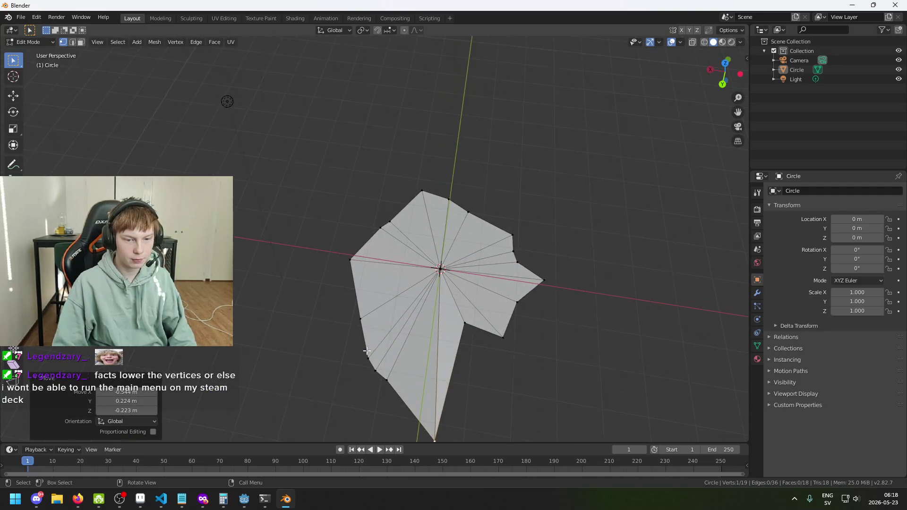
- Move a left-edge vertex inward to form the lower-left notch, then view the mesh edge-on
{"action": "left_click", "coordinate": [369, 357]}
{"action": "key", "text": "g"}
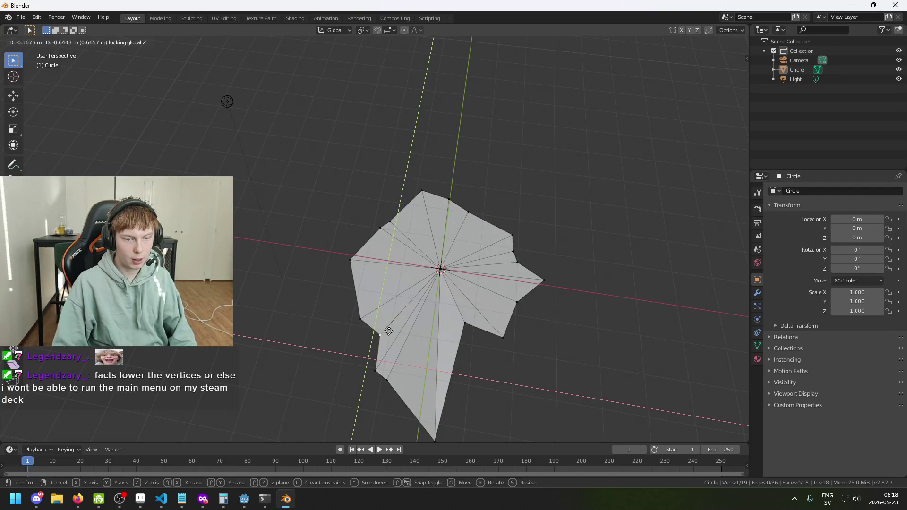
{"action": "left_click", "coordinate": [394, 328]}
{"action": "key", "text": "g"}
{"action": "left_click", "coordinate": [358, 324]}
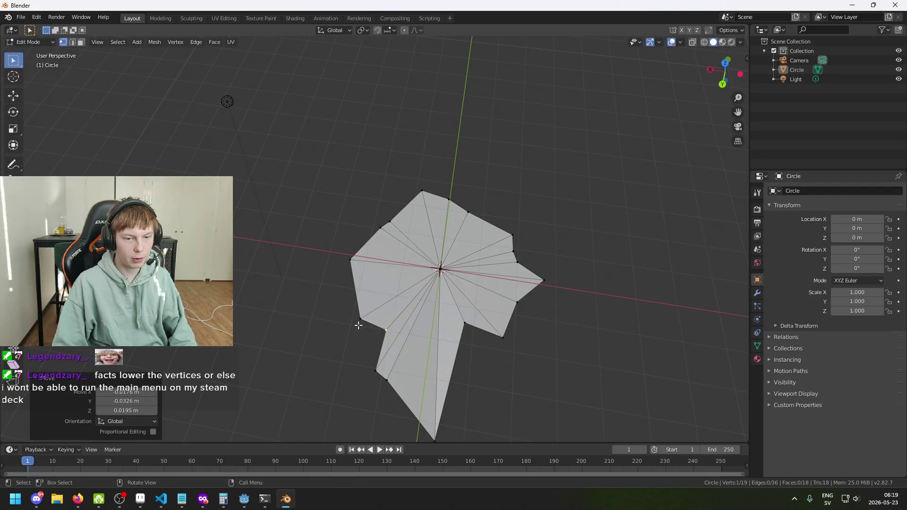
{"action": "key", "text": "ctrl+z"}
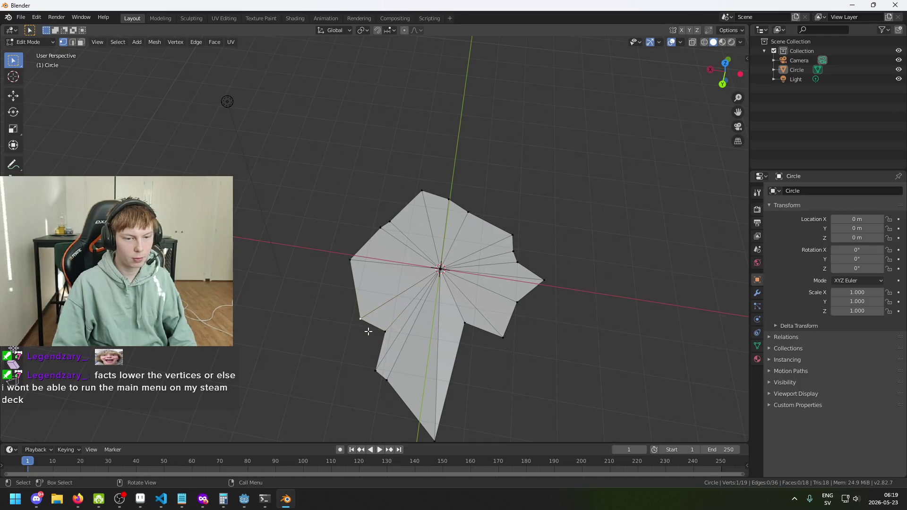
{"action": "key", "text": "g"}
{"action": "left_click", "coordinate": [378, 326]}
{"action": "mouse_move", "coordinate": [378, 326]}
{"action": "left_mouse_down"}
{"action": "mouse_move", "coordinate": [487, 348]}
{"action": "mouse_move", "coordinate": [498, 270]}
{"action": "mouse_move", "coordinate": [523, 271]}
{"action": "mouse_move", "coordinate": [496, 255]}
{"action": "mouse_move", "coordinate": [549, 296]}
{"action": "mouse_move", "coordinate": [585, 177]}
{"action": "left_mouse_up"}
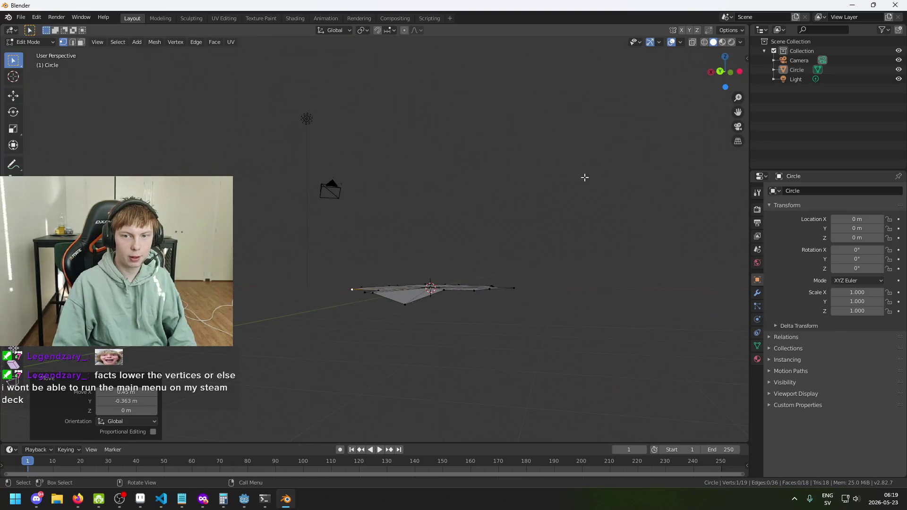
- In X-ray, select every vertex and scale along Z to 0, then deselect all
{"action": "left_click", "coordinate": [693, 44]}
{"action": "key", "text": "c"}
{"action": "mouse_move", "coordinate": [515, 288]}
{"action": "left_mouse_down"}
{"action": "mouse_move", "coordinate": [375, 299]}
{"action": "mouse_move", "coordinate": [408, 283]}
{"action": "left_mouse_up"}
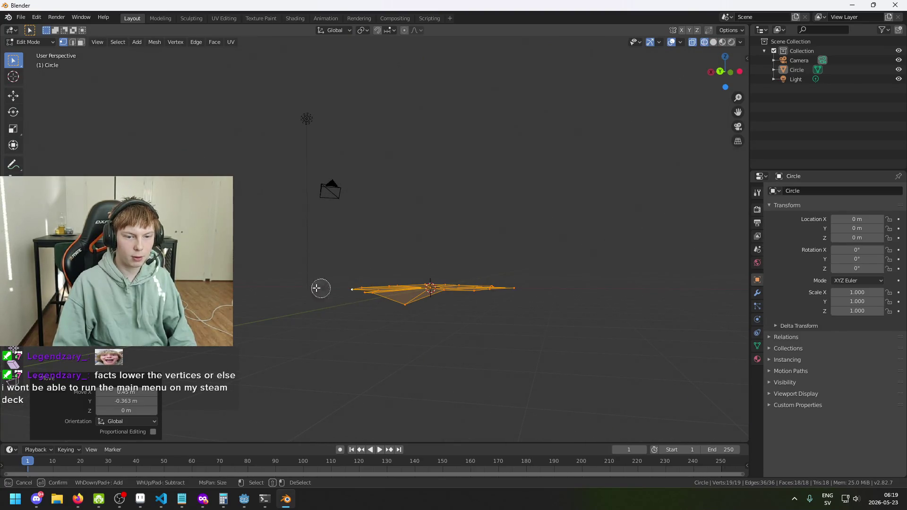
{"action": "key", "text": "Escape"}
{"action": "mouse_move", "coordinate": [506, 358]}
{"action": "left_mouse_down"}
{"action": "mouse_move", "coordinate": [537, 377]}
{"action": "mouse_move", "coordinate": [537, 340]}
{"action": "mouse_move", "coordinate": [549, 346]}
{"action": "mouse_move", "coordinate": [530, 346]}
{"action": "left_mouse_up"}
{"action": "key", "text": "s"}
{"action": "key", "text": "z"}
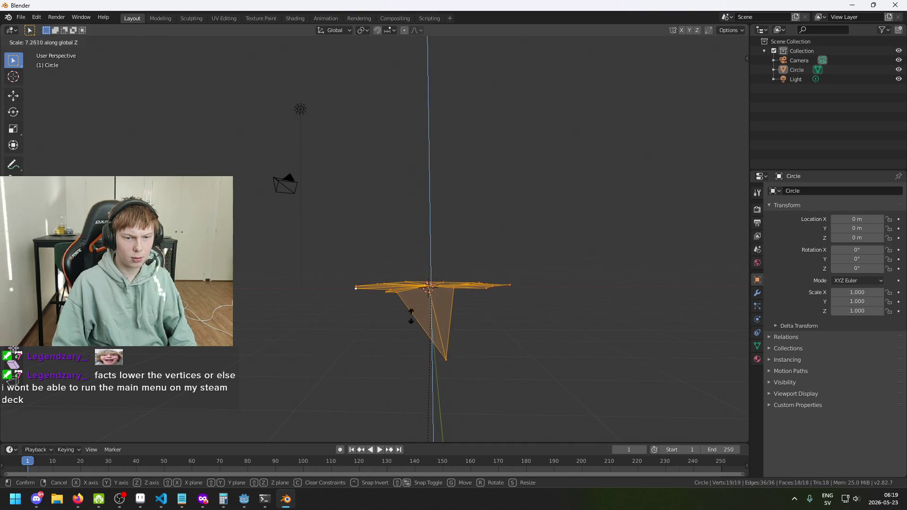
{"action": "left_click", "coordinate": [401, 384]}
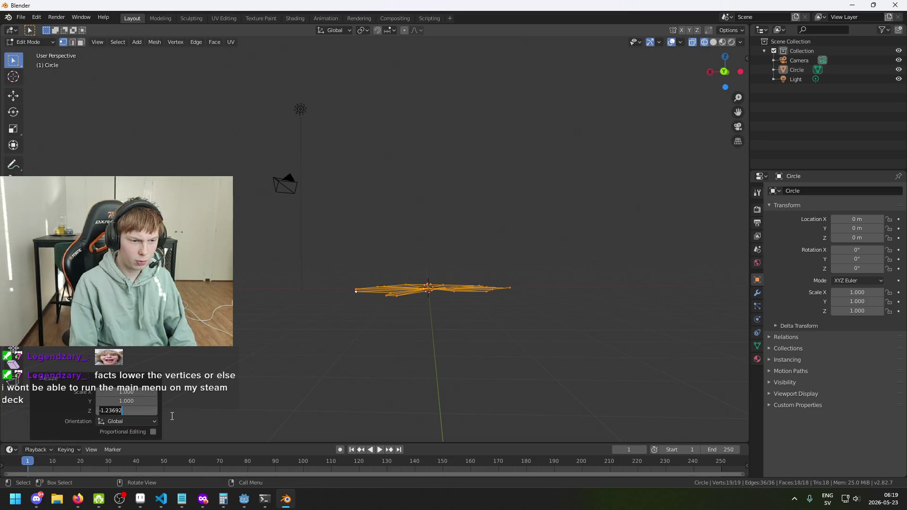
{"action": "key", "text": "Return"}
{"action": "mouse_move", "coordinate": [172, 416]}
{"action": "left_mouse_down"}
{"action": "mouse_move", "coordinate": [296, 351]}
{"action": "mouse_move", "coordinate": [334, 375]}
{"action": "mouse_move", "coordinate": [526, 301]}
{"action": "left_mouse_up"}
{"action": "left_click", "coordinate": [291, 353]}
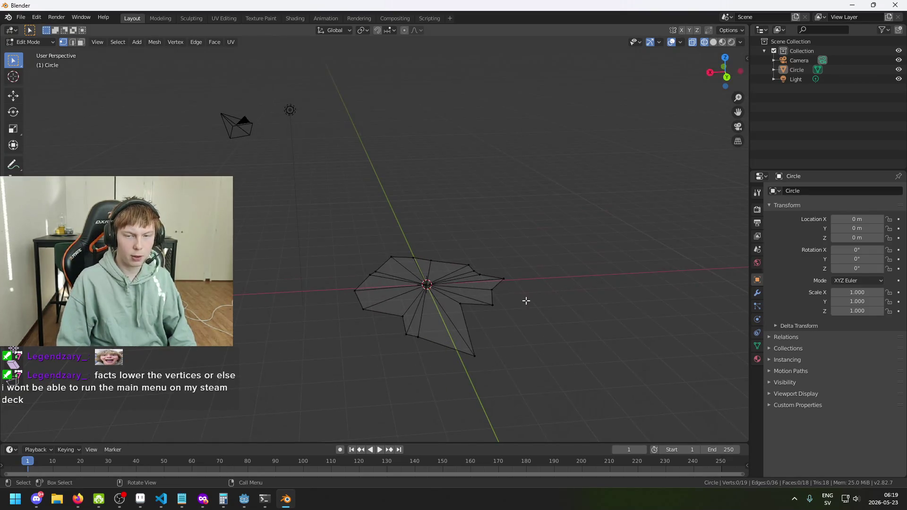
- Switch the viewport to solid shading and shift one outline vertex along Z
{"action": "mouse_move", "coordinate": [619, 240]}
{"action": "left_mouse_down"}
{"action": "mouse_move", "coordinate": [641, 172]}
{"action": "mouse_move", "coordinate": [608, 158]}
{"action": "mouse_move", "coordinate": [413, 216]}
{"action": "mouse_move", "coordinate": [573, 254]}
{"action": "mouse_move", "coordinate": [496, 259]}
{"action": "mouse_move", "coordinate": [538, 280]}
{"action": "left_mouse_up"}
{"action": "left_click", "coordinate": [715, 44]}
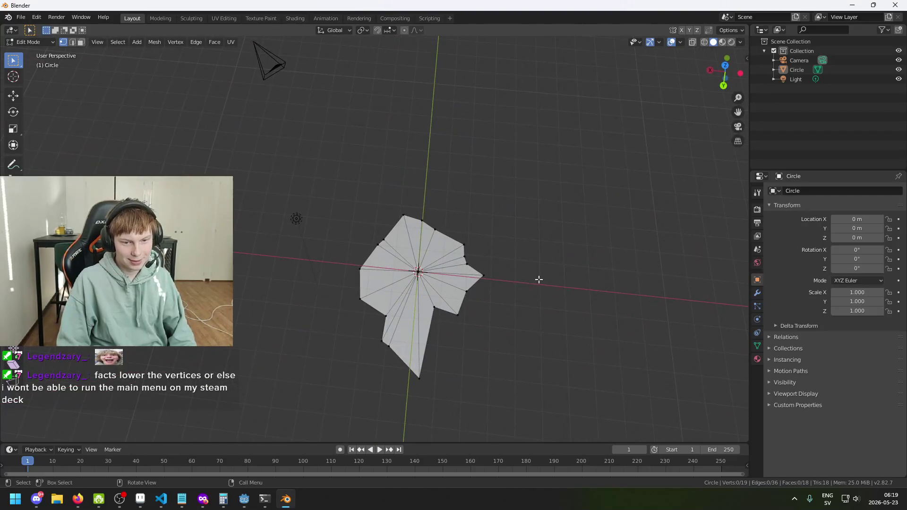
{"action": "left_click", "coordinate": [431, 311]}
{"action": "key", "text": "g"}
{"action": "key", "text": "z"}
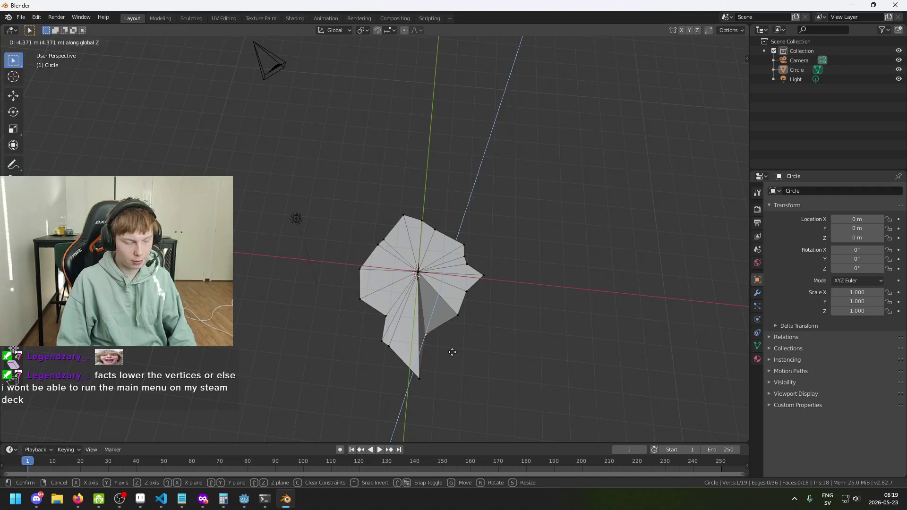
{"action": "left_click", "coordinate": [490, 329]}
{"action": "key", "text": "shift+z"}
{"action": "mouse_move", "coordinate": [490, 330]}
{"action": "left_mouse_down"}
{"action": "mouse_move", "coordinate": [524, 303]}
{"action": "mouse_move", "coordinate": [537, 259]}
{"action": "mouse_move", "coordinate": [508, 239]}
{"action": "mouse_move", "coordinate": [502, 244]}
{"action": "mouse_move", "coordinate": [559, 332]}
{"action": "left_mouse_up"}
{"action": "key", "text": "shift+z"}
- Move a side vertex and the top point vertex to new spots within the plane
{"action": "key", "text": "g"}
{"action": "key", "text": "shift+z"}
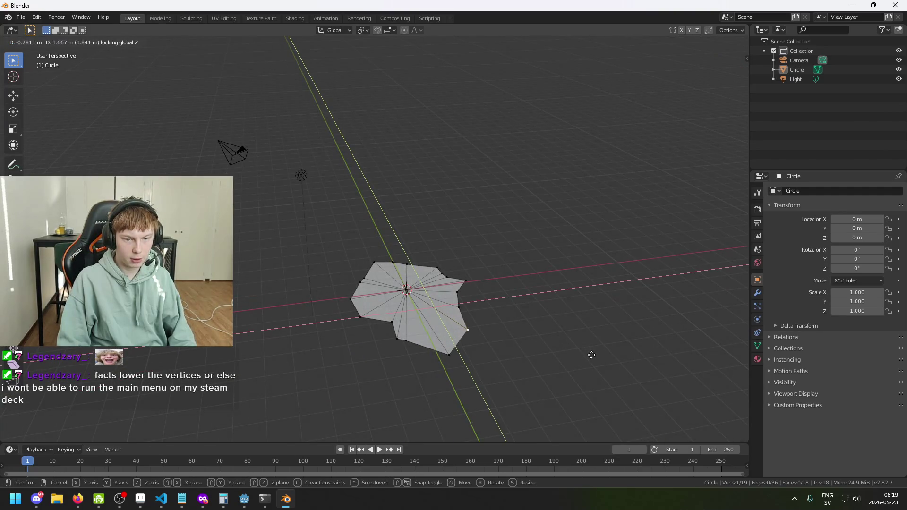
{"action": "left_click", "coordinate": [591, 355]}
{"action": "mouse_move", "coordinate": [567, 361]}
{"action": "left_mouse_down"}
{"action": "mouse_move", "coordinate": [460, 396]}
{"action": "mouse_move", "coordinate": [600, 346]}
{"action": "mouse_move", "coordinate": [493, 328]}
{"action": "left_mouse_up"}
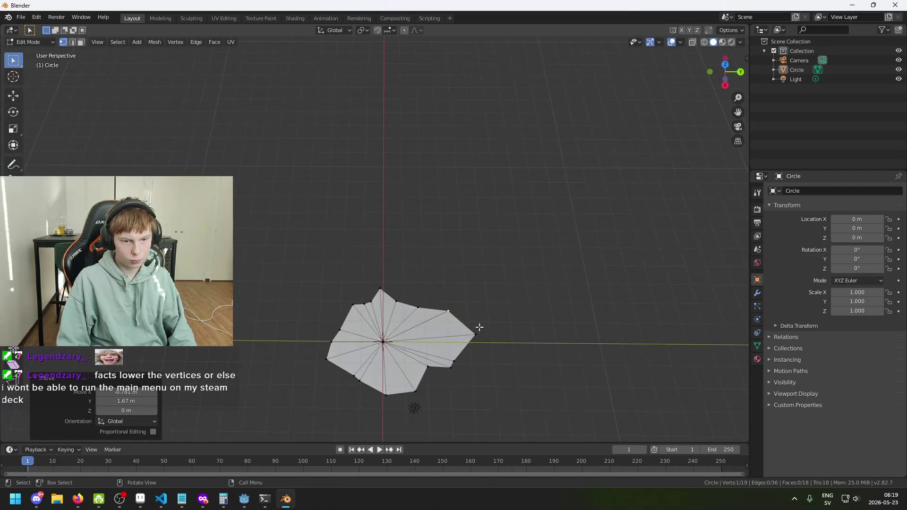
{"action": "left_click", "coordinate": [385, 293]}
{"action": "key", "text": "g"}
{"action": "key", "text": "shift+z"}
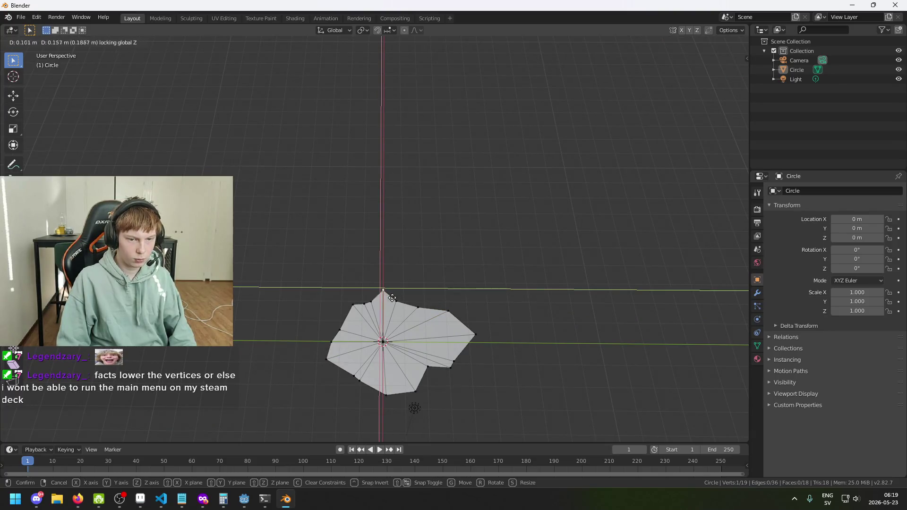
{"action": "left_click", "coordinate": [396, 304]}
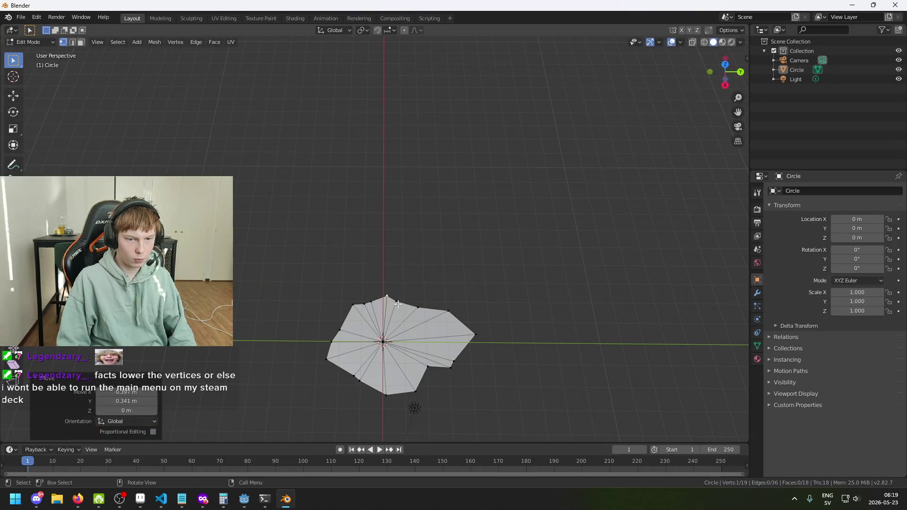
- Pull a lower-right vertex downward in the plane to reshape the lower tip
{"action": "left_click", "coordinate": [428, 369]}
{"action": "key", "text": "g"}
{"action": "key", "text": "shift+z"}
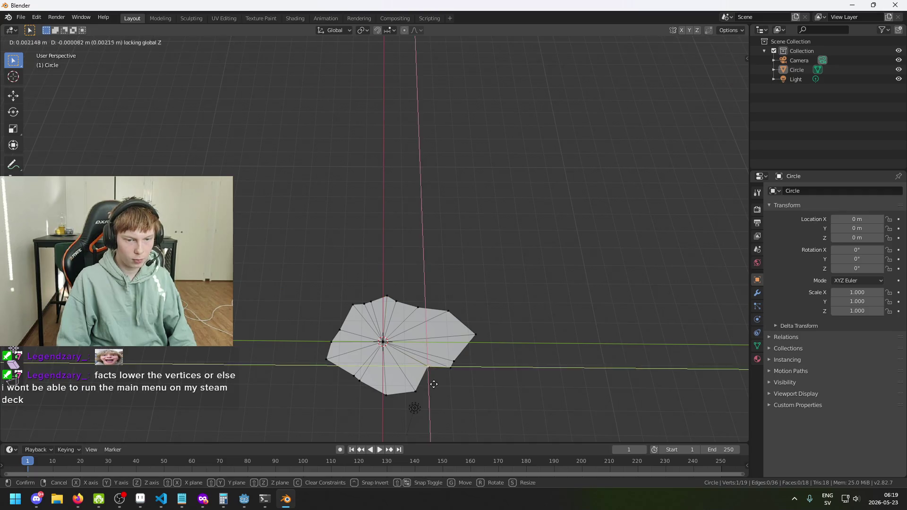
{"action": "left_click", "coordinate": [416, 402]}
{"action": "key", "text": "g"}
{"action": "key", "text": "shift+z"}
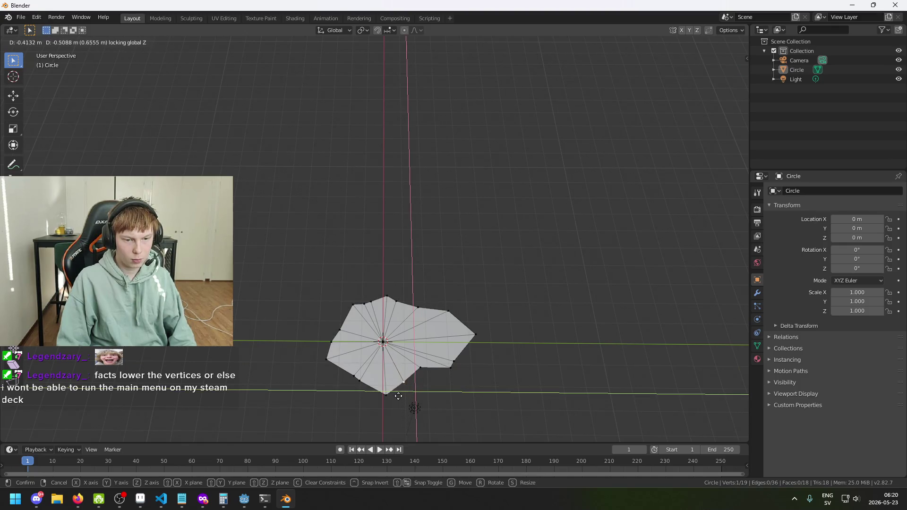
{"action": "left_click", "coordinate": [410, 407]}
{"action": "scroll", "coordinate": [483, 371], "scroll_direction": "down", "scroll_amount": 1}
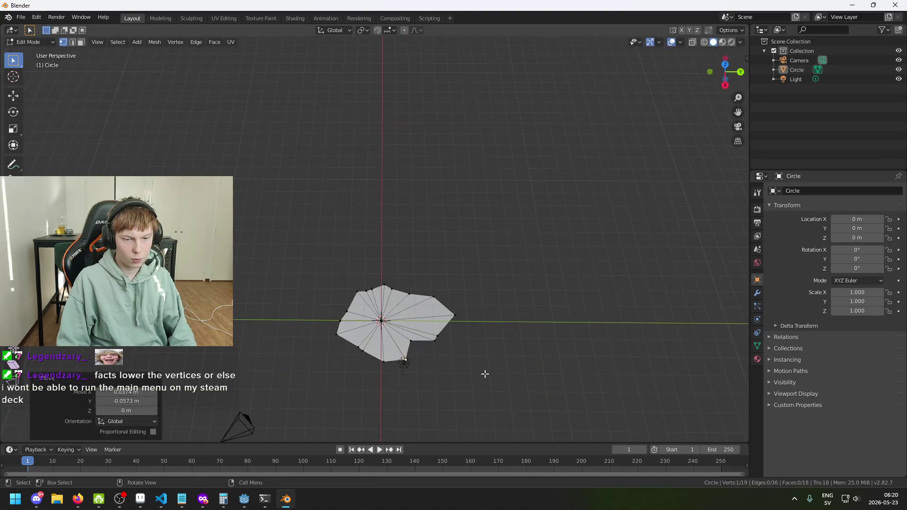
{"action": "mouse_move", "coordinate": [200, 508]}
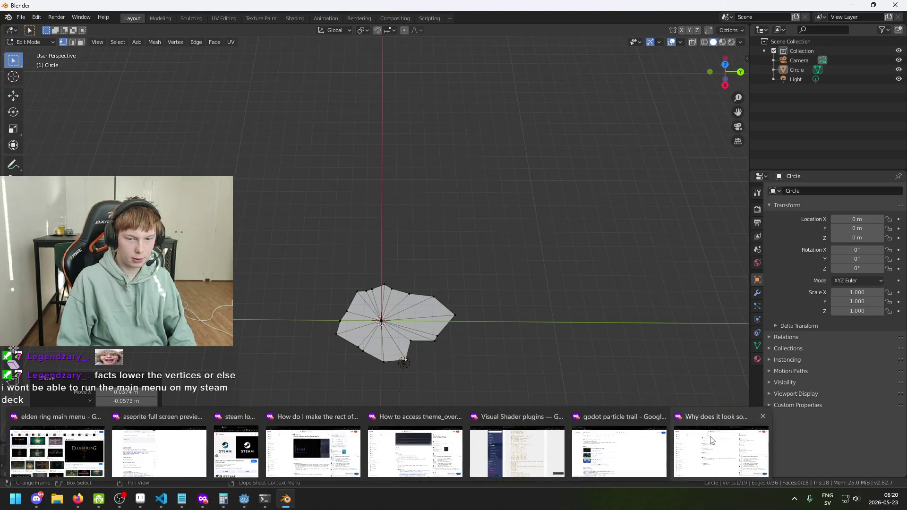
- Close the extra Firefox windows, including the aseprite and Steam ones, keeping one open
{"action": "mouse_move", "coordinate": [715, 440]}
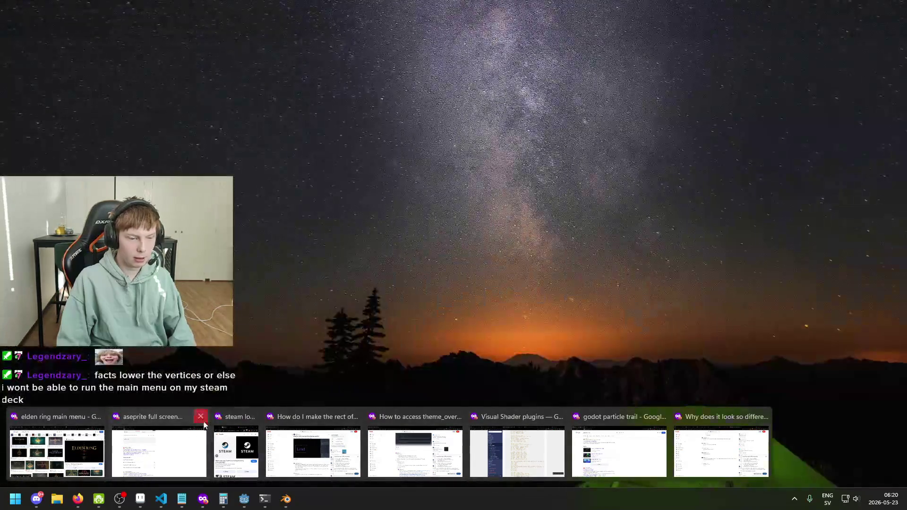
{"action": "left_click", "coordinate": [203, 423]}
{"action": "left_click", "coordinate": [253, 416]}
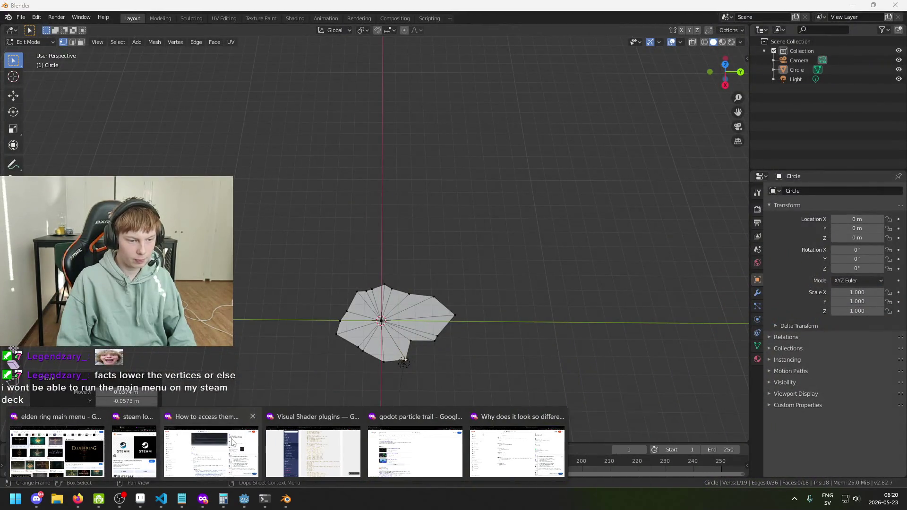
{"action": "left_click", "coordinate": [253, 416]}
{"action": "left_click", "coordinate": [253, 417]}
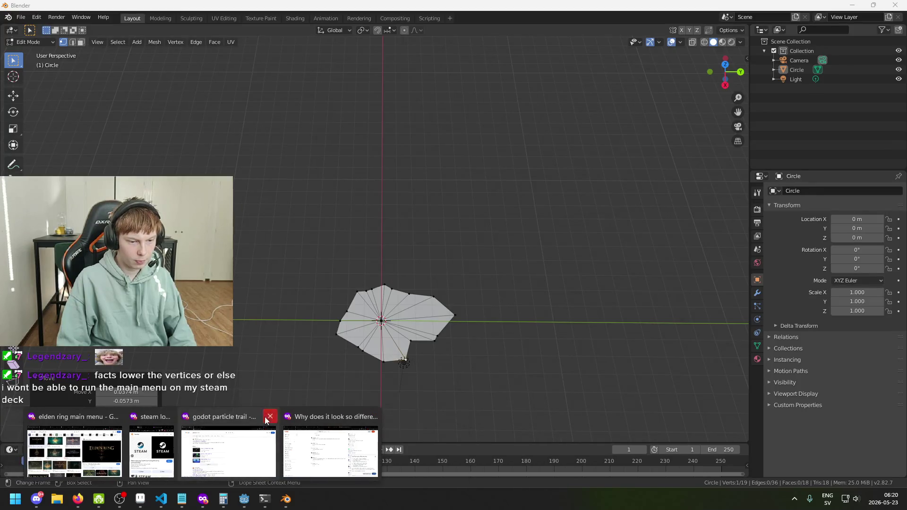
{"action": "left_click", "coordinate": [269, 416]}
{"action": "left_click", "coordinate": [221, 416]}
{"action": "left_click", "coordinate": [258, 431]}
- Search Google for 'glass shard' and close three old tabs
{"action": "left_click", "coordinate": [318, 26]}
{"action": "type", "text": "googglass shard"}
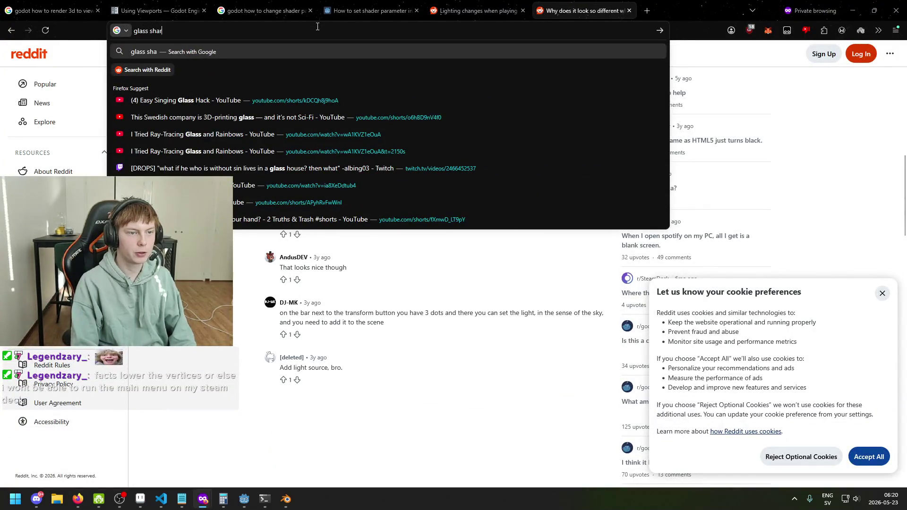
{"action": "key", "text": "Return"}
{"action": "left_click", "coordinate": [97, 11]}
{"action": "left_click", "coordinate": [98, 11]}
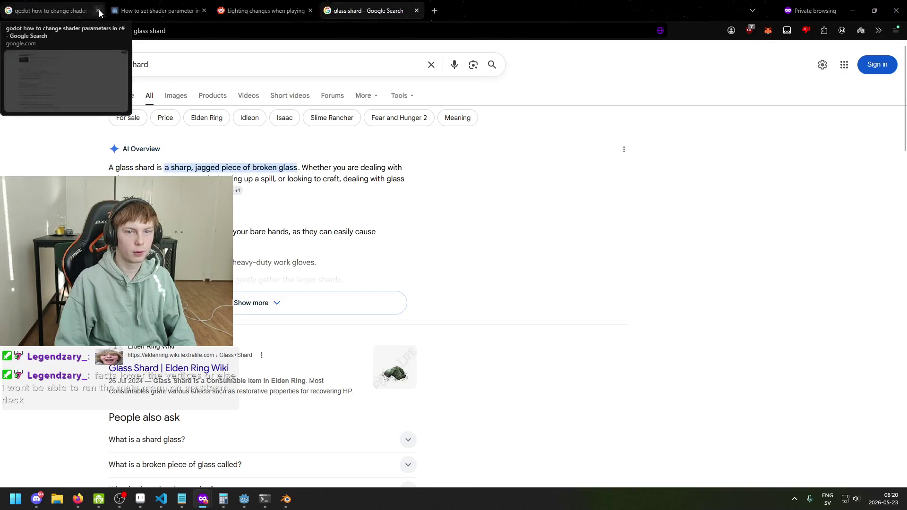
{"action": "left_click", "coordinate": [98, 10]}
{"action": "left_click", "coordinate": [98, 11]}
{"action": "left_click", "coordinate": [98, 10]}
- Preview broken glass shard pictures in Google Images, then minimize Firefox
{"action": "left_click", "coordinate": [171, 97]}
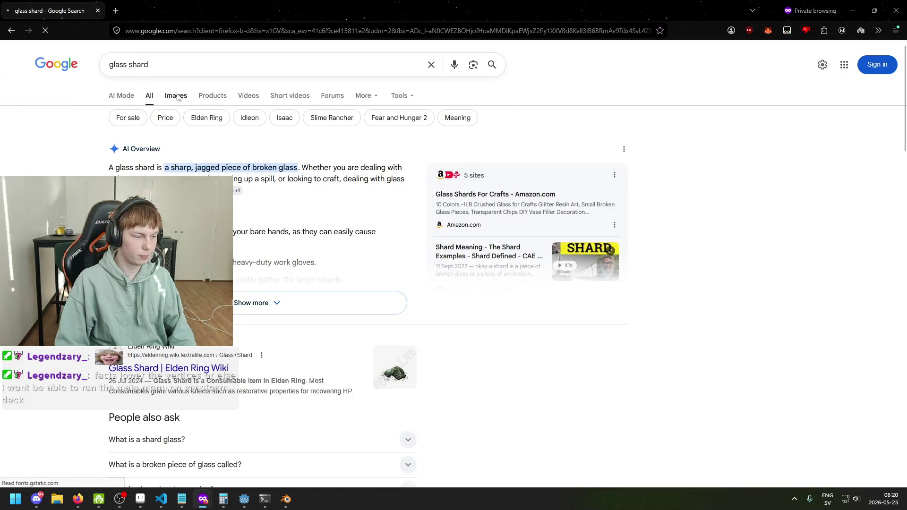
{"action": "left_click", "coordinate": [307, 190]}
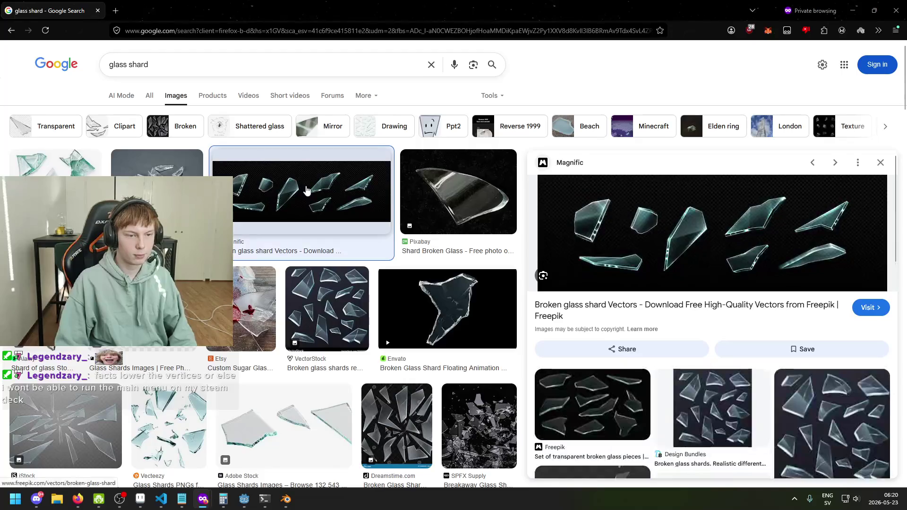
{"action": "left_click", "coordinate": [55, 163]}
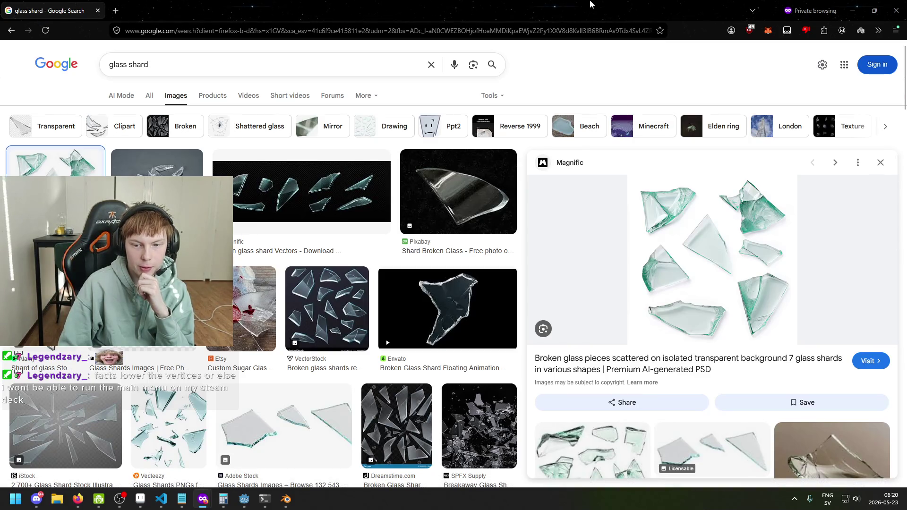
{"action": "key", "text": "super+Down"}
{"action": "key", "text": "super+Down"}
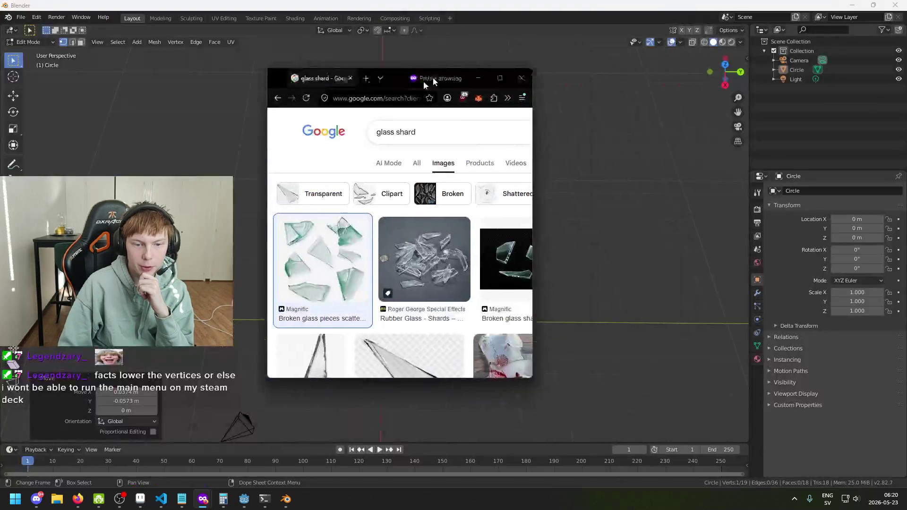
- From a top-down view, circle-select rim vertices and slide them flat to a new position
{"action": "mouse_move", "coordinate": [392, 331]}
{"action": "left_mouse_down"}
{"action": "mouse_move", "coordinate": [400, 296]}
{"action": "mouse_move", "coordinate": [426, 290]}
{"action": "mouse_move", "coordinate": [336, 295]}
{"action": "mouse_move", "coordinate": [496, 339]}
{"action": "mouse_move", "coordinate": [308, 366]}
{"action": "mouse_move", "coordinate": [256, 364]}
{"action": "mouse_move", "coordinate": [487, 393]}
{"action": "left_mouse_up"}
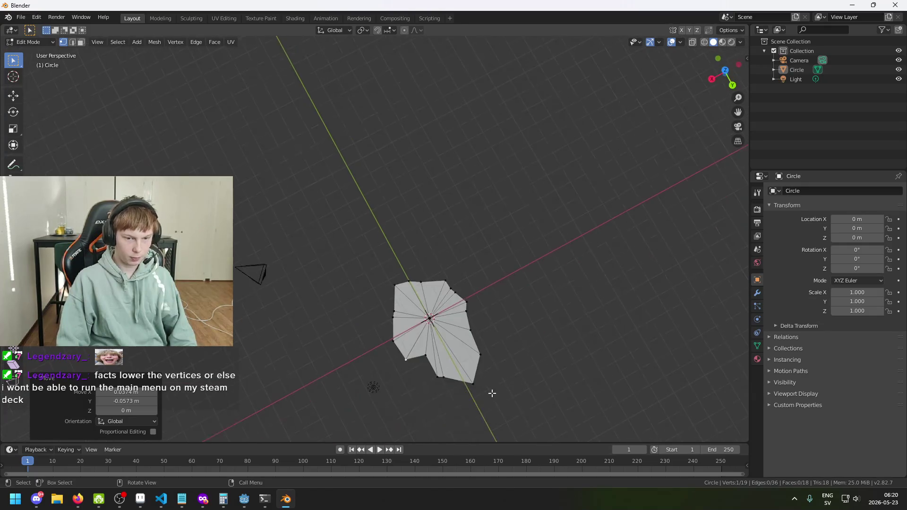
{"action": "mouse_move", "coordinate": [738, 112]}
{"action": "left_mouse_down"}
{"action": "mouse_move", "coordinate": [709, 123]}
{"action": "mouse_move", "coordinate": [803, 95]}
{"action": "mouse_move", "coordinate": [612, 178]}
{"action": "left_mouse_up"}
{"action": "mouse_move", "coordinate": [429, 74]}
{"action": "left_mouse_down"}
{"action": "mouse_move", "coordinate": [392, 126]}
{"action": "mouse_move", "coordinate": [503, 109]}
{"action": "left_mouse_up"}
{"action": "mouse_move", "coordinate": [637, 138]}
{"action": "left_mouse_down"}
{"action": "mouse_move", "coordinate": [567, 275]}
{"action": "mouse_move", "coordinate": [606, 214]}
{"action": "mouse_move", "coordinate": [411, 128]}
{"action": "mouse_move", "coordinate": [397, 77]}
{"action": "mouse_move", "coordinate": [431, 251]}
{"action": "mouse_move", "coordinate": [449, 270]}
{"action": "mouse_move", "coordinate": [427, 278]}
{"action": "left_mouse_up"}
{"action": "scroll", "coordinate": [427, 247], "scroll_direction": "up", "scroll_amount": 3}
{"action": "scroll", "coordinate": [427, 247], "scroll_direction": "up", "scroll_amount": 2}
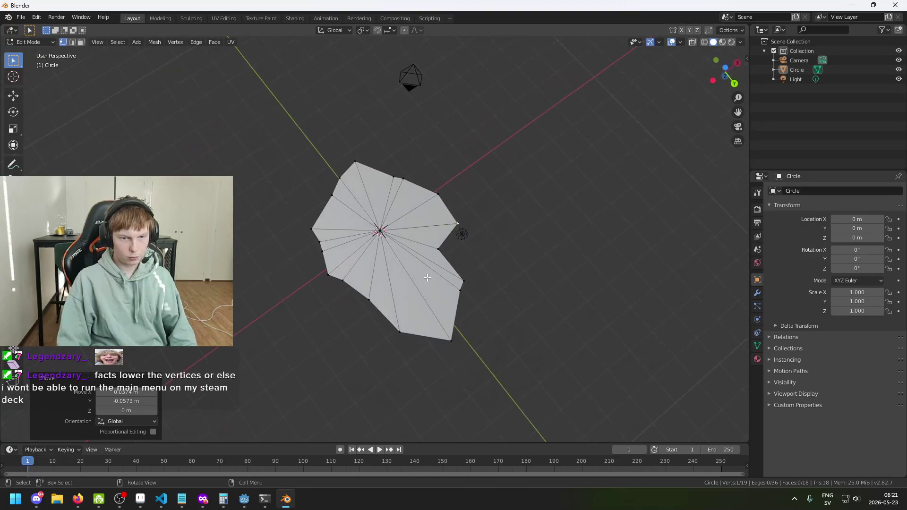
{"action": "key", "text": "c"}
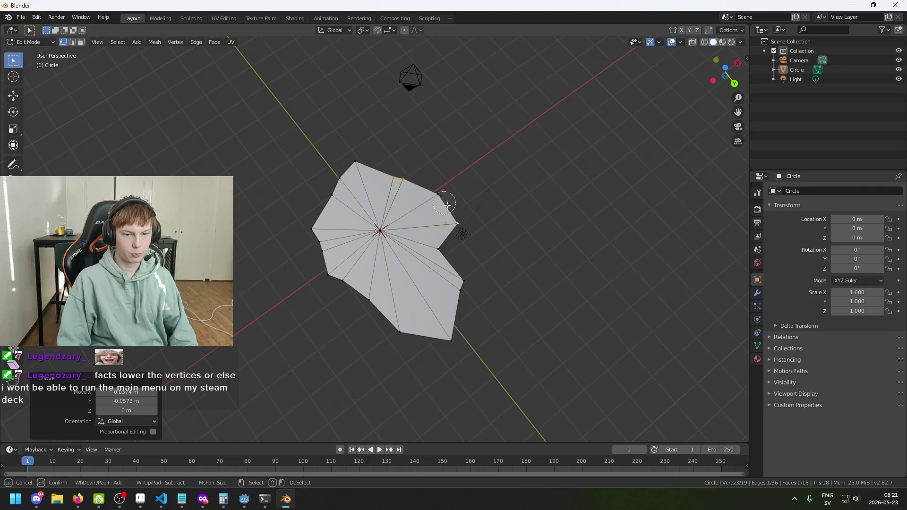
{"action": "key", "text": "Escape"}
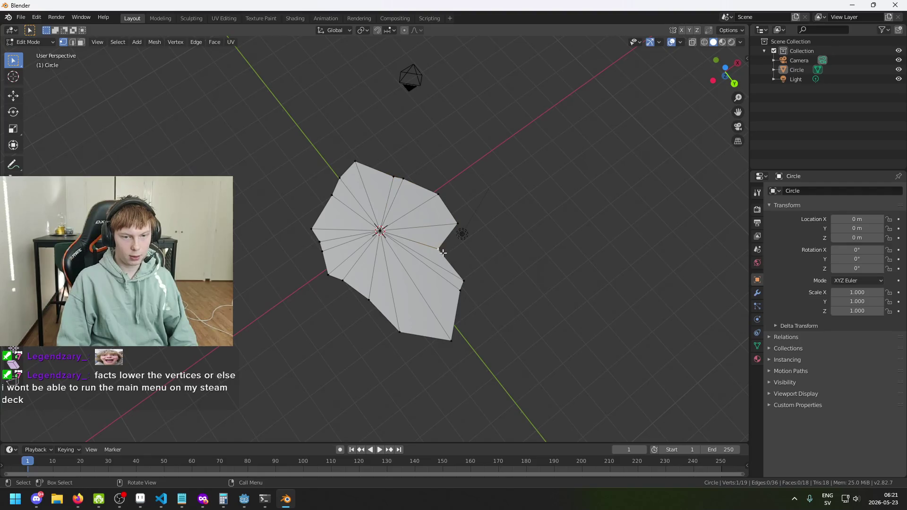
{"action": "key", "text": "g"}
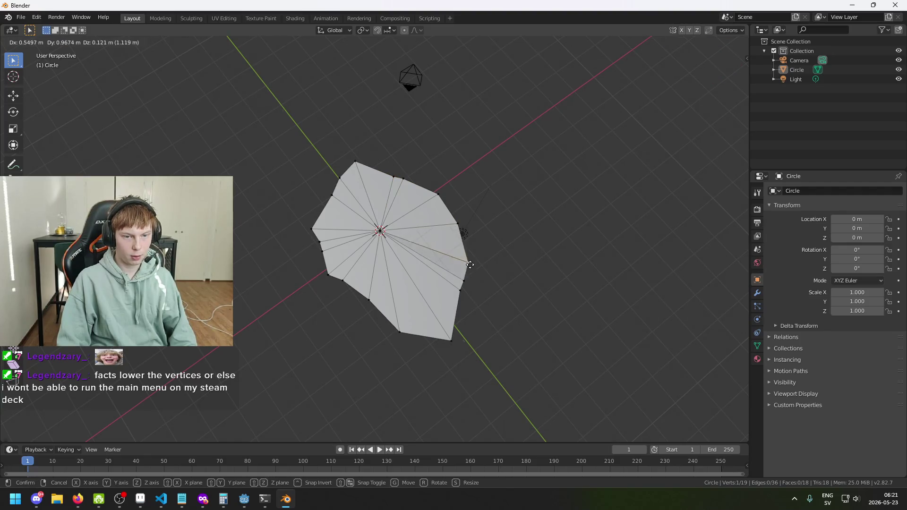
{"action": "key", "text": "shift+z"}
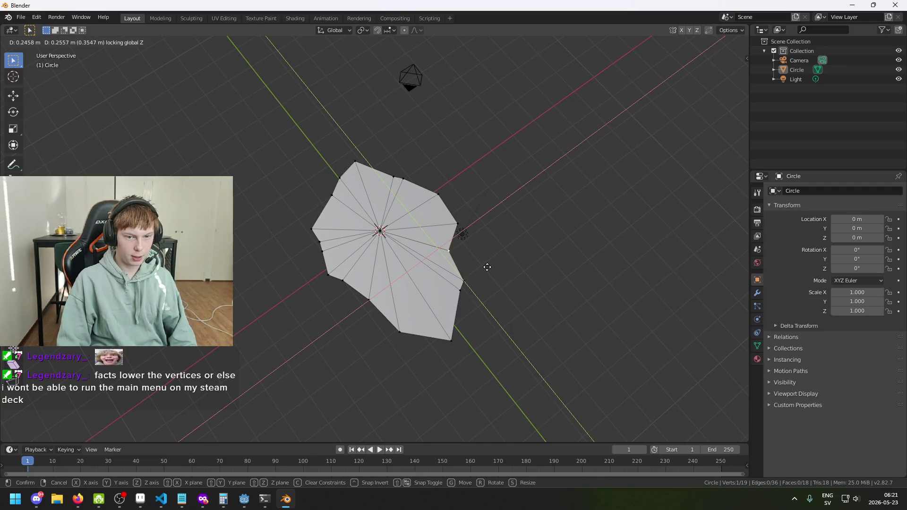
{"action": "left_click", "coordinate": [487, 267]}
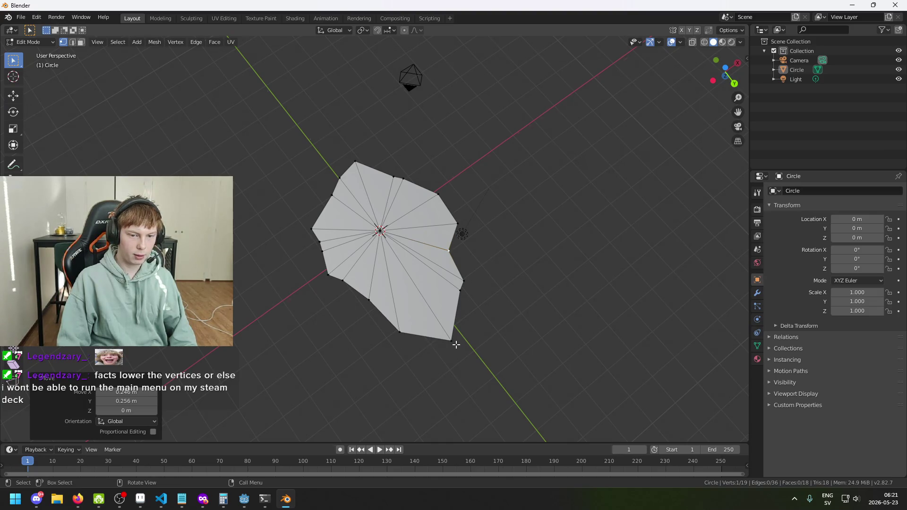
- Pull the bottom vertex of the outline inward within the mesh plane
{"action": "left_click", "coordinate": [447, 344]}
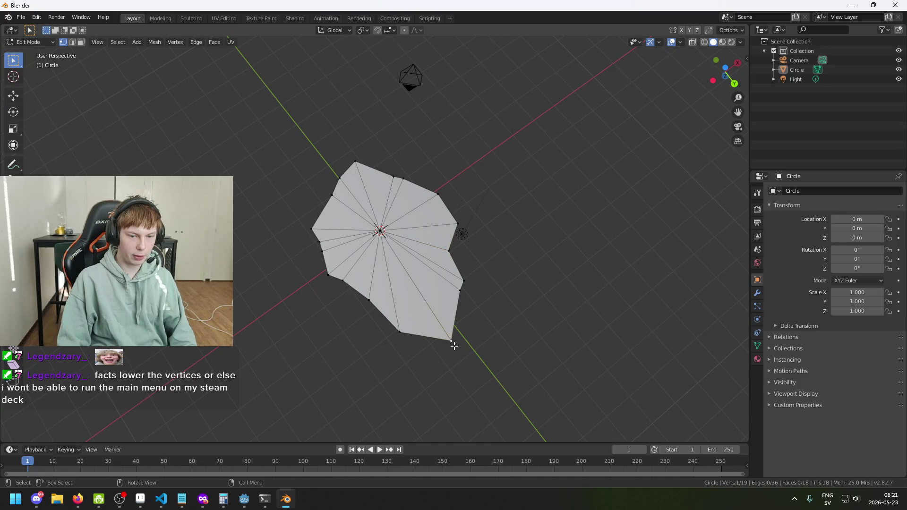
{"action": "key", "text": "g"}
{"action": "key", "text": "shift+z"}
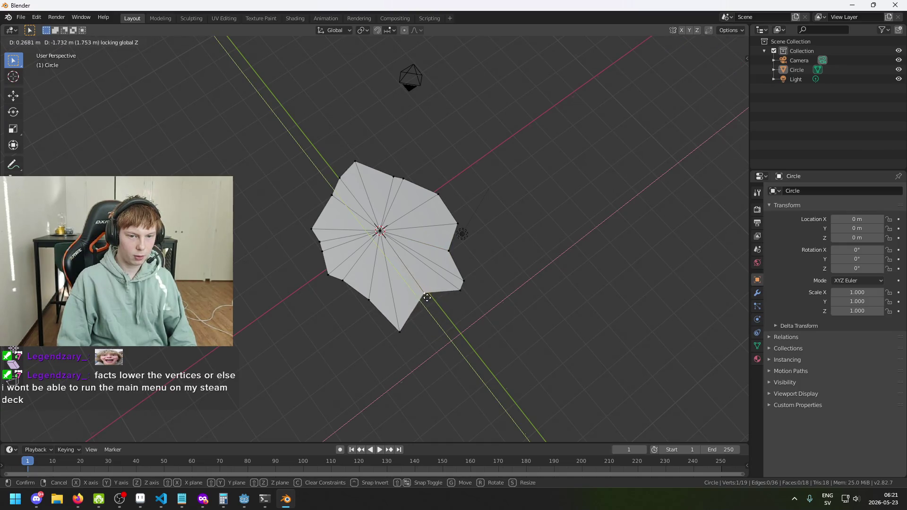
{"action": "left_click", "coordinate": [426, 294]}
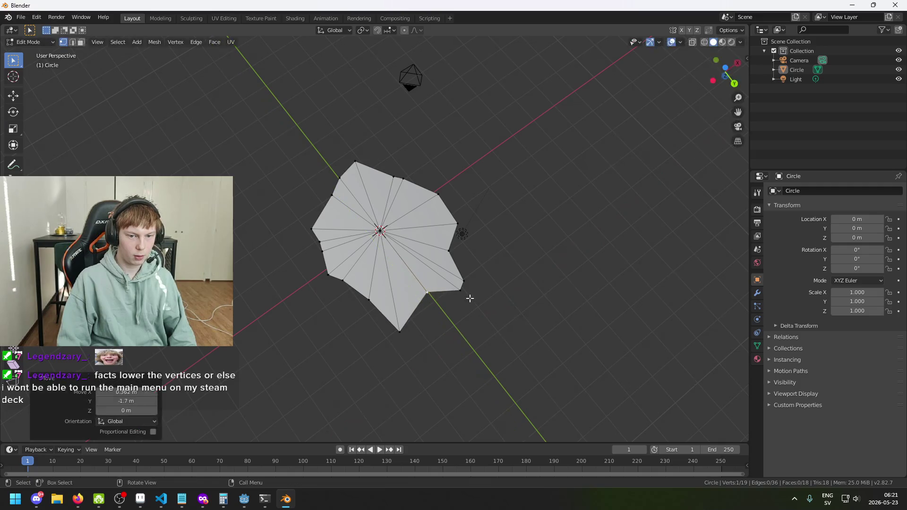
{"action": "left_click", "coordinate": [464, 281], "text": "ctrl"}
{"action": "key", "text": "g"}
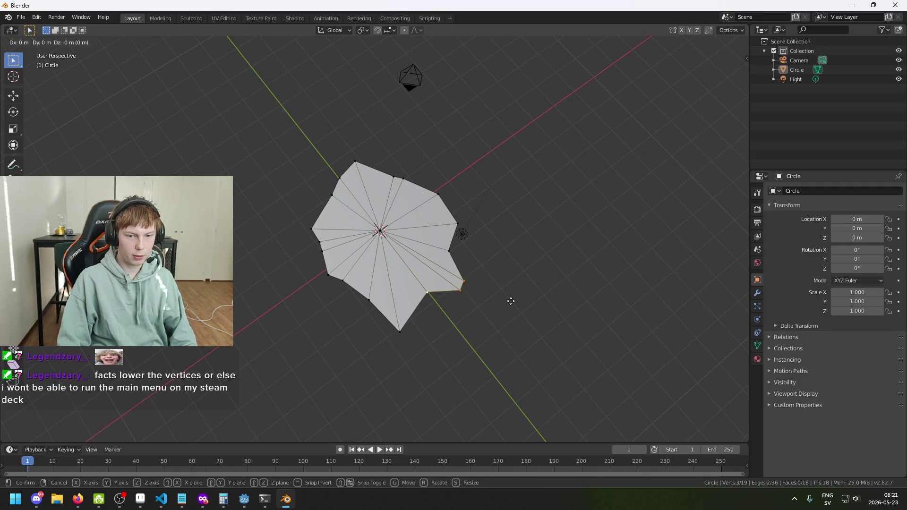
{"action": "key", "text": "shift+z"}
{"action": "right_click", "coordinate": [486, 300]}
{"action": "left_click", "coordinate": [486, 300]}
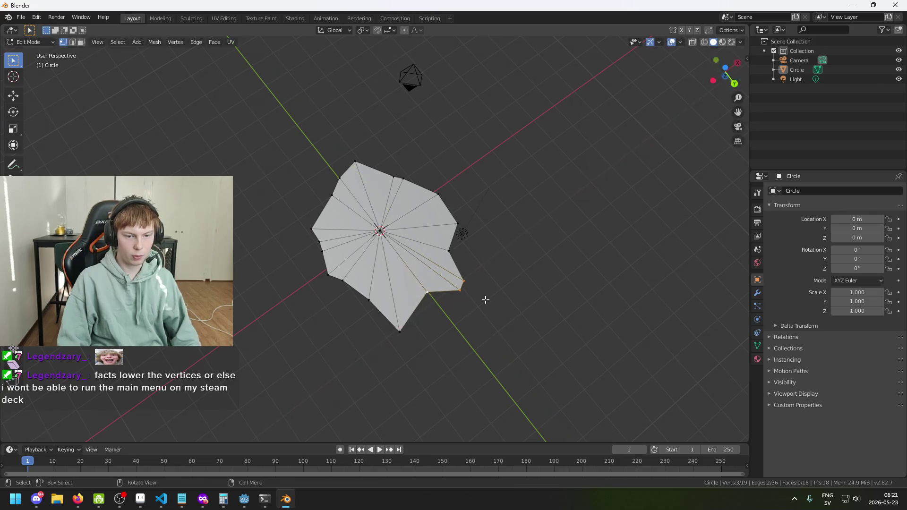
- Pull the right-corner rim edge inward, keeping it flat
{"action": "left_click", "coordinate": [461, 291]}
{"action": "left_click", "coordinate": [464, 281], "text": "shift"}
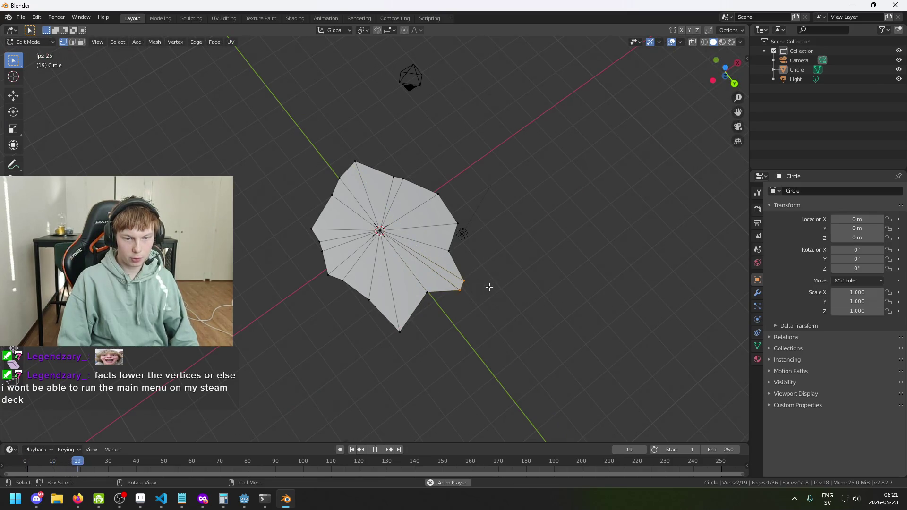
{"action": "key", "text": "g"}
{"action": "key", "text": "shift+z"}
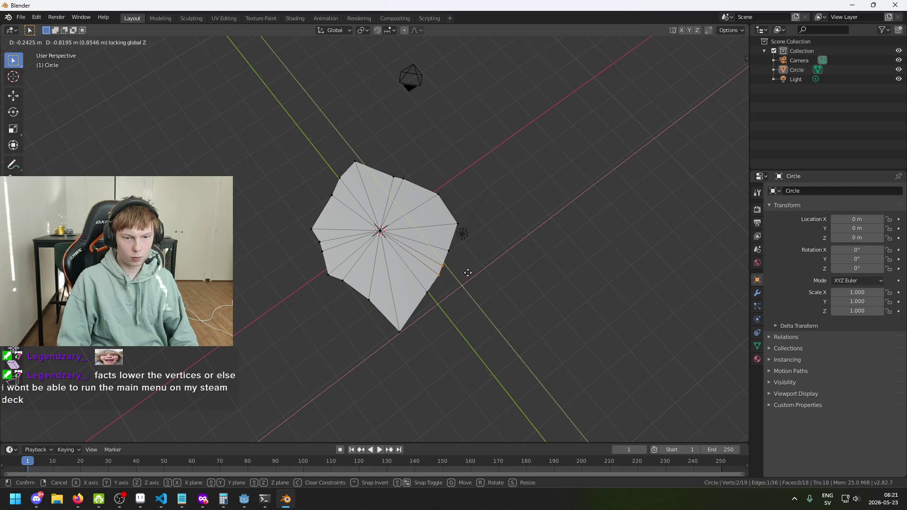
{"action": "left_click", "coordinate": [468, 274]}
- Brush-select four bottom rim vertices and move them, then undo the move
{"action": "left_click_drag", "start_coordinate": [468, 283], "coordinate": [514, 296]}
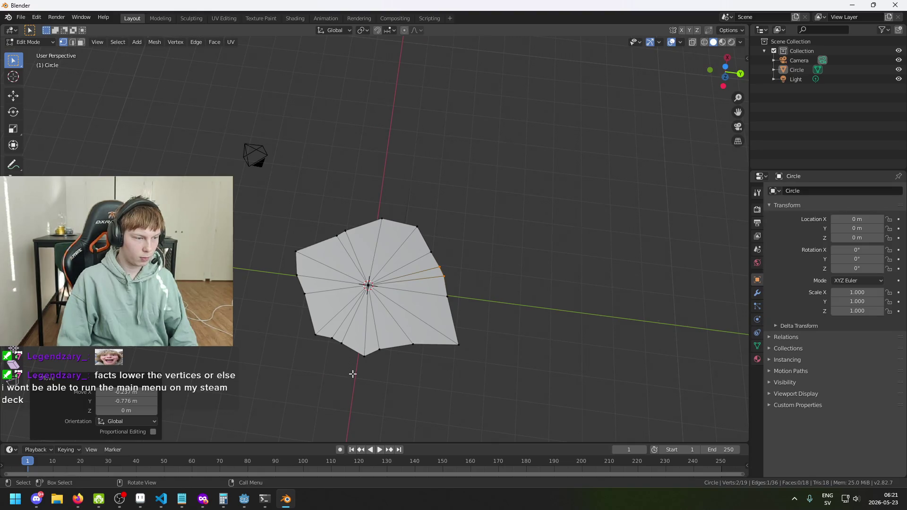
{"action": "key", "text": "c"}
{"action": "left_click_drag", "start_coordinate": [323, 339], "coordinate": [387, 367]}
{"action": "key", "text": "Escape"}
{"action": "key", "text": "g"}
{"action": "key", "text": "z"}
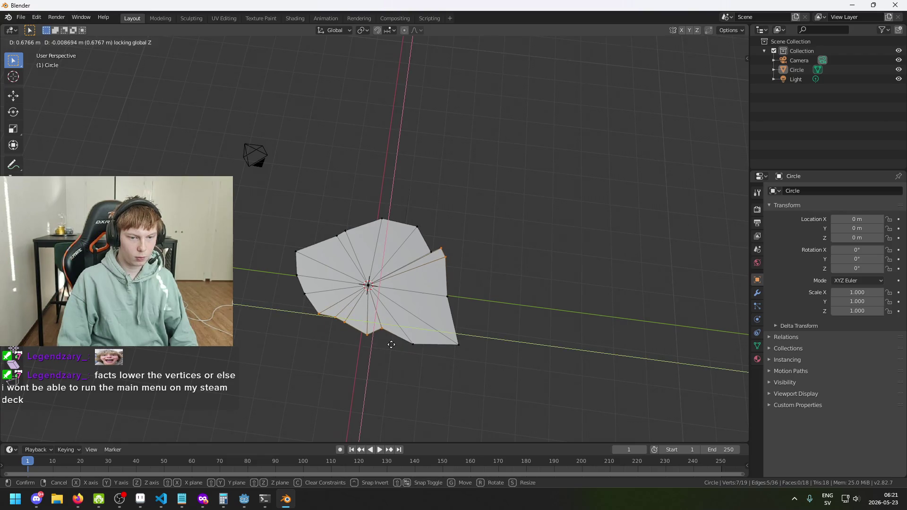
{"action": "left_click", "coordinate": [391, 345]}
{"action": "key", "text": "ctrl+z"}
{"action": "key", "text": "ctrl+z"}
- Reselect the bottom rim vertices plus one more, move them, then undo again
{"action": "key", "text": "c"}
{"action": "left_click_drag", "start_coordinate": [334, 345], "coordinate": [378, 378]}
{"action": "key", "text": "Escape"}
{"action": "key", "text": "g"}
{"action": "key", "text": "z"}
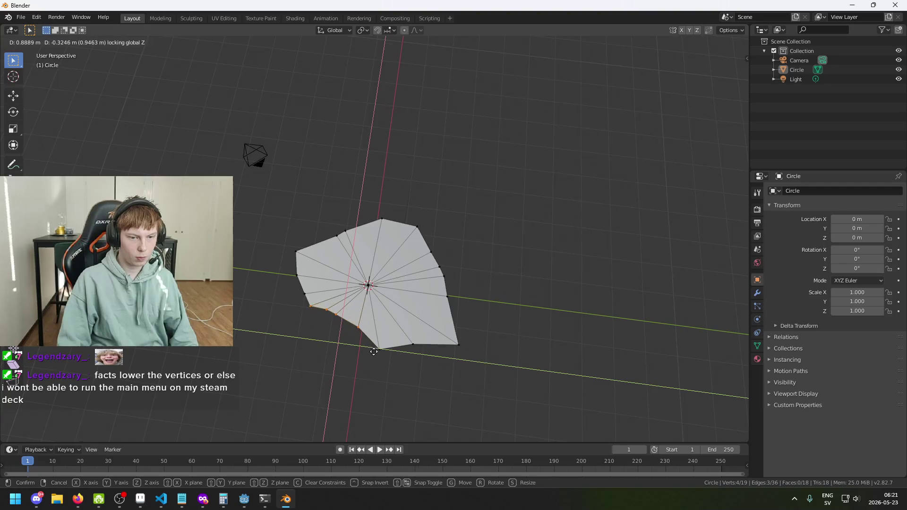
{"action": "left_click", "coordinate": [385, 349]}
{"action": "mouse_move", "coordinate": [385, 349]}
{"action": "left_mouse_down"}
{"action": "mouse_move", "coordinate": [416, 361]}
{"action": "mouse_move", "coordinate": [306, 344]}
{"action": "mouse_move", "coordinate": [355, 352]}
{"action": "mouse_move", "coordinate": [351, 321]}
{"action": "left_mouse_up"}
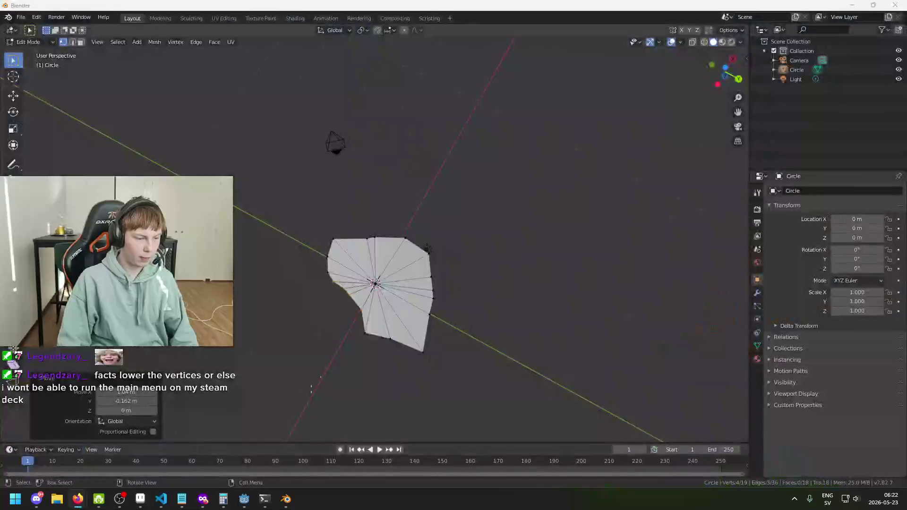
{"action": "mouse_move", "coordinate": [343, 386]}
{"action": "left_mouse_down"}
{"action": "mouse_move", "coordinate": [397, 351]}
{"action": "mouse_move", "coordinate": [347, 368]}
{"action": "left_mouse_up"}
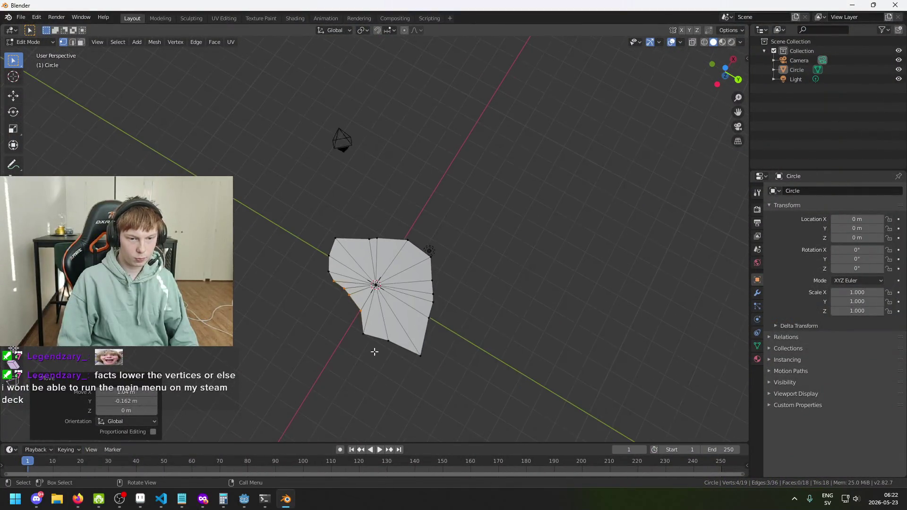
{"action": "key", "text": "ctrl+z"}
- Nudge a top-left rim vertex sideways within the mesh plane
{"action": "left_click_drag", "start_coordinate": [367, 293], "coordinate": [401, 258]}
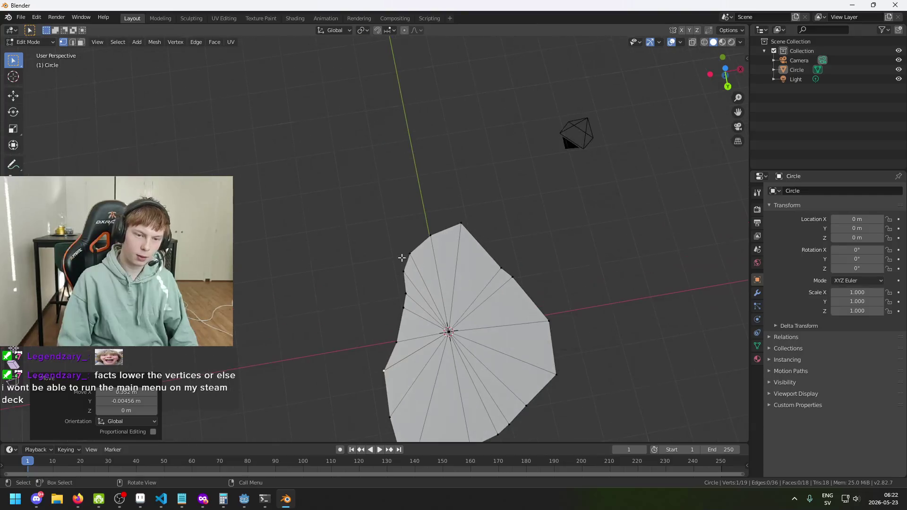
{"action": "left_click", "coordinate": [408, 252]}
{"action": "key", "text": "g"}
{"action": "key", "text": "shift+z"}
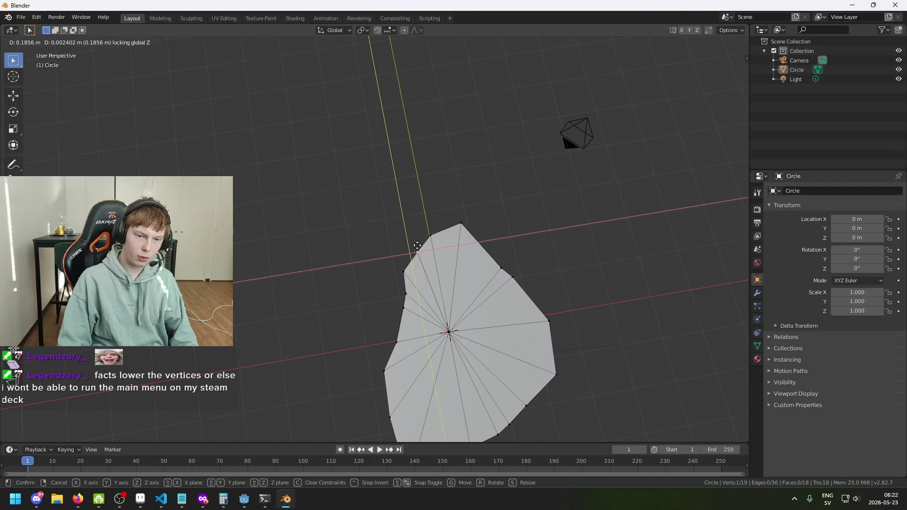
{"action": "left_click", "coordinate": [418, 249]}
- Move the selected vertex to a new spot on the rim, keeping it flat
{"action": "scroll", "coordinate": [501, 294], "scroll_direction": "down", "scroll_amount": 3}
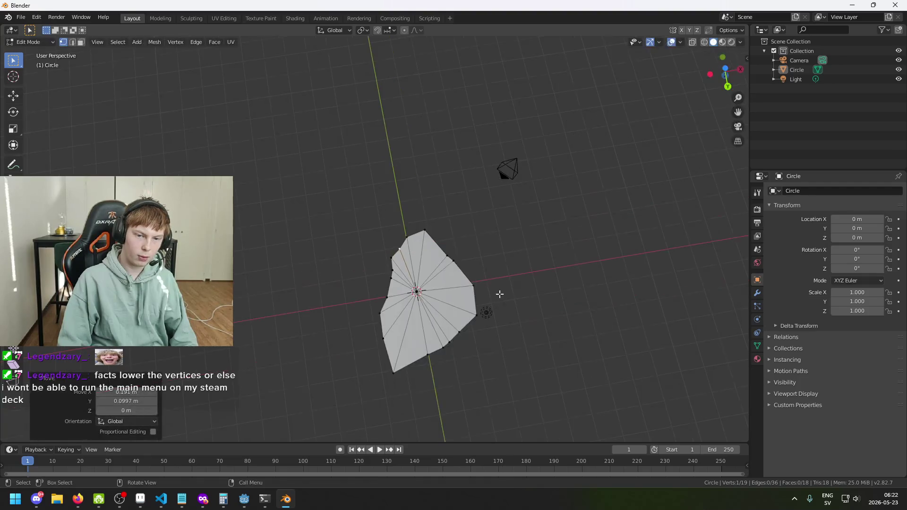
{"action": "mouse_move", "coordinate": [558, 249]}
{"action": "left_mouse_down"}
{"action": "mouse_move", "coordinate": [482, 241]}
{"action": "mouse_move", "coordinate": [437, 296]}
{"action": "left_mouse_up"}
{"action": "left_click_drag", "start_coordinate": [438, 344], "coordinate": [448, 330]}
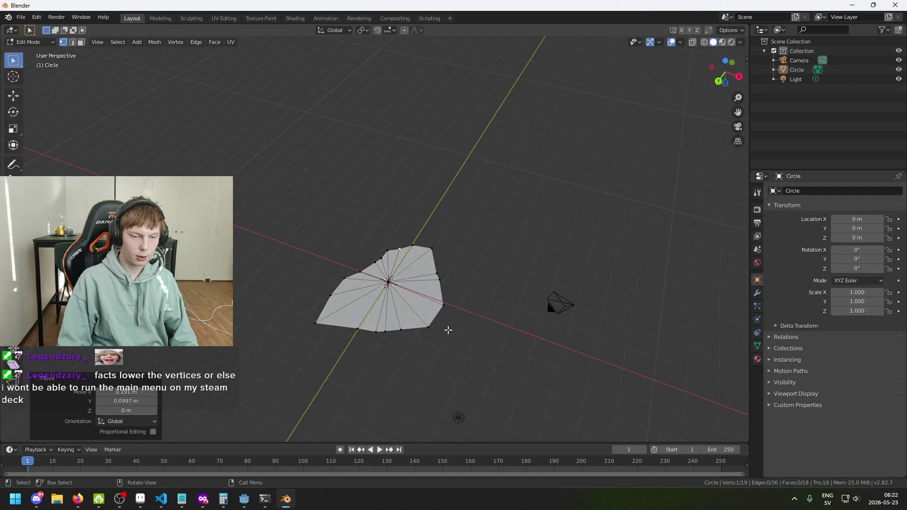
{"action": "key", "text": "g"}
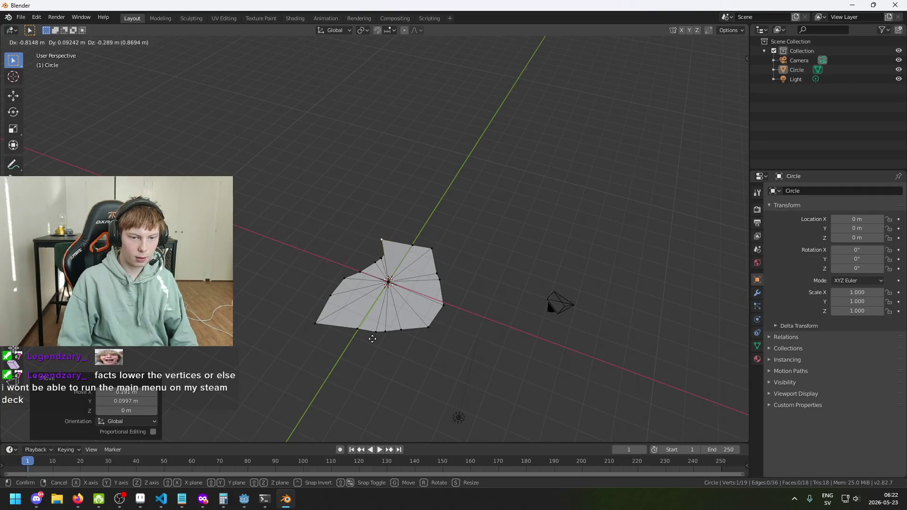
{"action": "key", "text": "Escape"}
{"action": "scroll", "coordinate": [392, 367], "scroll_direction": "up", "scroll_amount": 2}
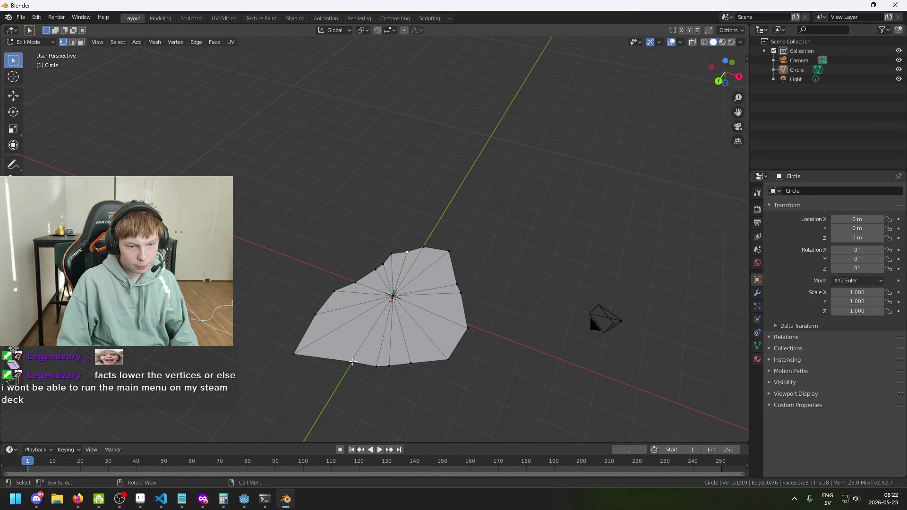
{"action": "key", "text": "g"}
{"action": "key", "text": "shift+z"}
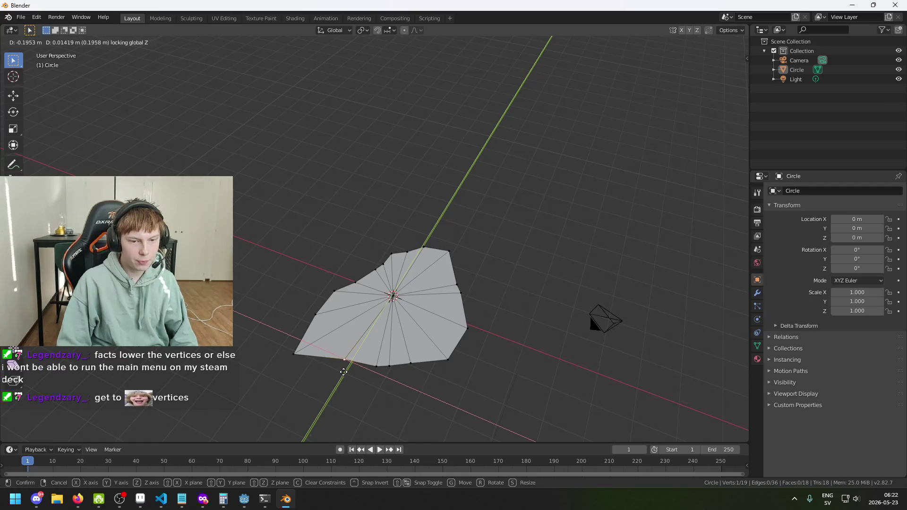
{"action": "left_click", "coordinate": [343, 371]}
- Shift three rim vertices together, undo it, and switch to the shard reference images
{"action": "mouse_move", "coordinate": [385, 385]}
{"action": "left_mouse_down"}
{"action": "mouse_move", "coordinate": [423, 403]}
{"action": "mouse_move", "coordinate": [431, 388]}
{"action": "left_mouse_up"}
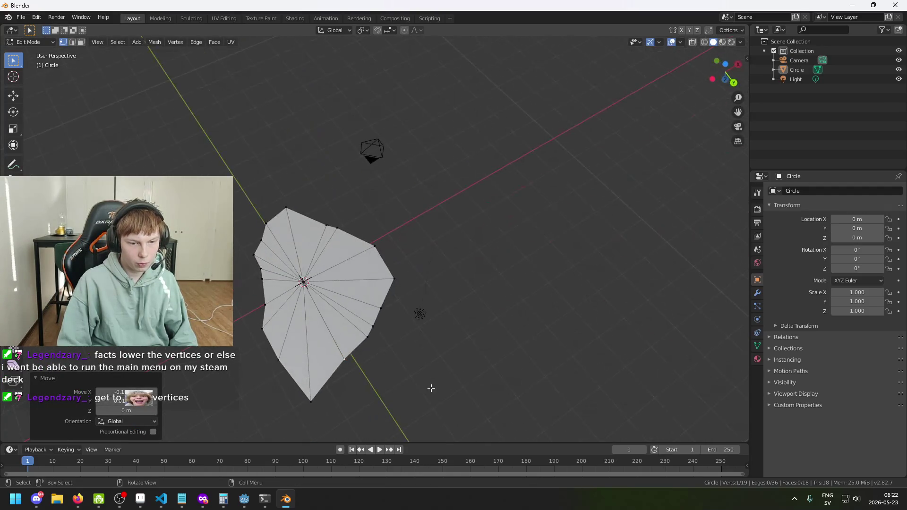
{"action": "left_click", "coordinate": [367, 337], "text": "shift"}
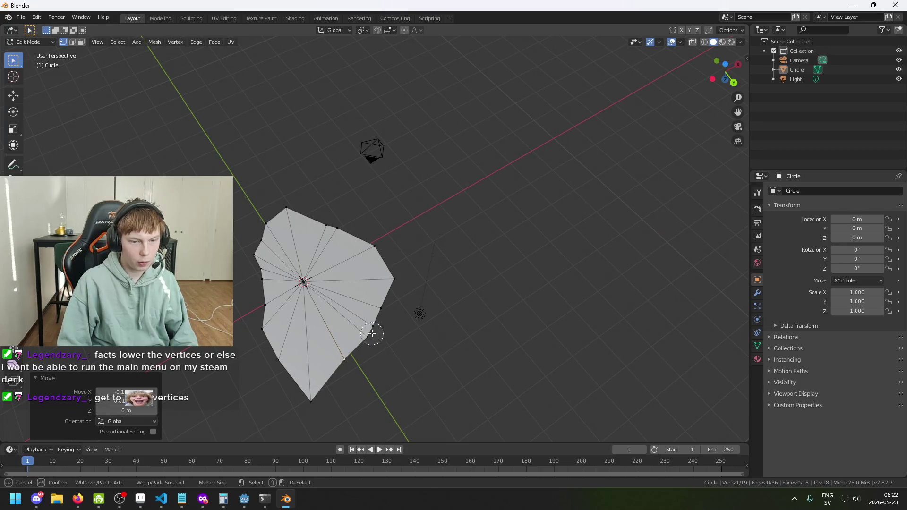
{"action": "left_click", "coordinate": [373, 326], "text": "shift"}
{"action": "key", "text": "g"}
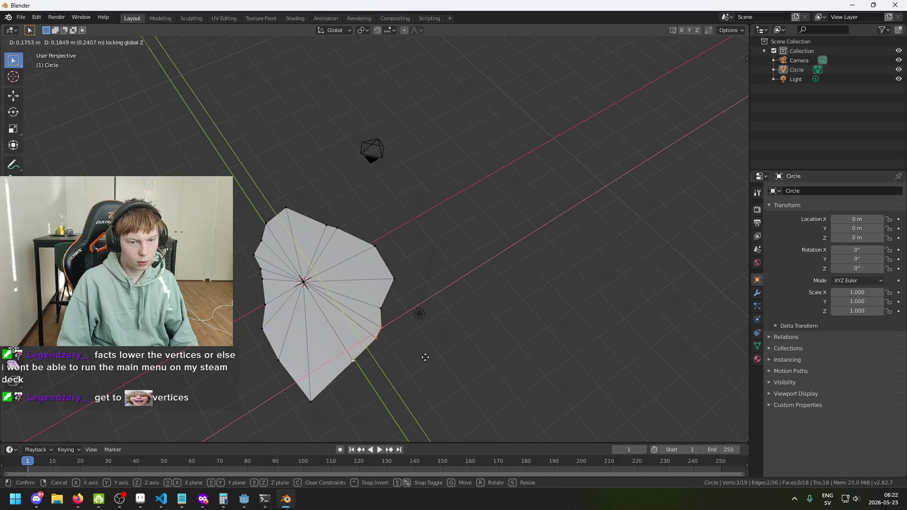
{"action": "left_click", "coordinate": [426, 365]}
{"action": "scroll", "coordinate": [427, 365], "scroll_direction": "down", "scroll_amount": 4}
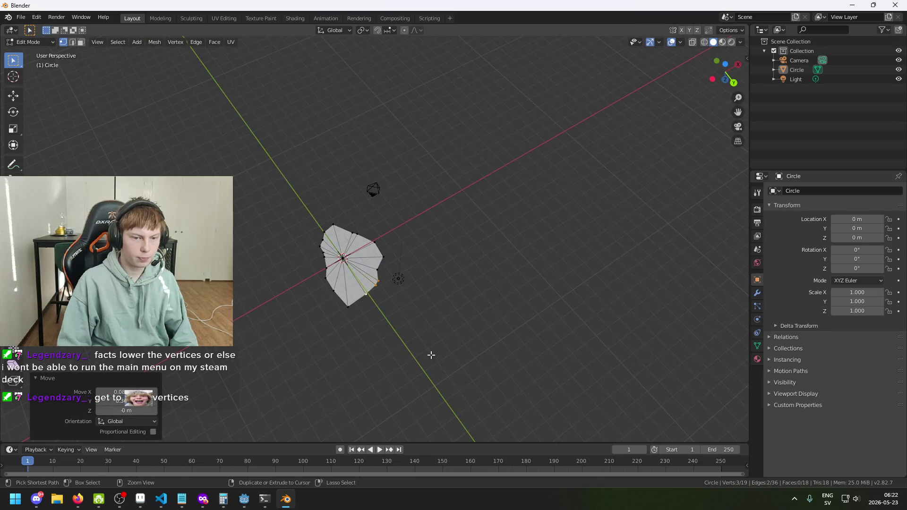
{"action": "key", "text": "ctrl+z"}
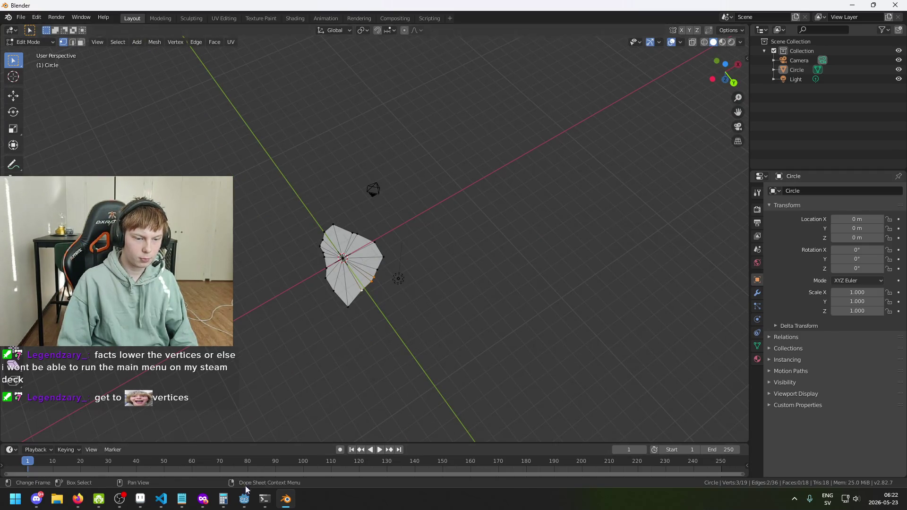
{"action": "mouse_move", "coordinate": [203, 499]}
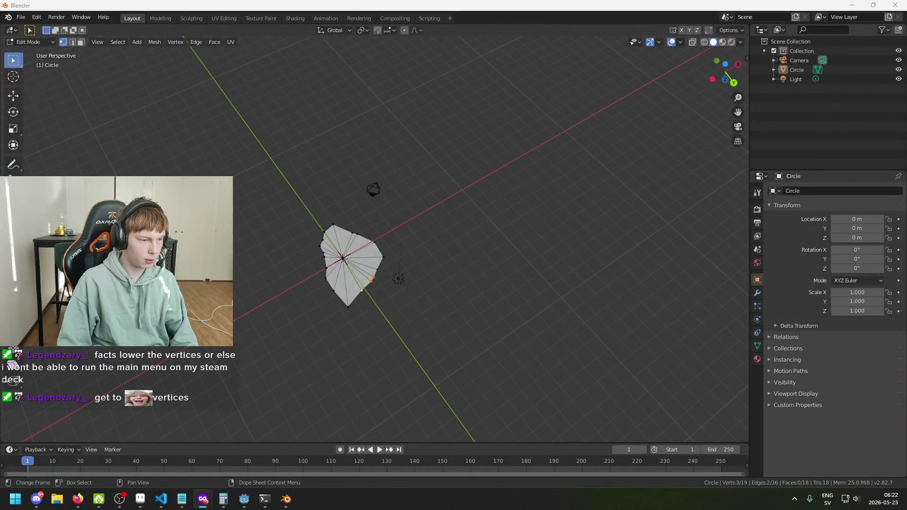
{"action": "key", "text": "alt+Tab"}
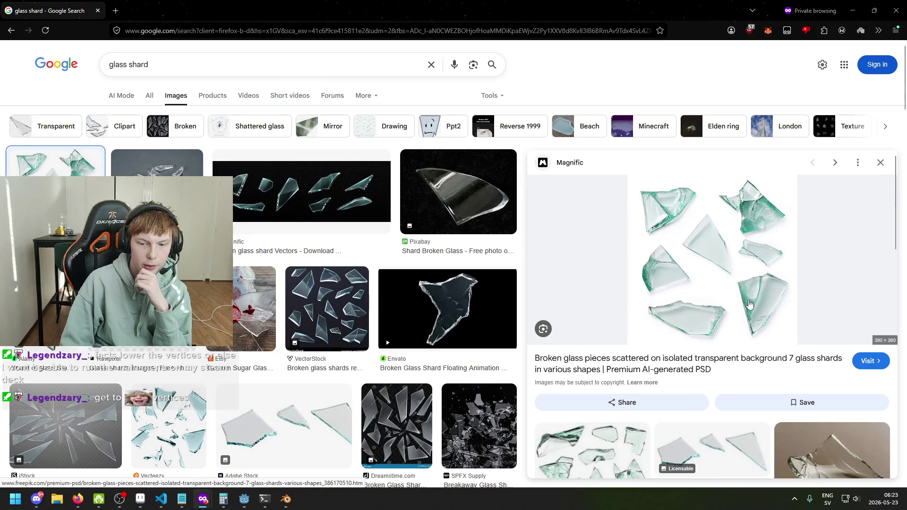
- Preview the Adobe Stock three-shard glass image, minimize Firefox, and clear Blender's vertex selection
{"action": "left_click", "coordinate": [712, 449]}
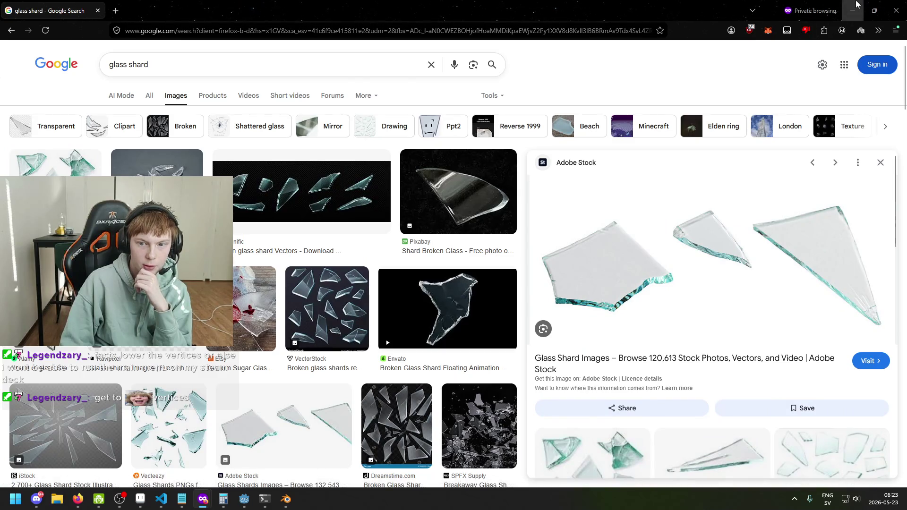
{"action": "left_click", "coordinate": [853, 11]}
{"action": "left_click_drag", "start_coordinate": [469, 278], "coordinate": [325, 318]}
{"action": "left_click", "coordinate": [348, 322]}
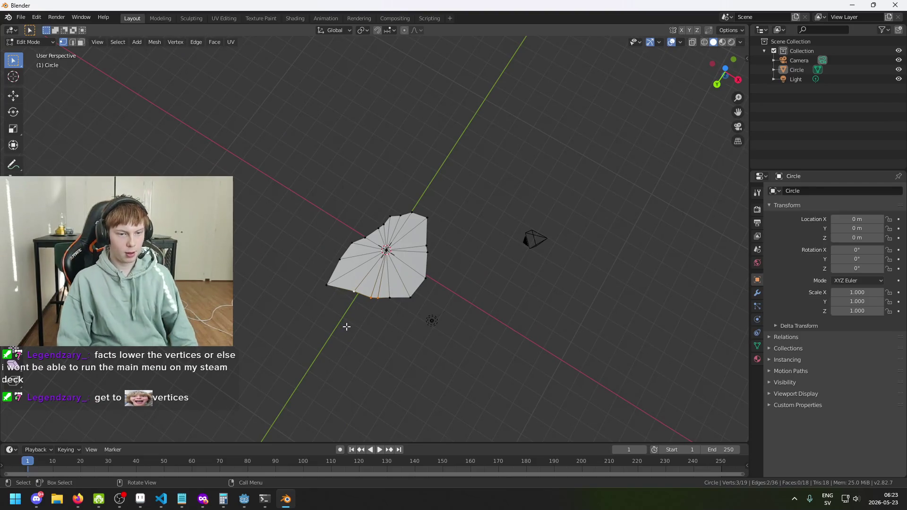
{"action": "scroll", "coordinate": [373, 333], "scroll_direction": "down", "scroll_amount": 2}
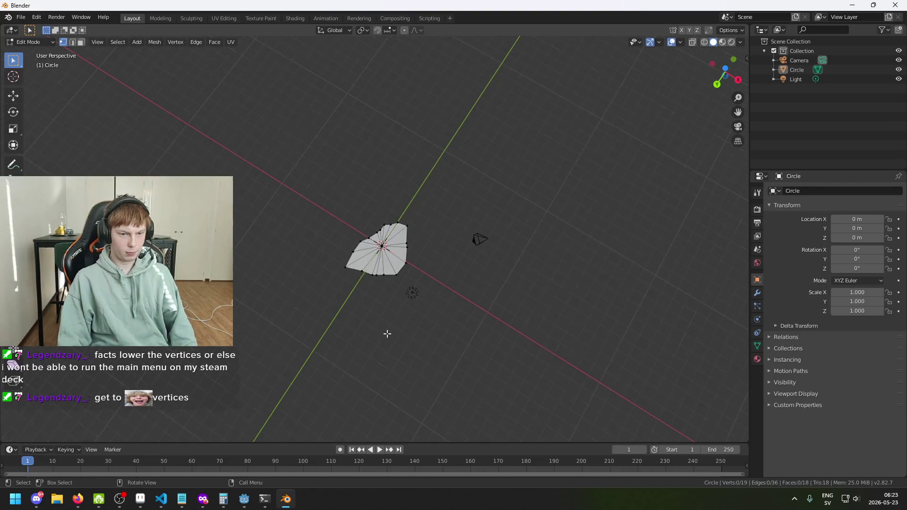
{"action": "left_click", "coordinate": [152, 449]}
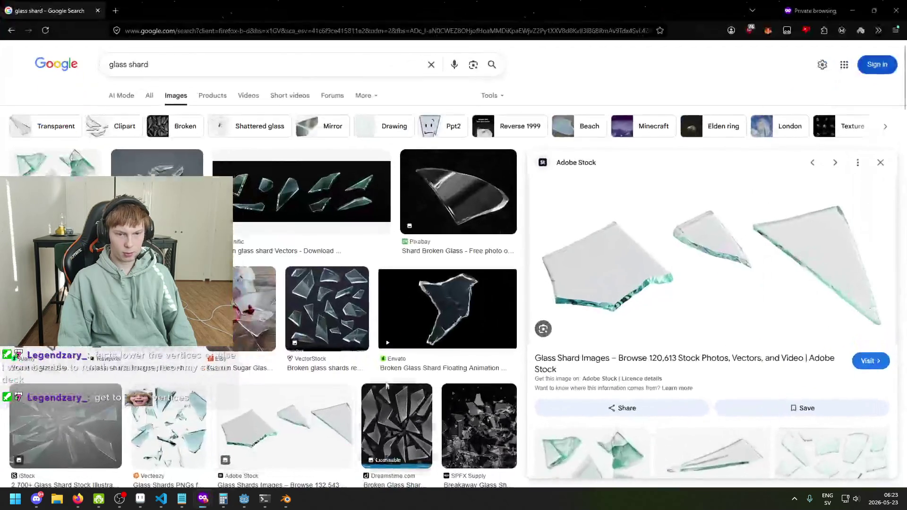
{"action": "left_click", "coordinate": [327, 307]}
{"action": "left_click", "coordinate": [151, 368]}
{"action": "mouse_move", "coordinate": [473, 10]}
{"action": "left_mouse_down"}
{"action": "mouse_move", "coordinate": [359, 19]}
{"action": "mouse_move", "coordinate": [642, 142]}
{"action": "mouse_move", "coordinate": [643, 129]}
{"action": "left_mouse_up"}
{"action": "left_click", "coordinate": [750, 175]}
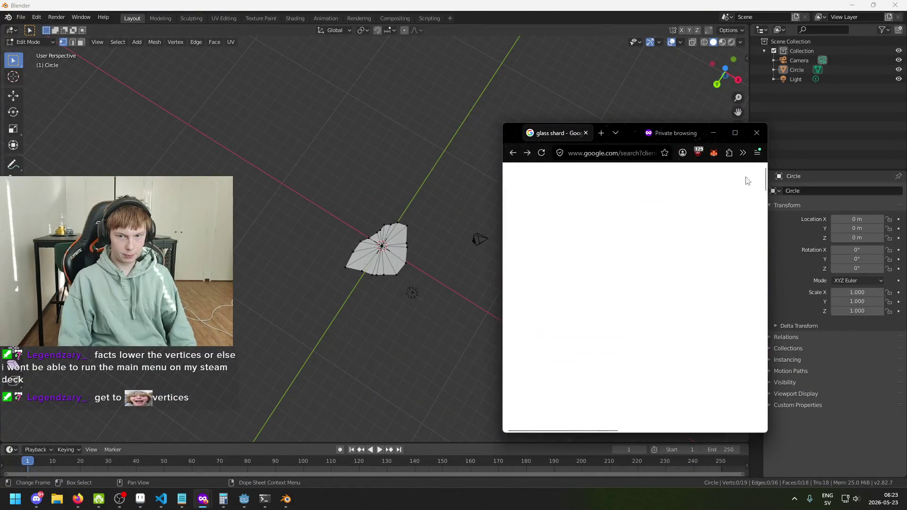
{"action": "left_click", "coordinate": [553, 323]}
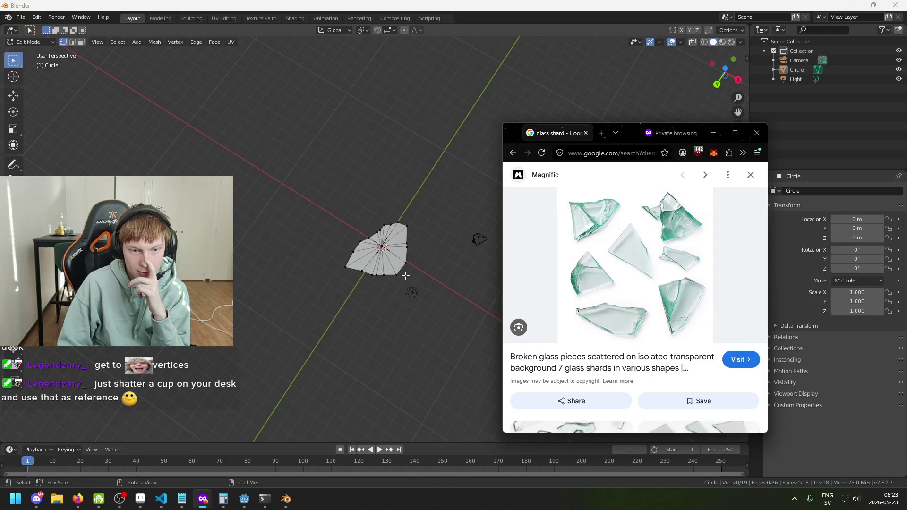
{"action": "left_click", "coordinate": [713, 132]}
{"action": "scroll", "coordinate": [433, 319], "scroll_direction": "up", "scroll_amount": 4}
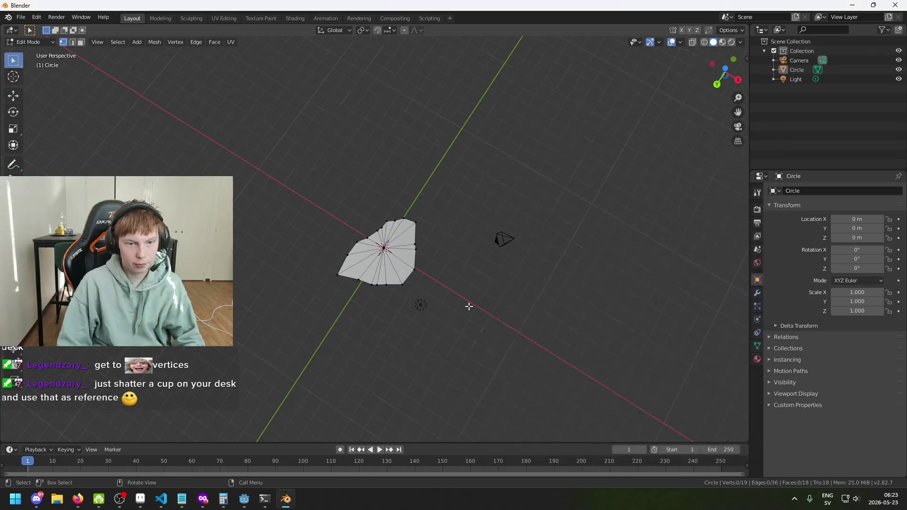
- Reposition two more rim vertices, including the lower-right one, then deselect
{"action": "left_click", "coordinate": [424, 316]}
{"action": "key", "text": "g"}
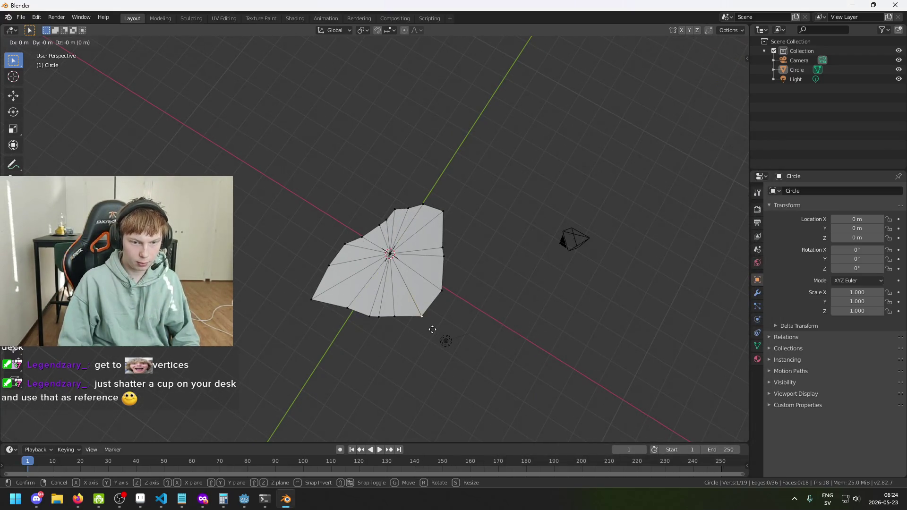
{"action": "key", "text": "shift+z"}
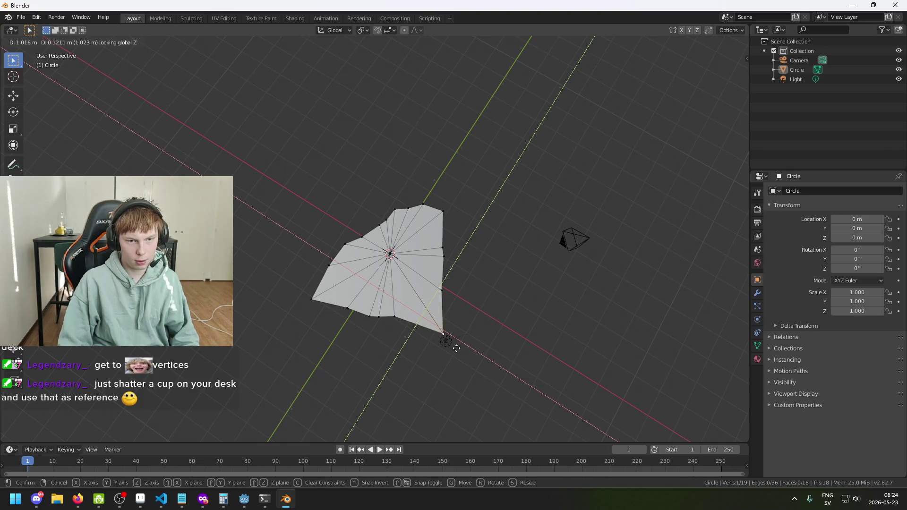
{"action": "left_click", "coordinate": [458, 353]}
{"action": "mouse_move", "coordinate": [458, 354]}
{"action": "left_mouse_down"}
{"action": "mouse_move", "coordinate": [504, 349]}
{"action": "mouse_move", "coordinate": [455, 302]}
{"action": "mouse_move", "coordinate": [583, 331]}
{"action": "mouse_move", "coordinate": [463, 368]}
{"action": "mouse_move", "coordinate": [427, 359]}
{"action": "mouse_move", "coordinate": [441, 342]}
{"action": "left_mouse_up"}
{"action": "left_click", "coordinate": [444, 339]}
{"action": "key", "text": "g"}
{"action": "key", "text": "shift+z"}
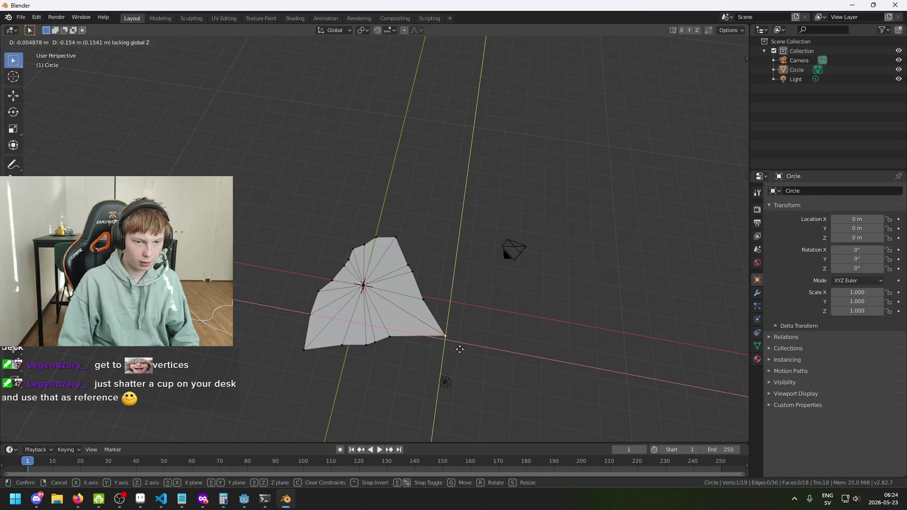
{"action": "left_click", "coordinate": [450, 355]}
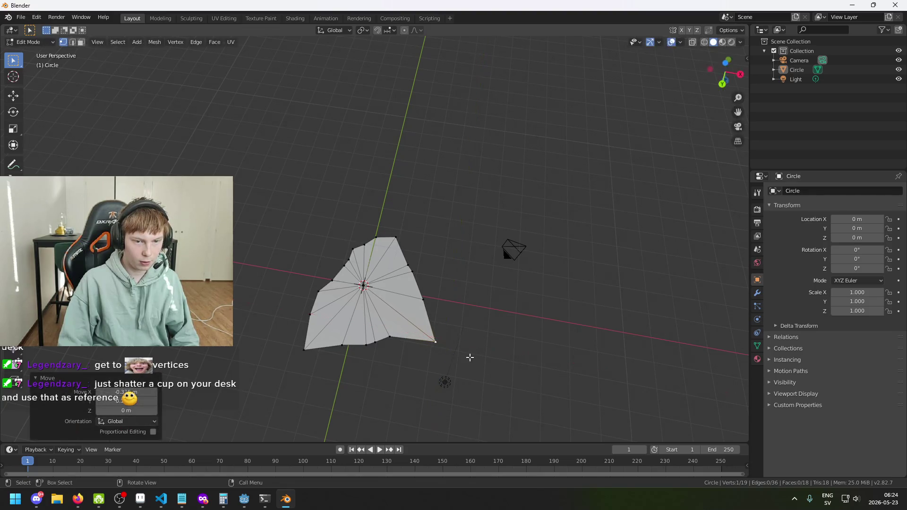
{"action": "left_click", "coordinate": [532, 383]}
- Select all vertices, scale them along Z to exactly 0, and deselect
{"action": "mouse_move", "coordinate": [532, 383]}
{"action": "left_mouse_down"}
{"action": "mouse_move", "coordinate": [497, 370]}
{"action": "mouse_move", "coordinate": [547, 321]}
{"action": "mouse_move", "coordinate": [537, 362]}
{"action": "mouse_move", "coordinate": [417, 362]}
{"action": "mouse_move", "coordinate": [429, 328]}
{"action": "mouse_move", "coordinate": [414, 313]}
{"action": "mouse_move", "coordinate": [426, 328]}
{"action": "mouse_move", "coordinate": [397, 324]}
{"action": "mouse_move", "coordinate": [403, 312]}
{"action": "mouse_move", "coordinate": [421, 345]}
{"action": "left_mouse_up"}
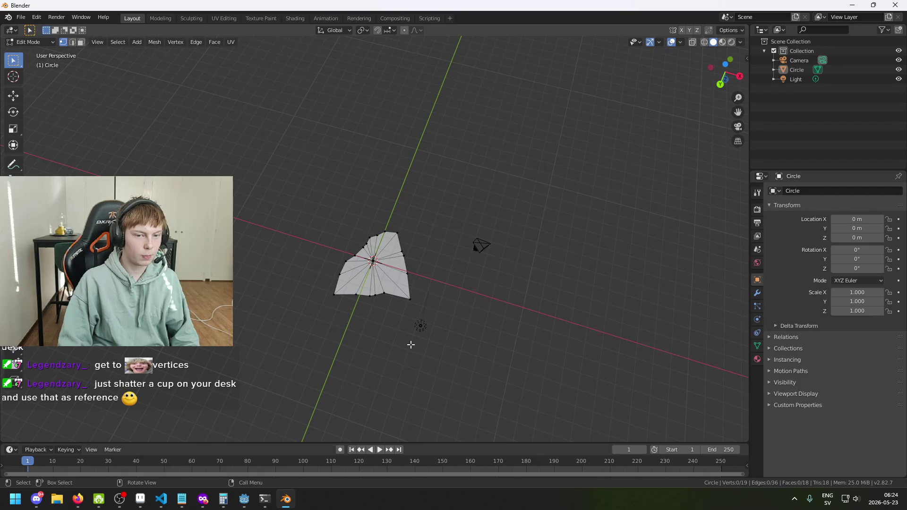
{"action": "mouse_move", "coordinate": [471, 271]}
{"action": "left_mouse_down"}
{"action": "mouse_move", "coordinate": [474, 236]}
{"action": "mouse_move", "coordinate": [439, 257]}
{"action": "mouse_move", "coordinate": [411, 245]}
{"action": "mouse_move", "coordinate": [385, 251]}
{"action": "mouse_move", "coordinate": [450, 318]}
{"action": "mouse_move", "coordinate": [482, 302]}
{"action": "mouse_move", "coordinate": [498, 328]}
{"action": "left_mouse_up"}
{"action": "key", "text": "a"}
{"action": "key", "text": "s"}
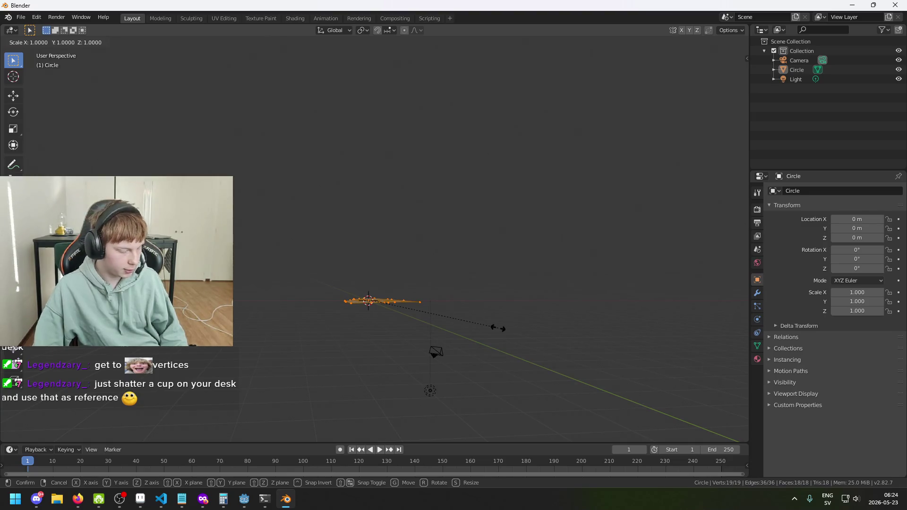
{"action": "key", "text": "z"}
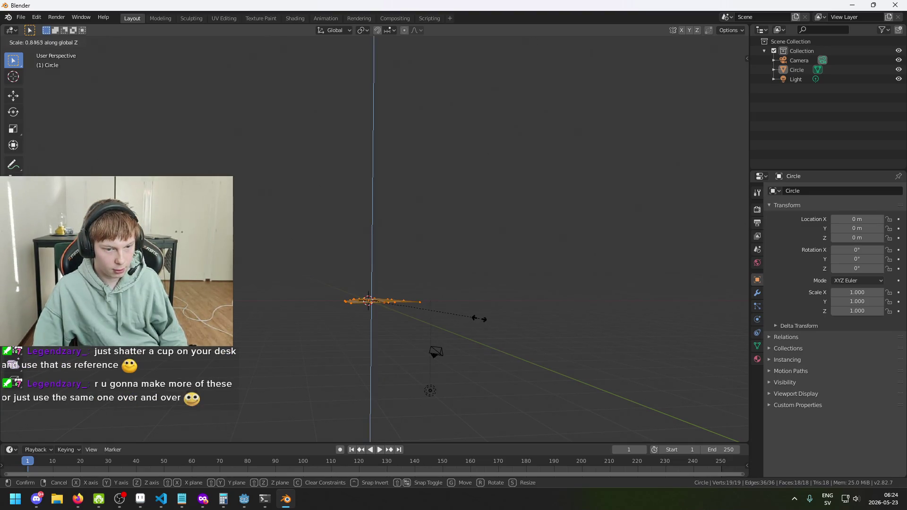
{"action": "left_click", "coordinate": [407, 92]}
{"action": "double_click", "coordinate": [126, 411]}
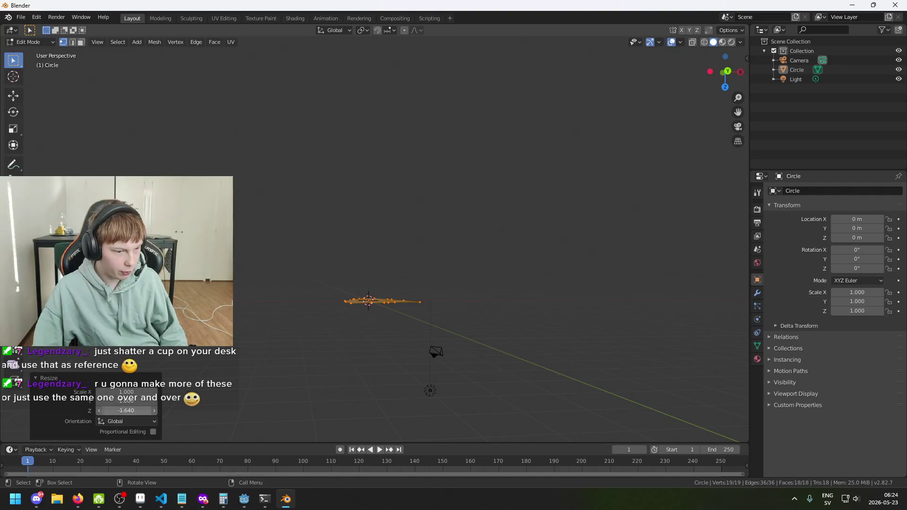
{"action": "type", "text": "0"}
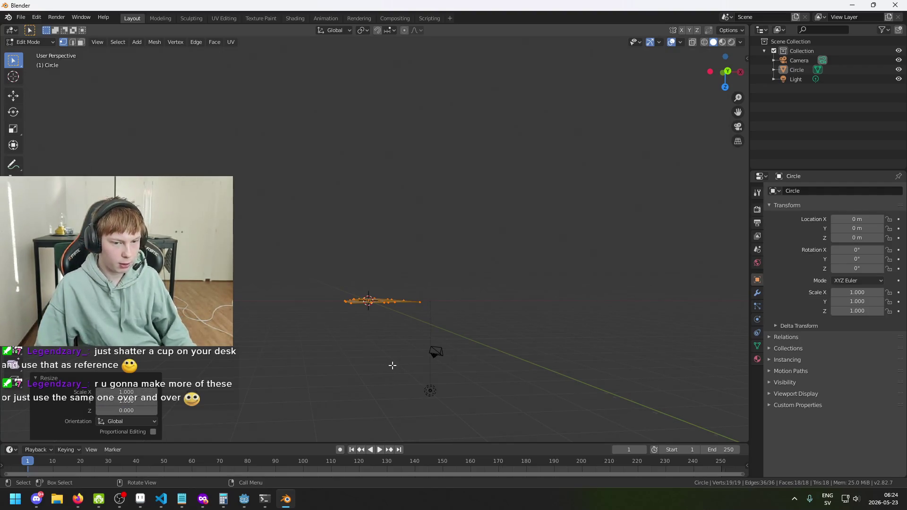
{"action": "left_click", "coordinate": [403, 365]}
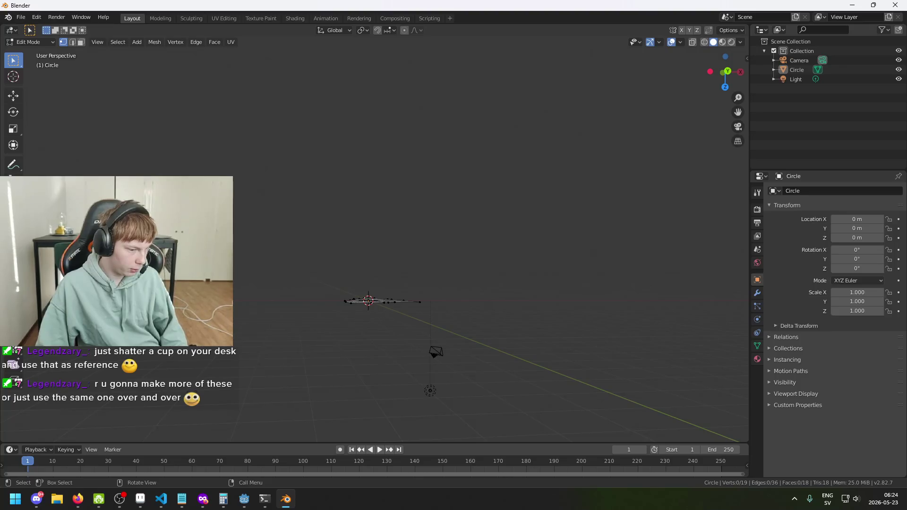
{"action": "mouse_move", "coordinate": [280, 324]}
{"action": "left_mouse_down"}
{"action": "mouse_move", "coordinate": [314, 364]}
{"action": "mouse_move", "coordinate": [364, 389]}
{"action": "mouse_move", "coordinate": [324, 371]}
{"action": "left_mouse_up"}
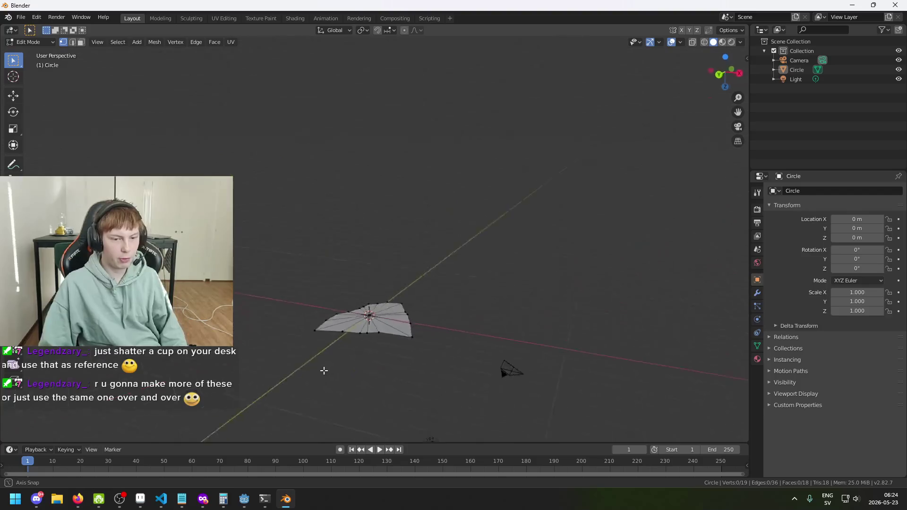
{"action": "key", "text": "ctrl+o"}
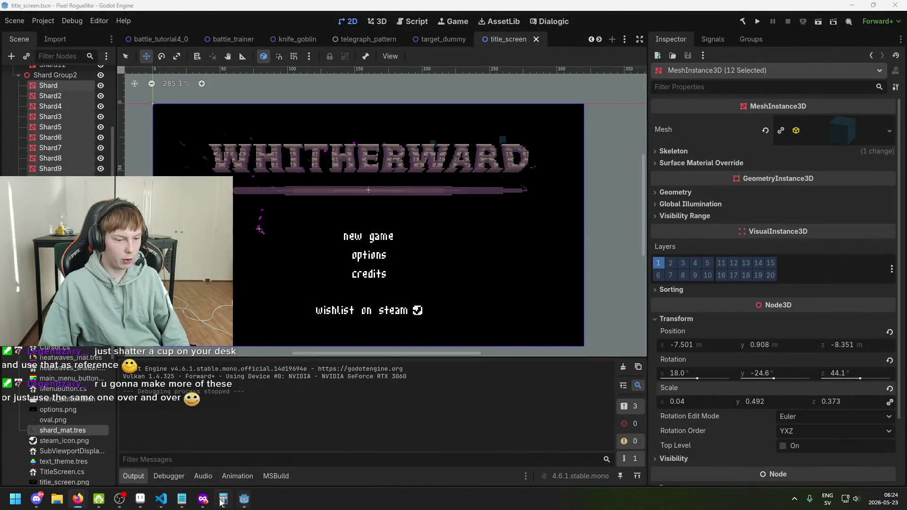
- Launch Blender by searching 'blender' in the Windows Start menu
{"action": "mouse_move", "coordinate": [170, 495]}
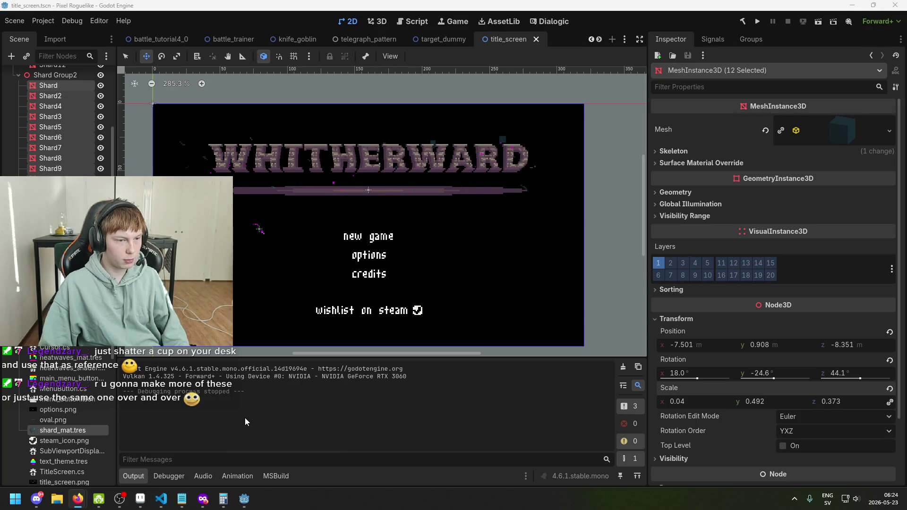
{"action": "key", "text": "super"}
{"action": "type", "text": "blender"}
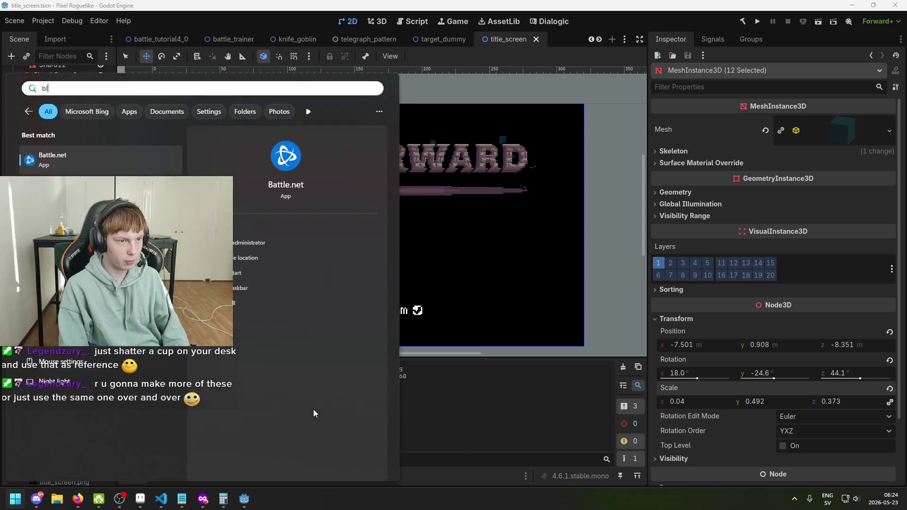
{"action": "key", "text": "Return"}
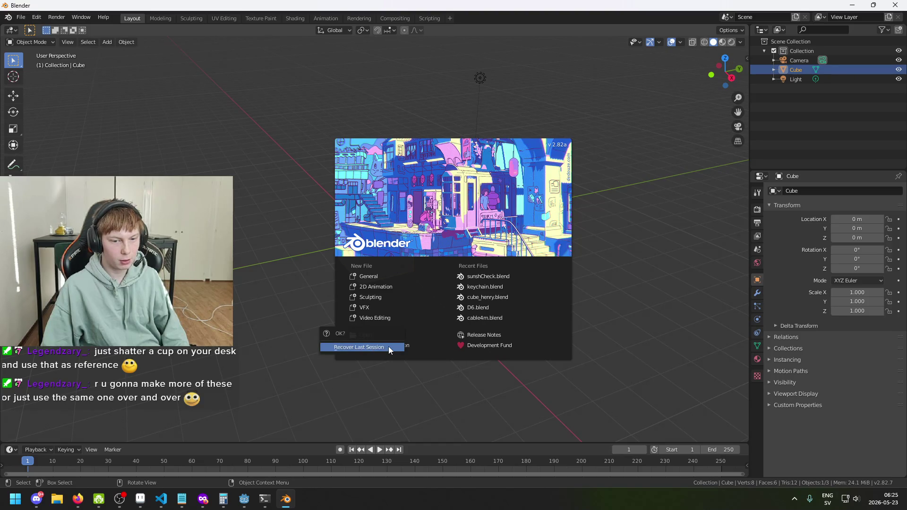
- Try Recover Last Session from the splash screen and again from the File menu
{"action": "left_click", "coordinate": [389, 345]}
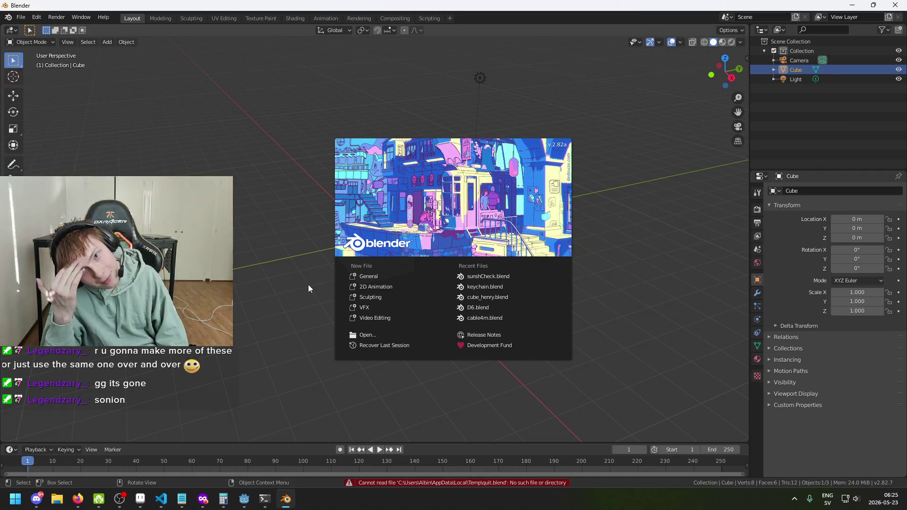
{"action": "left_click", "coordinate": [638, 253]}
{"action": "mouse_move", "coordinate": [639, 248]}
{"action": "left_mouse_down"}
{"action": "mouse_move", "coordinate": [486, 291]}
{"action": "mouse_move", "coordinate": [125, 89]}
{"action": "left_mouse_up"}
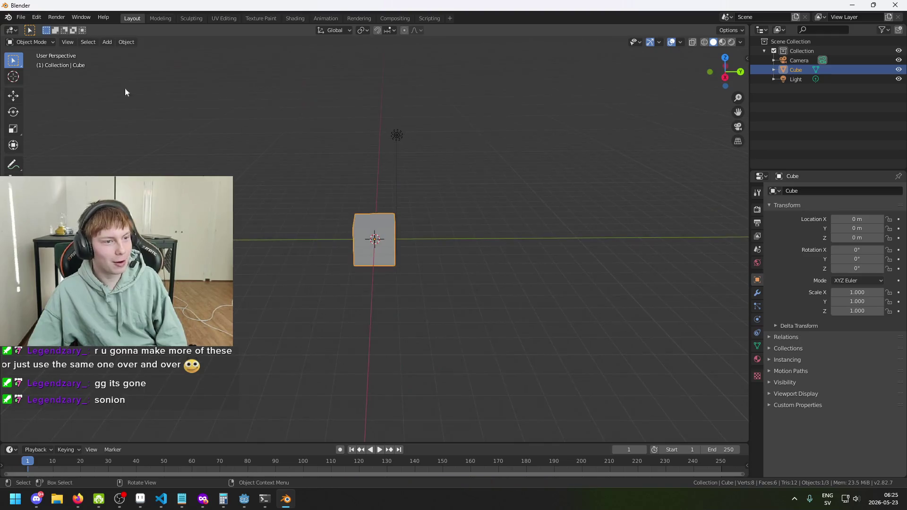
{"action": "left_click", "coordinate": [22, 16]}
{"action": "mouse_move", "coordinate": [43, 65]}
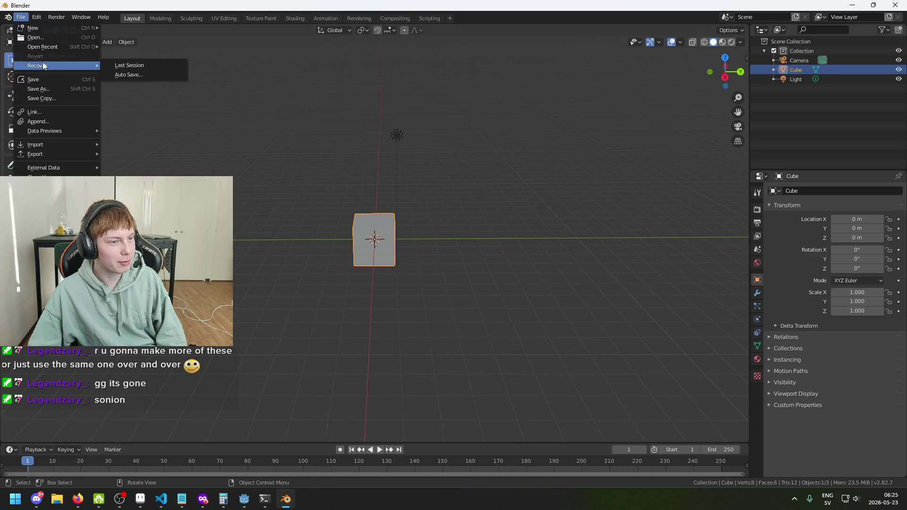
{"action": "left_click", "coordinate": [157, 65]}
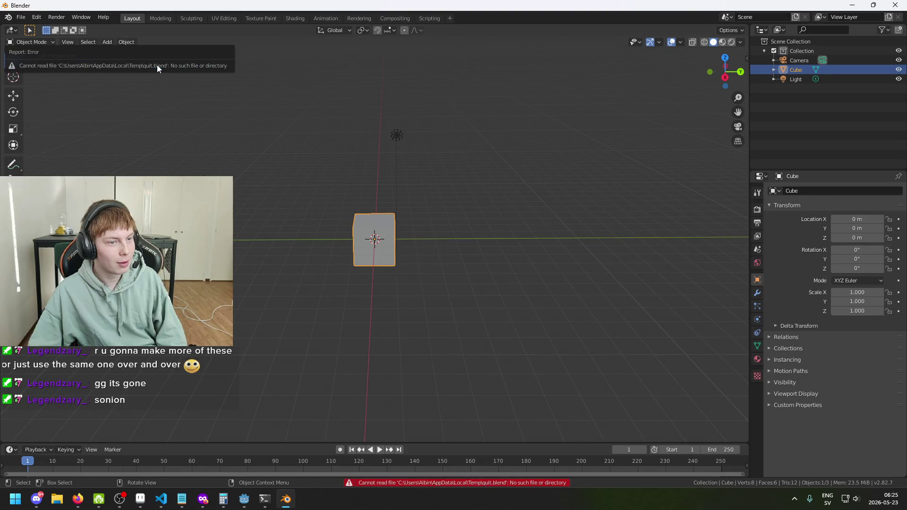
- Recover the 23412_autosave.blend file through File > Recover > Auto Save
{"action": "left_click", "coordinate": [23, 18]}
{"action": "mouse_move", "coordinate": [39, 30]}
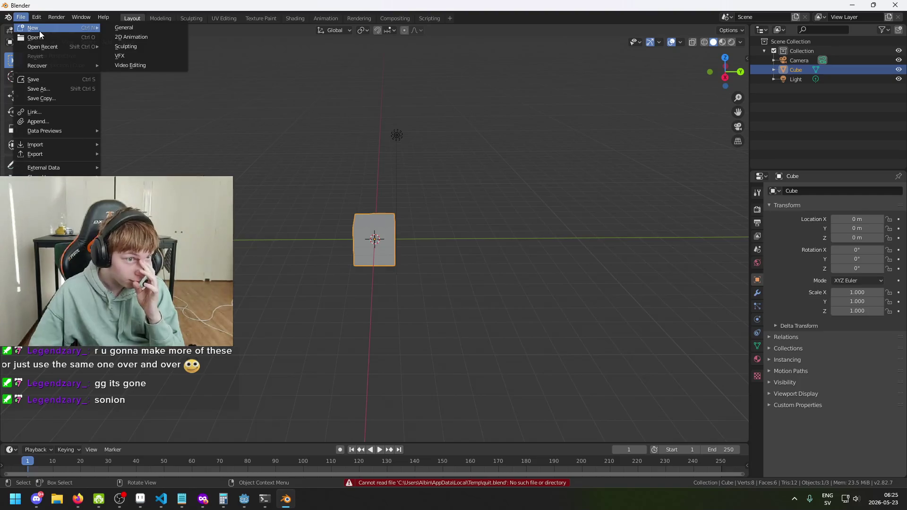
{"action": "mouse_move", "coordinate": [73, 49]}
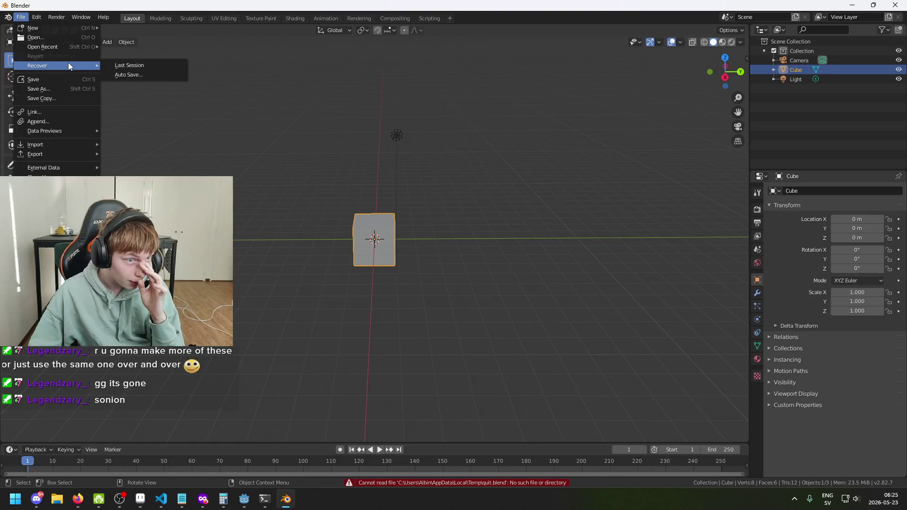
{"action": "left_click", "coordinate": [140, 76]}
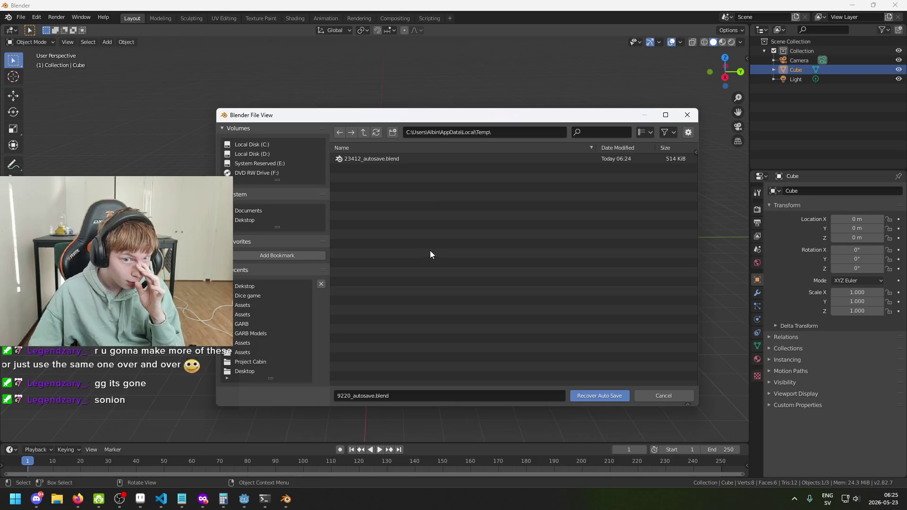
{"action": "left_click", "coordinate": [406, 161]}
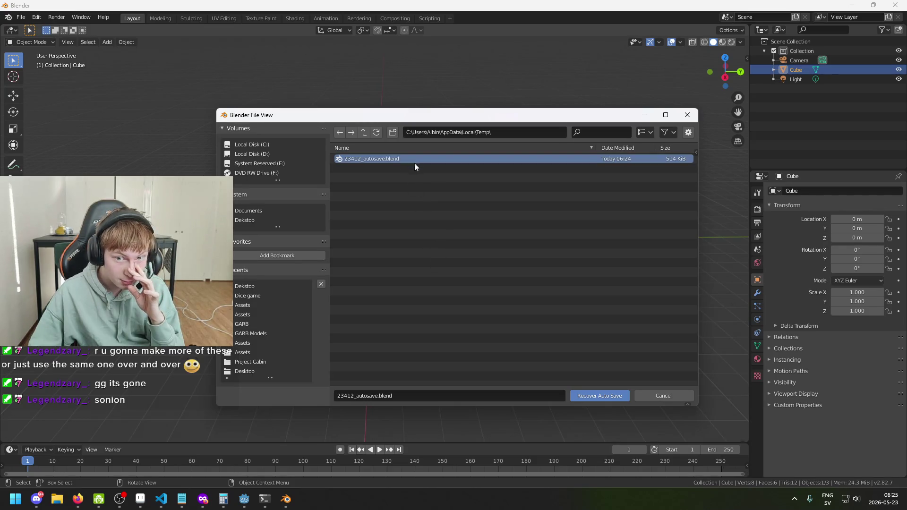
{"action": "left_click", "coordinate": [604, 395]}
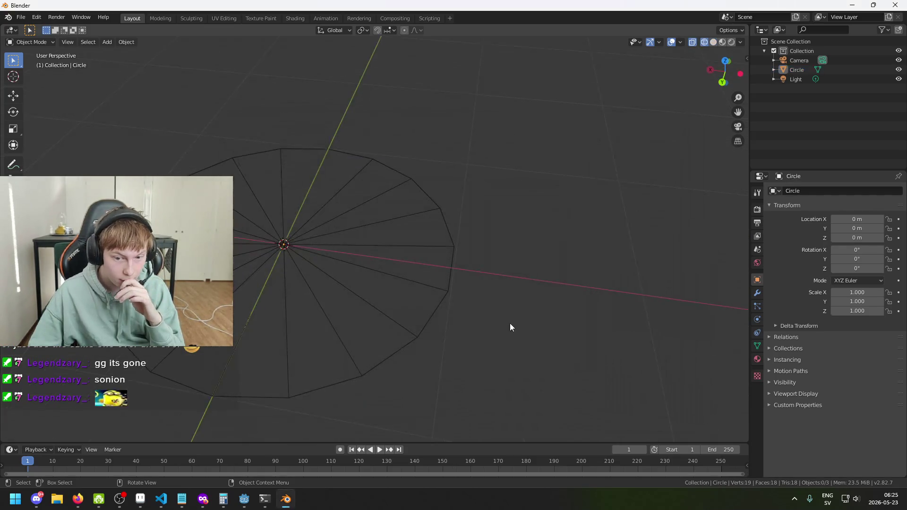
- Select the recovered Circle object and delete it
{"action": "mouse_move", "coordinate": [436, 299]}
{"action": "left_mouse_down"}
{"action": "mouse_move", "coordinate": [520, 288]}
{"action": "mouse_move", "coordinate": [391, 315]}
{"action": "mouse_move", "coordinate": [373, 313]}
{"action": "mouse_move", "coordinate": [429, 291]}
{"action": "mouse_move", "coordinate": [358, 290]}
{"action": "mouse_move", "coordinate": [565, 243]}
{"action": "left_mouse_up"}
{"action": "mouse_move", "coordinate": [402, 258]}
{"action": "left_mouse_down"}
{"action": "mouse_move", "coordinate": [290, 255]}
{"action": "mouse_move", "coordinate": [325, 254]}
{"action": "left_mouse_up"}
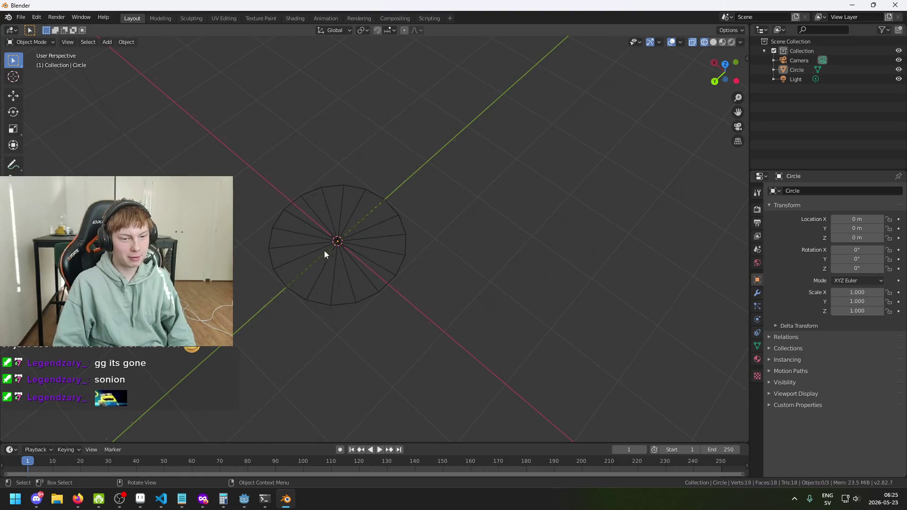
{"action": "left_click", "coordinate": [30, 40]}
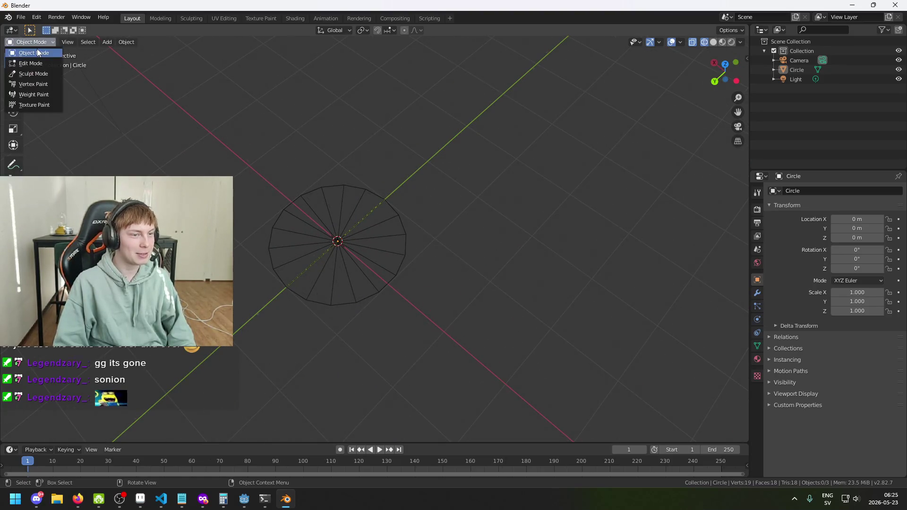
{"action": "left_click", "coordinate": [334, 240]}
{"action": "mouse_move", "coordinate": [334, 240]}
{"action": "left_mouse_down"}
{"action": "mouse_move", "coordinate": [360, 271]}
{"action": "mouse_move", "coordinate": [457, 254]}
{"action": "mouse_move", "coordinate": [358, 265]}
{"action": "mouse_move", "coordinate": [328, 286]}
{"action": "left_mouse_up"}
{"action": "key", "text": "Delete"}
- Add a new 32-vertex Mesh > Circle at the world origin
{"action": "right_click", "coordinate": [346, 247]}
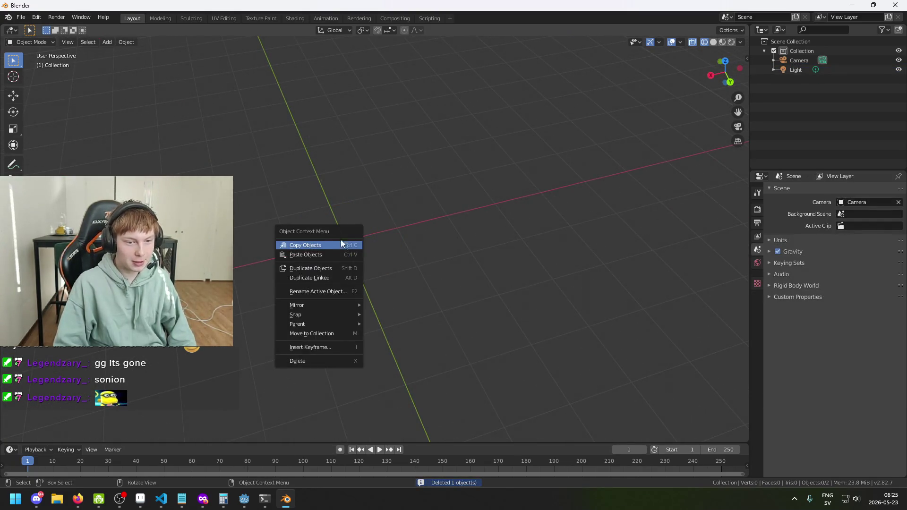
{"action": "key", "text": "shift+a"}
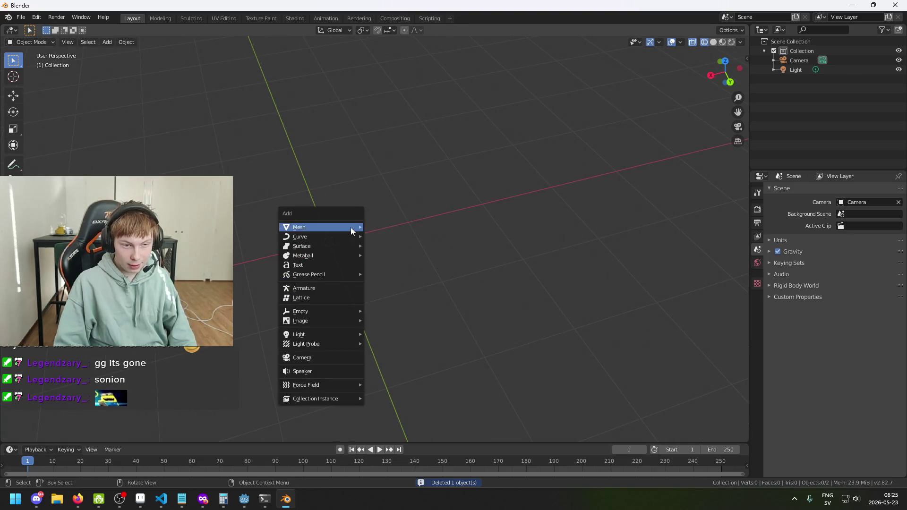
{"action": "mouse_move", "coordinate": [351, 228]}
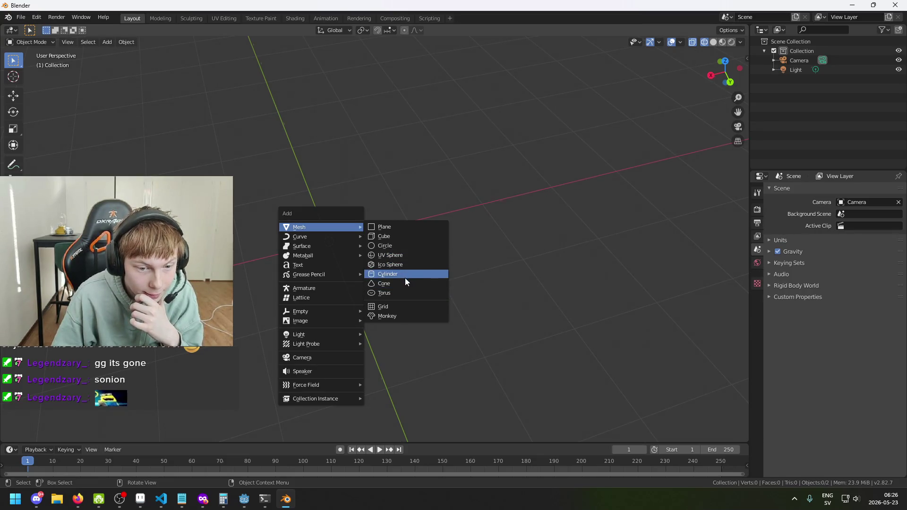
{"action": "left_click", "coordinate": [392, 245]}
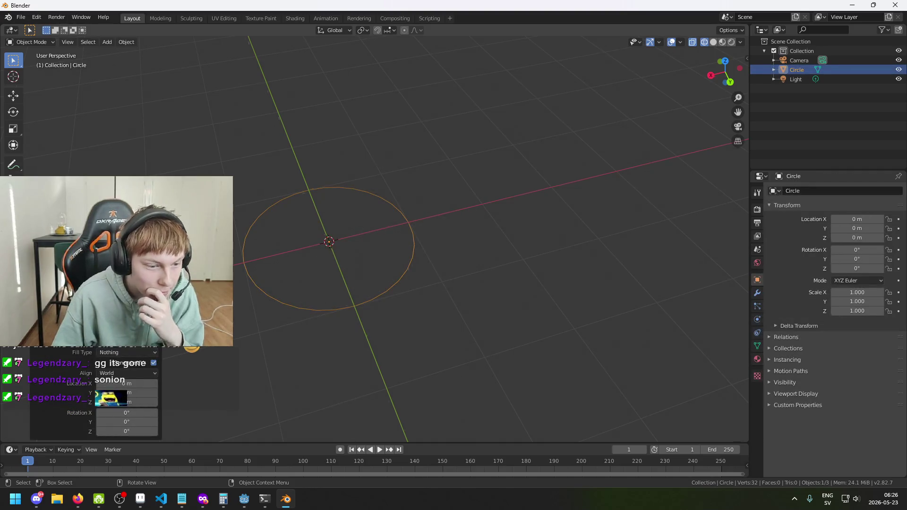
- Set the new circle's fill type to Triangle Fan and its vertex count to 12
{"action": "scroll", "coordinate": [389, 246], "scroll_direction": "up", "scroll_amount": 1}
{"action": "left_click", "coordinate": [133, 352]}
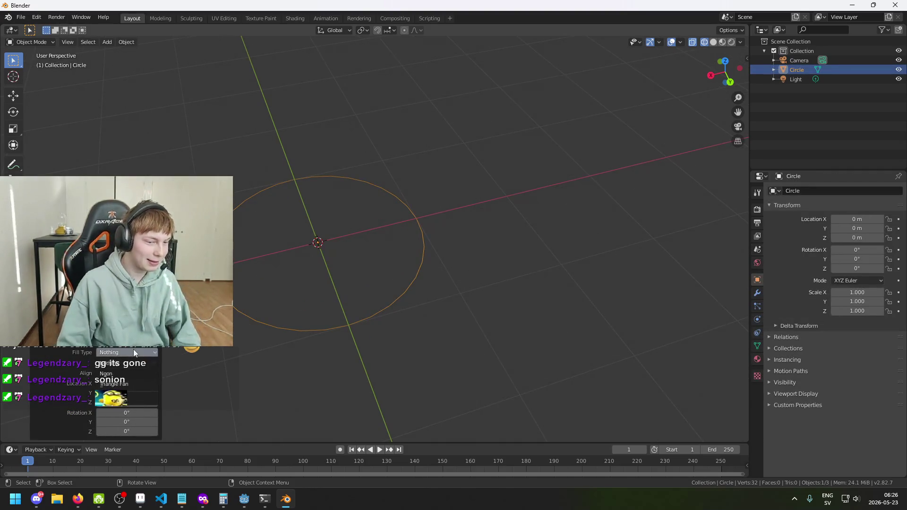
{"action": "left_click", "coordinate": [136, 382]}
{"action": "left_click_drag", "start_coordinate": [166, 377], "coordinate": [339, 319]}
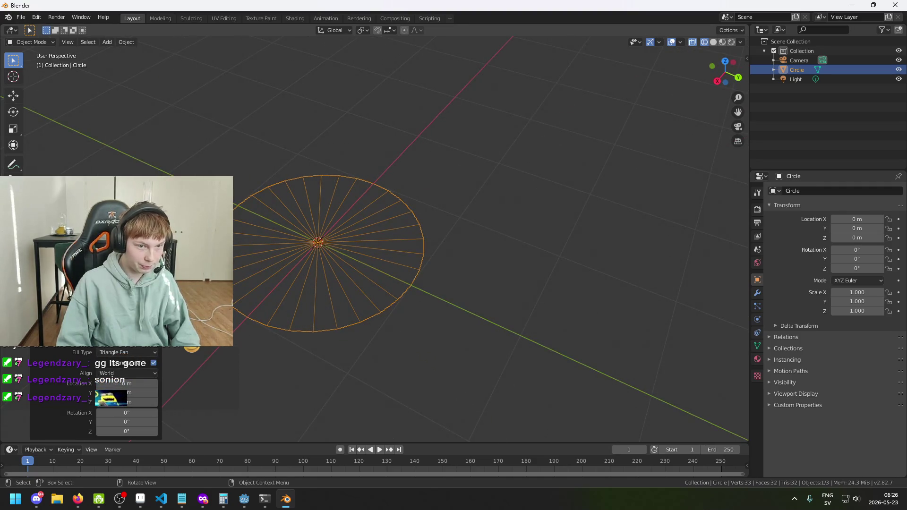
{"action": "mouse_move", "coordinate": [127, 331]}
{"action": "left_mouse_down"}
{"action": "mouse_move", "coordinate": [85, 331]}
{"action": "mouse_move", "coordinate": [116, 331]}
{"action": "left_mouse_up"}
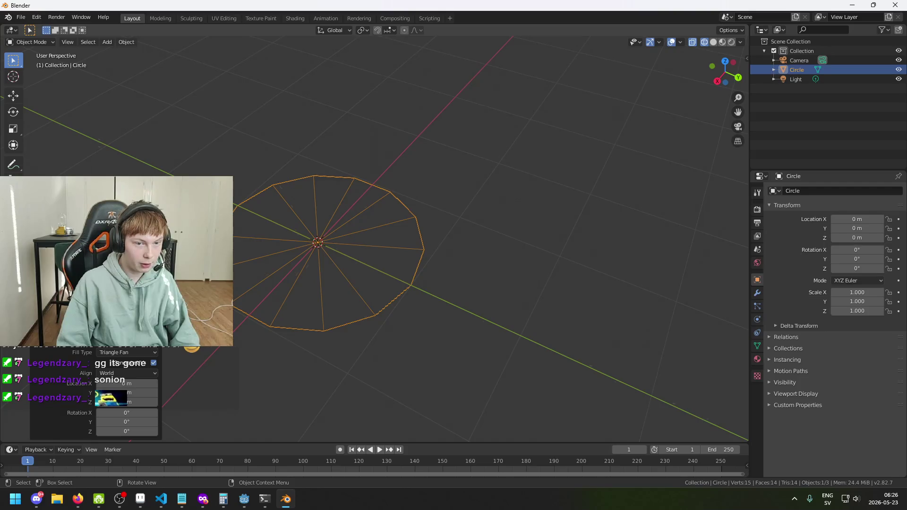
{"action": "mouse_move", "coordinate": [254, 350]}
{"action": "left_mouse_down"}
{"action": "mouse_move", "coordinate": [373, 364]}
{"action": "mouse_move", "coordinate": [307, 364]}
{"action": "left_mouse_up"}
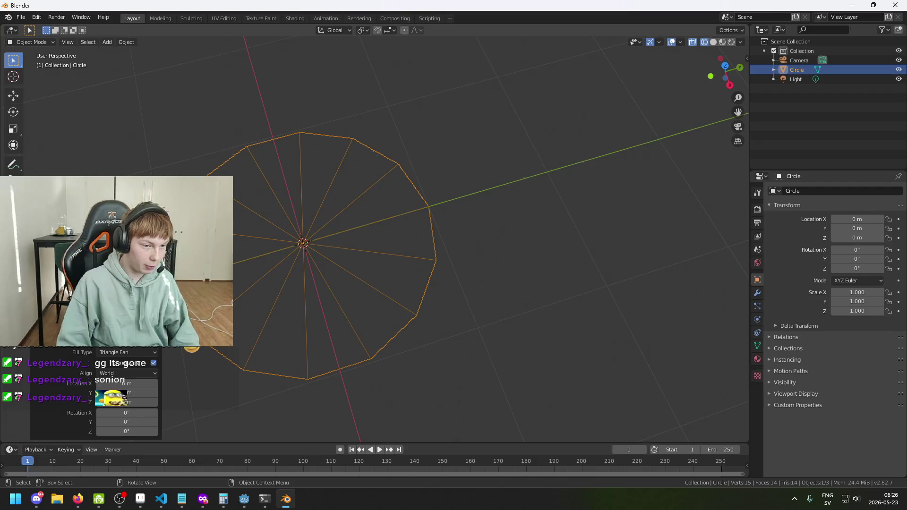
{"action": "left_click_drag", "start_coordinate": [115, 331], "coordinate": [102, 331]}
{"action": "scroll", "coordinate": [297, 313], "scroll_direction": "down", "scroll_amount": 4}
{"action": "mouse_move", "coordinate": [297, 313]}
{"action": "left_mouse_down"}
{"action": "mouse_move", "coordinate": [384, 320]}
{"action": "mouse_move", "coordinate": [347, 288]}
{"action": "mouse_move", "coordinate": [296, 310]}
{"action": "mouse_move", "coordinate": [296, 288]}
{"action": "mouse_move", "coordinate": [494, 315]}
{"action": "mouse_move", "coordinate": [466, 323]}
{"action": "mouse_move", "coordinate": [470, 308]}
{"action": "mouse_move", "coordinate": [537, 293]}
{"action": "left_mouse_up"}
{"action": "left_click", "coordinate": [494, 315]}
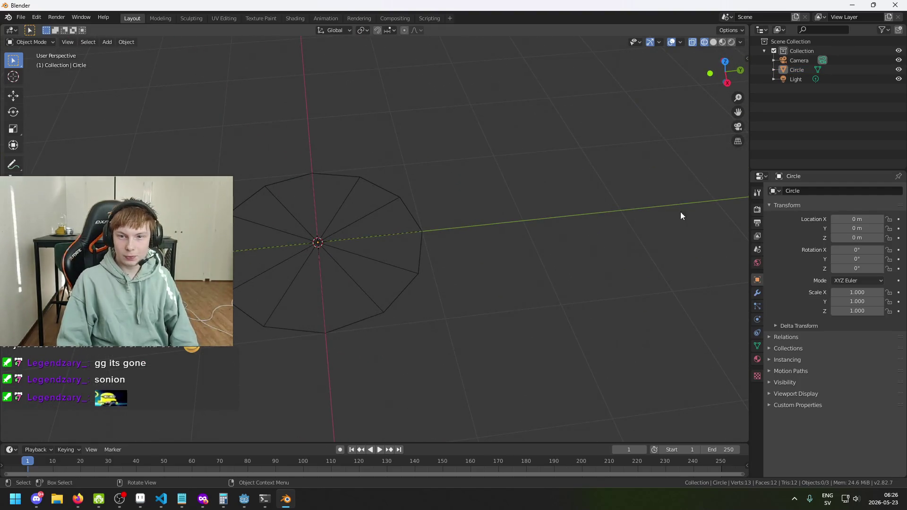
- Enter Edit Mode, deselect all vertices with Alt+A, and start saving as a new file
{"action": "left_click", "coordinate": [48, 43]}
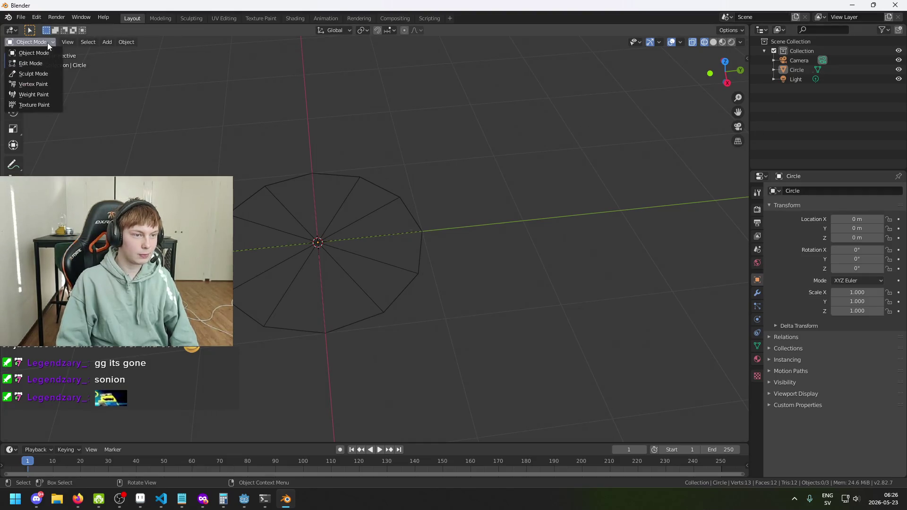
{"action": "left_click", "coordinate": [48, 62]}
{"action": "mouse_move", "coordinate": [350, 236]}
{"action": "left_mouse_down"}
{"action": "mouse_move", "coordinate": [680, 73]}
{"action": "mouse_move", "coordinate": [445, 198]}
{"action": "mouse_move", "coordinate": [368, 194]}
{"action": "left_mouse_up"}
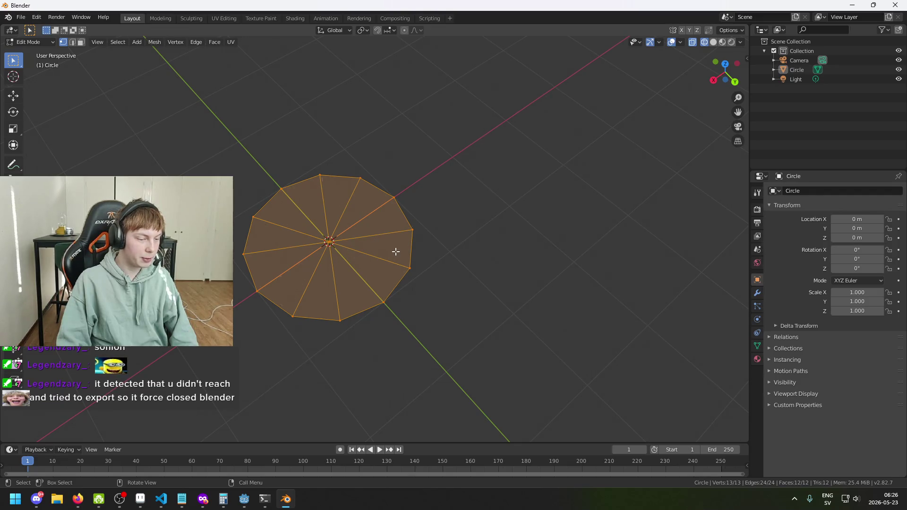
{"action": "key", "text": "alt+a"}
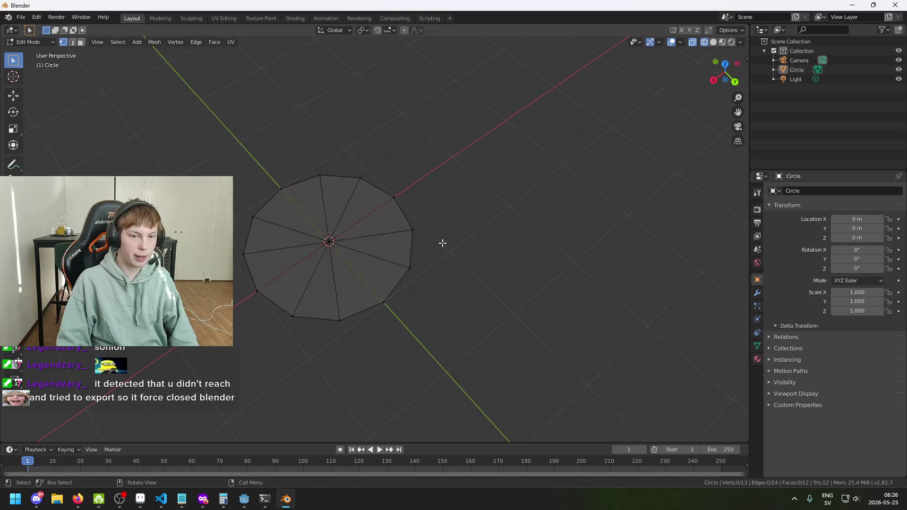
{"action": "key", "text": "ctrl+s"}
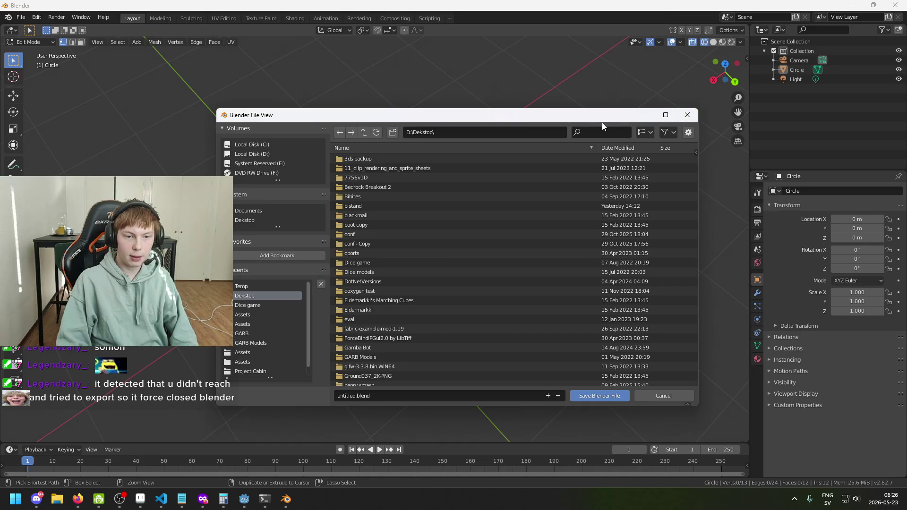
- Browse Blender's save dialog to the C:\Godot\Games folder
{"action": "left_click", "coordinate": [252, 146]}
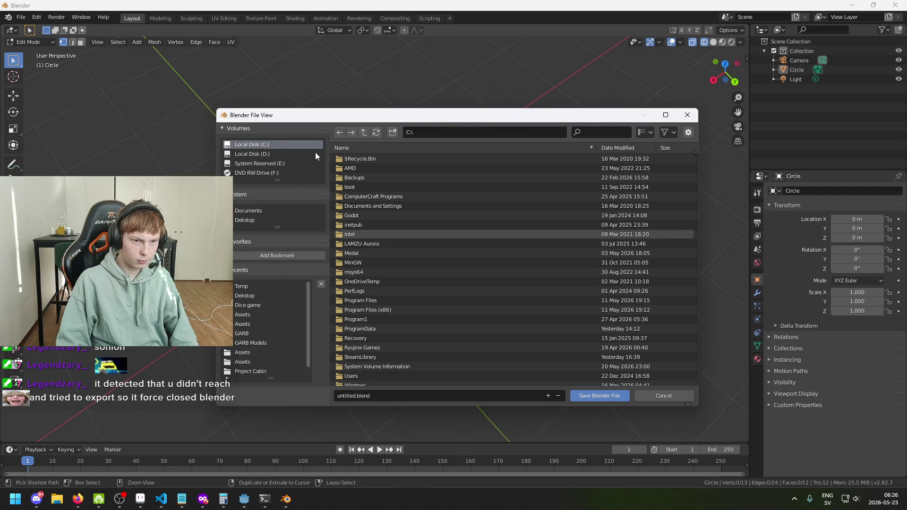
{"action": "left_click", "coordinate": [423, 128]}
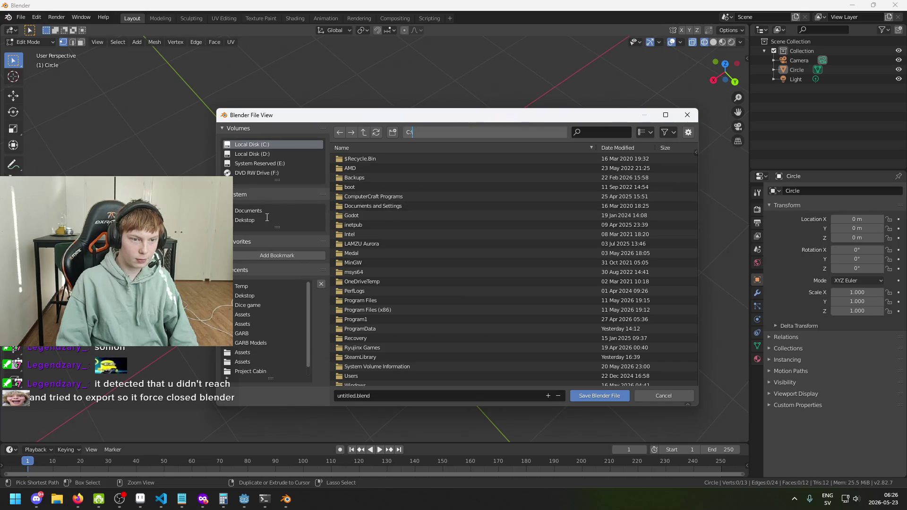
{"action": "left_click", "coordinate": [367, 215]}
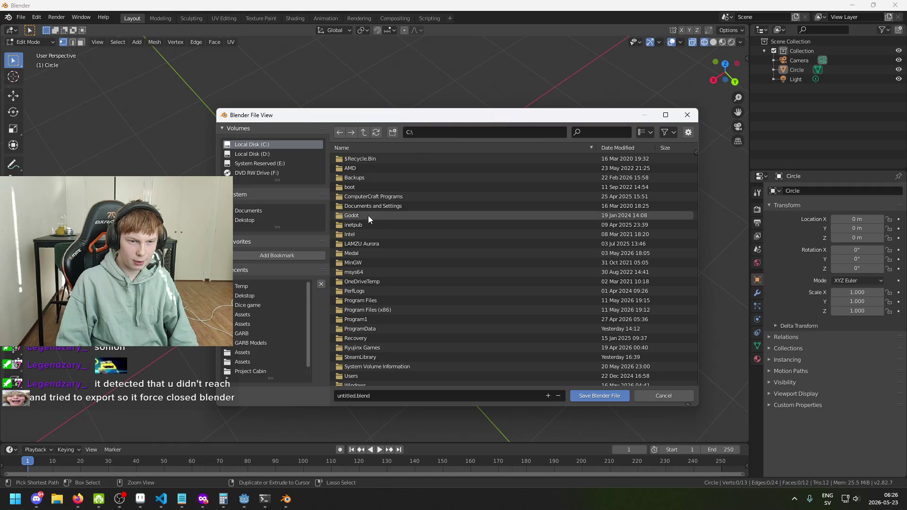
{"action": "double_click", "coordinate": [352, 216]}
{"action": "left_click", "coordinate": [359, 160]}
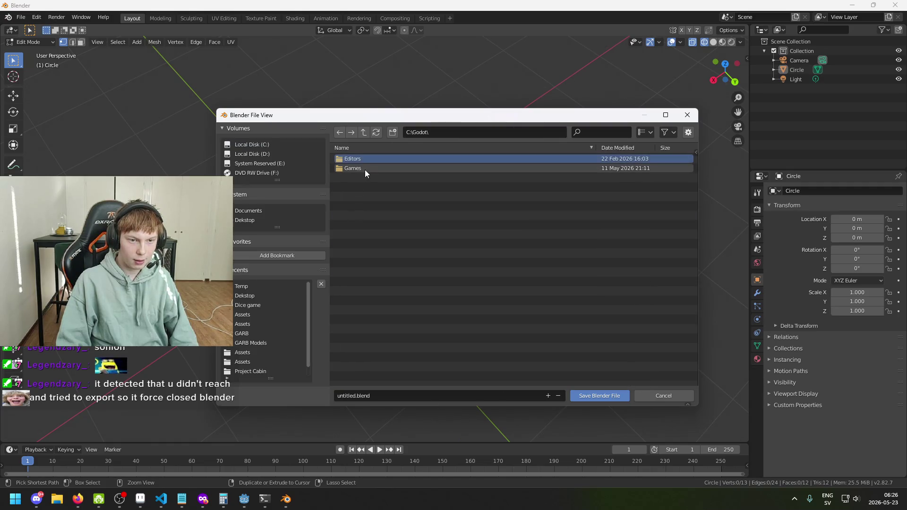
{"action": "double_click", "coordinate": [367, 168]}
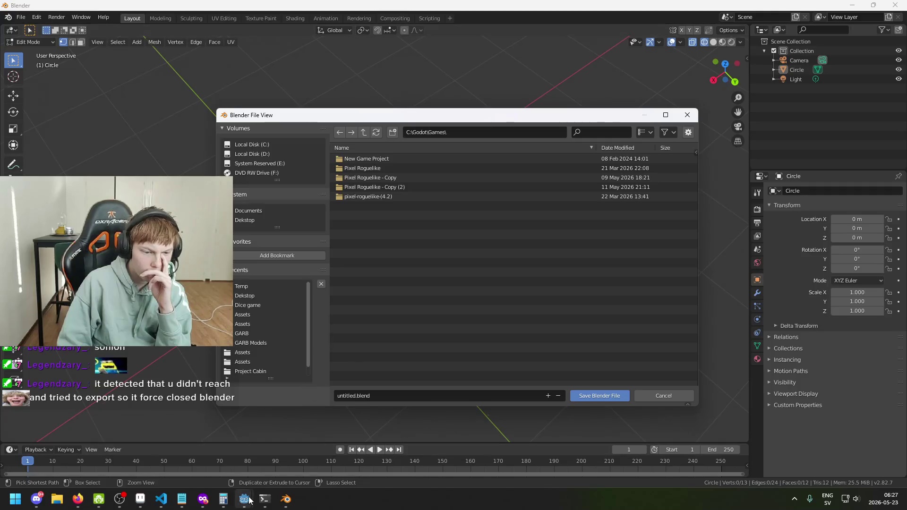
- Launch Godot from the Windows Start search to check the project location
{"action": "mouse_move", "coordinate": [249, 499]}
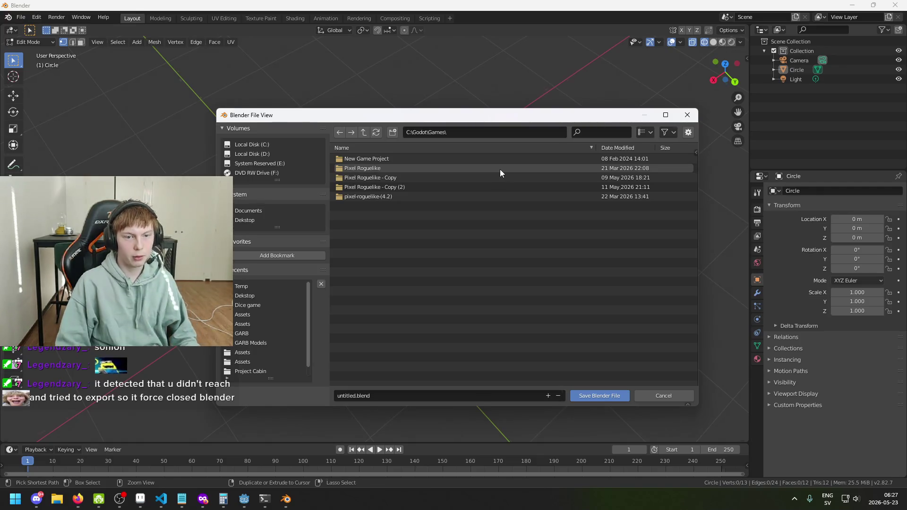
{"action": "key", "text": "super"}
{"action": "type", "text": "godo"}
{"action": "key", "text": "Return"}
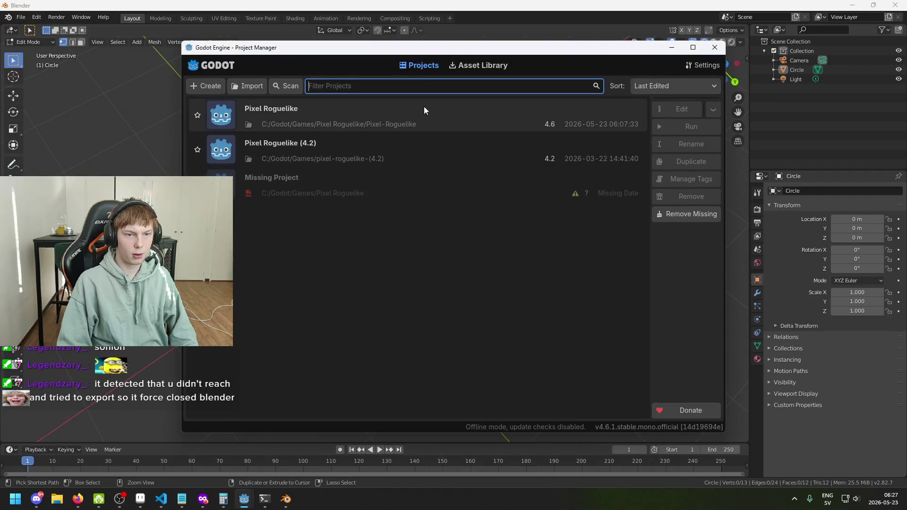
- Close the Godot Project Manager and select the Pixel Roguelike folder in Blender's save dialog
{"action": "left_click", "coordinate": [718, 49]}
{"action": "left_click", "coordinate": [450, 168]}
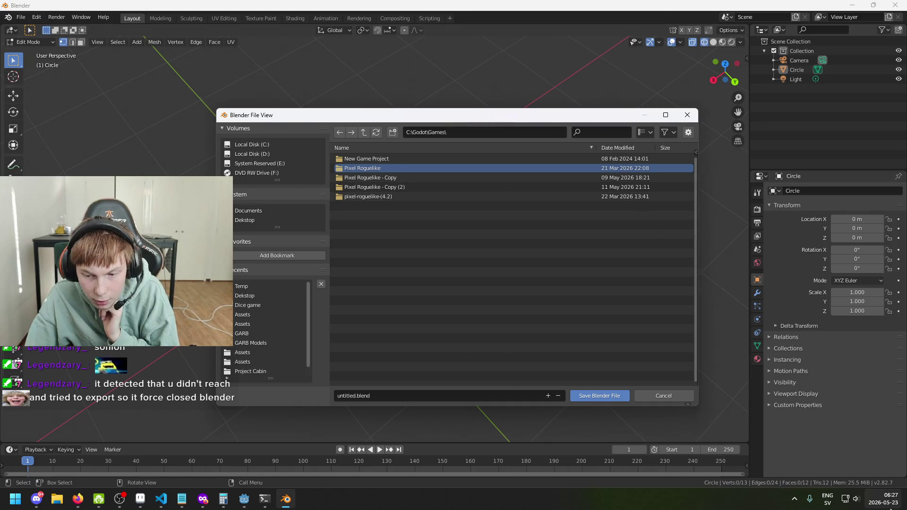
- Save the file as shard.blend inside Pixel Roguelike > Pixel-Roguelike
{"action": "mouse_move", "coordinate": [890, 508]}
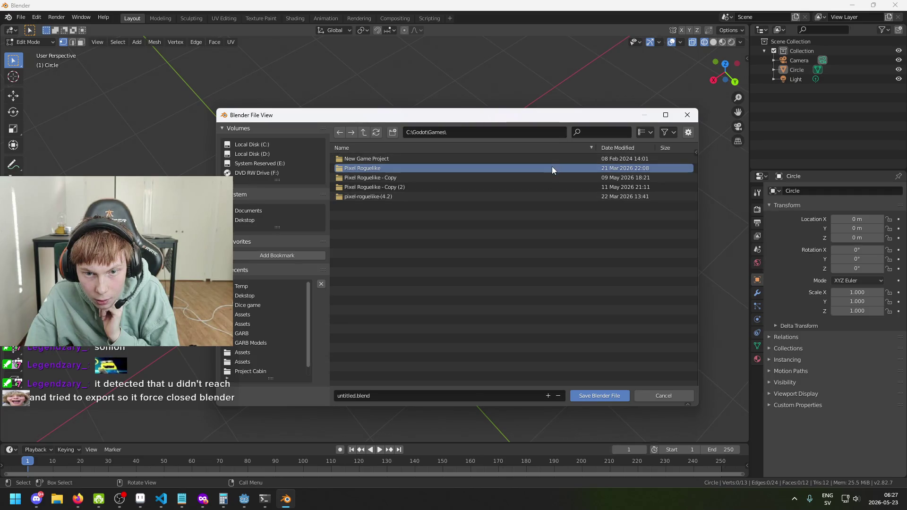
{"action": "double_click", "coordinate": [526, 164]}
{"action": "left_click", "coordinate": [526, 158]}
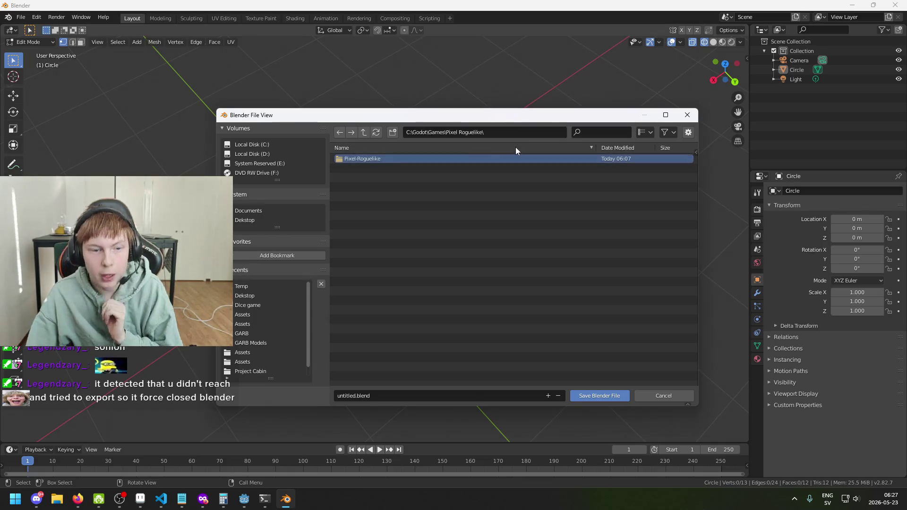
{"action": "double_click", "coordinate": [508, 157]}
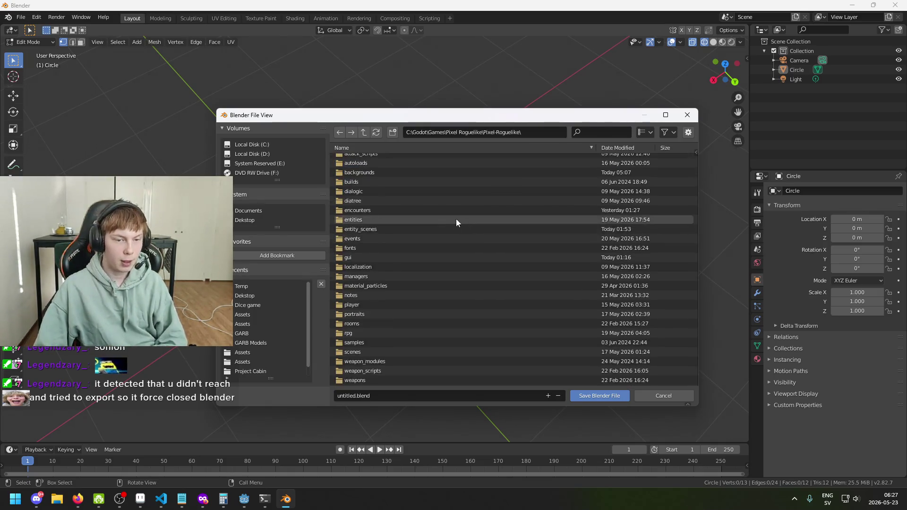
{"action": "scroll", "coordinate": [368, 204], "scroll_direction": "down", "scroll_amount": 3}
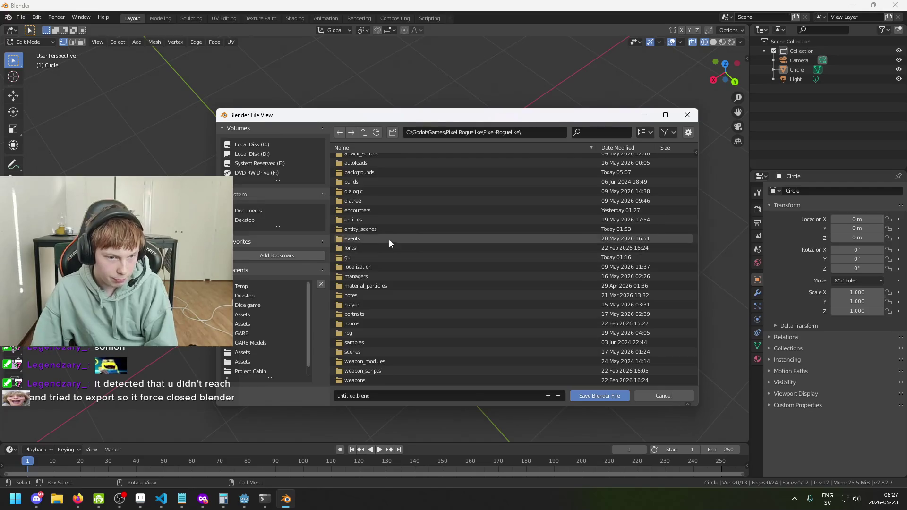
{"action": "scroll", "coordinate": [380, 266], "scroll_direction": "up", "scroll_amount": 3}
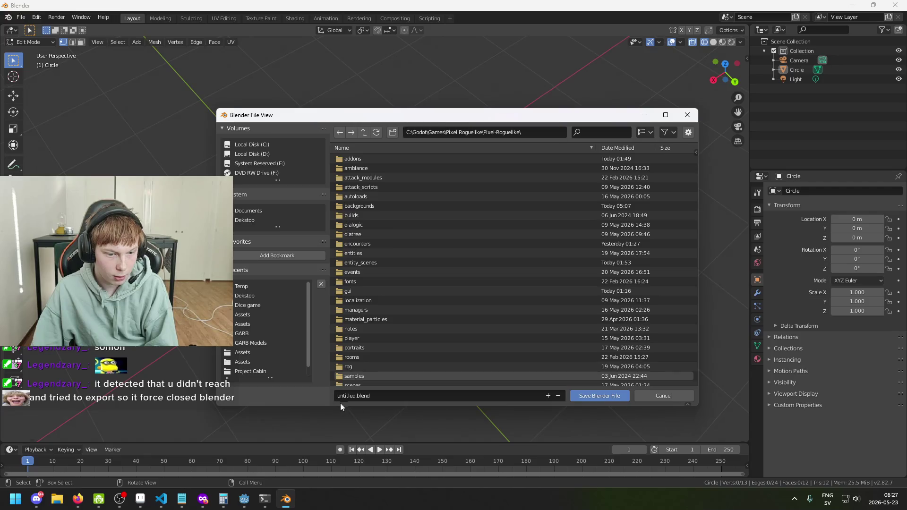
{"action": "left_click", "coordinate": [356, 397]}
{"action": "type", "text": "shard"}
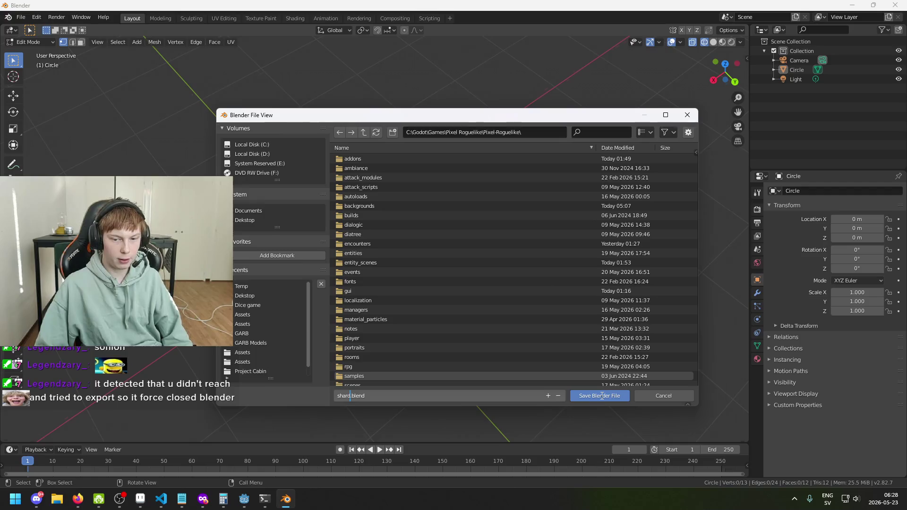
{"action": "left_click", "coordinate": [601, 396]}
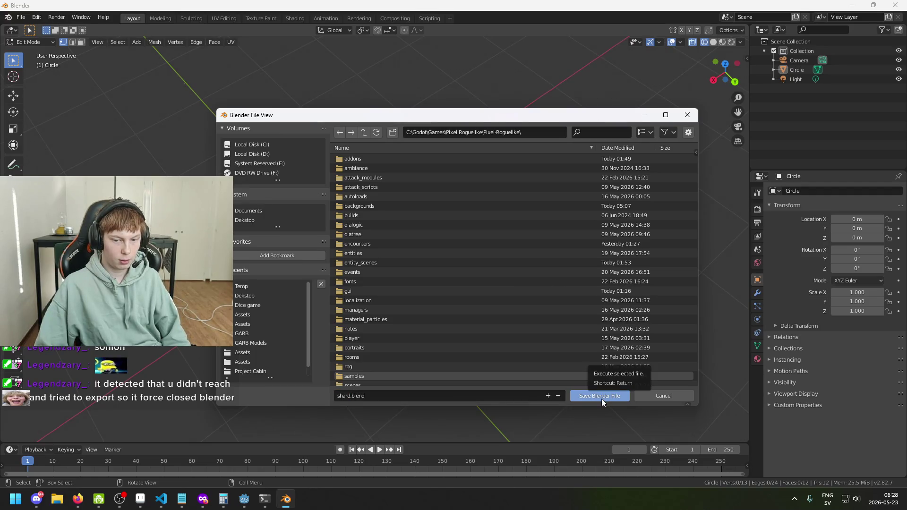
{"action": "left_click", "coordinate": [602, 399]}
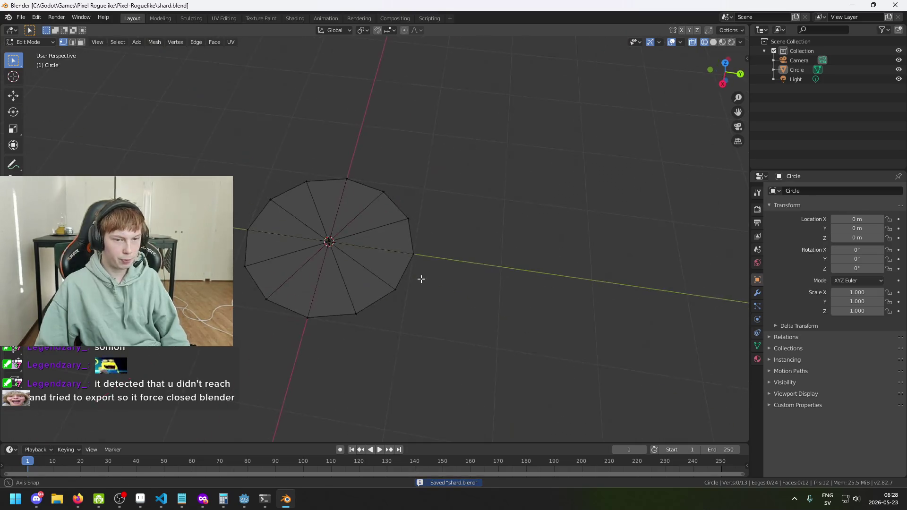
- Circle-select three right-edge vertices and move them 0.458 m outward along X
{"action": "scroll", "coordinate": [318, 287], "scroll_direction": "up", "scroll_amount": 2}
{"action": "scroll", "coordinate": [436, 211], "scroll_direction": "down", "scroll_amount": 2}
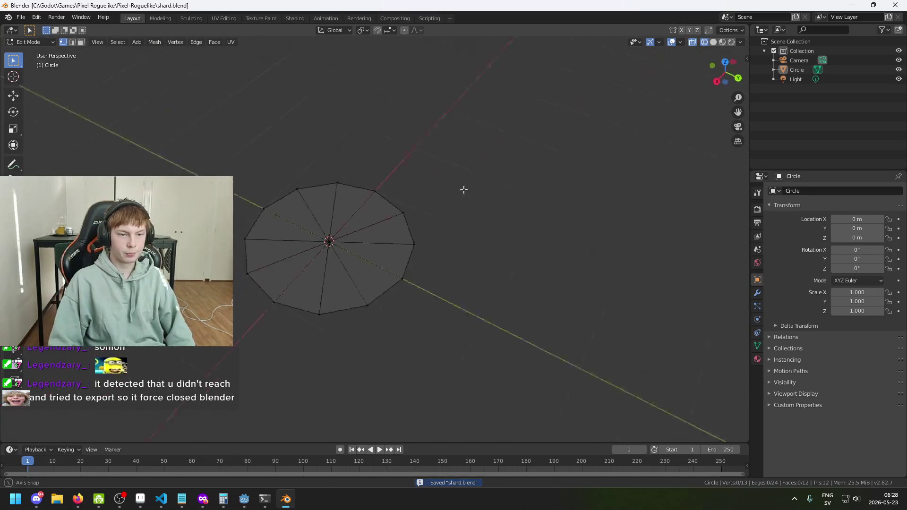
{"action": "key", "text": "c"}
{"action": "left_click_drag", "start_coordinate": [405, 277], "coordinate": [360, 197]}
{"action": "key", "text": "Escape"}
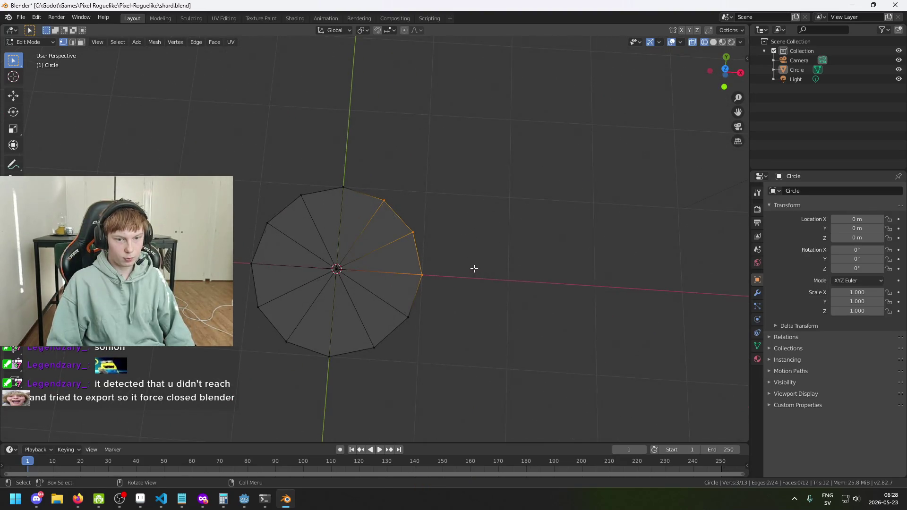
{"action": "key", "text": "g"}
{"action": "left_click", "coordinate": [519, 258]}
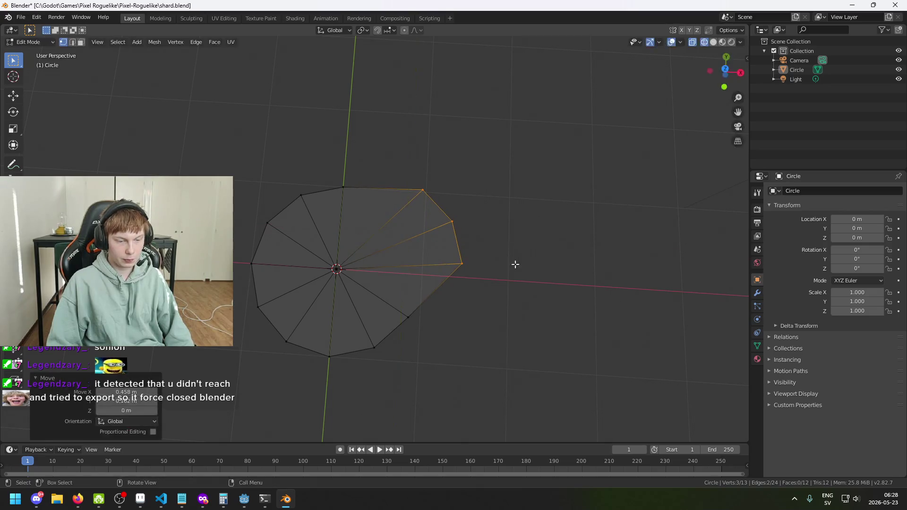
- Glance at the glass-shard reference images, then return to the model
{"action": "mouse_move", "coordinate": [202, 505]}
{"action": "left_click", "coordinate": [189, 458]}
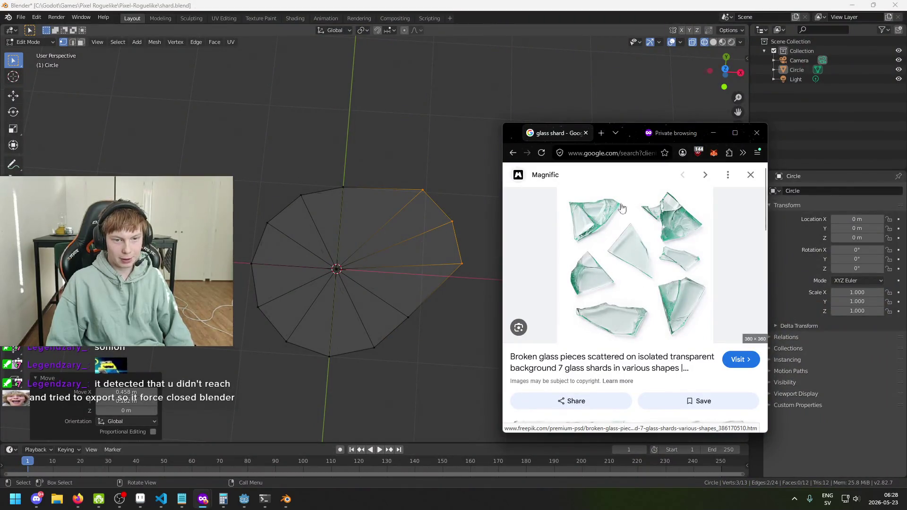
{"action": "left_click", "coordinate": [714, 133]}
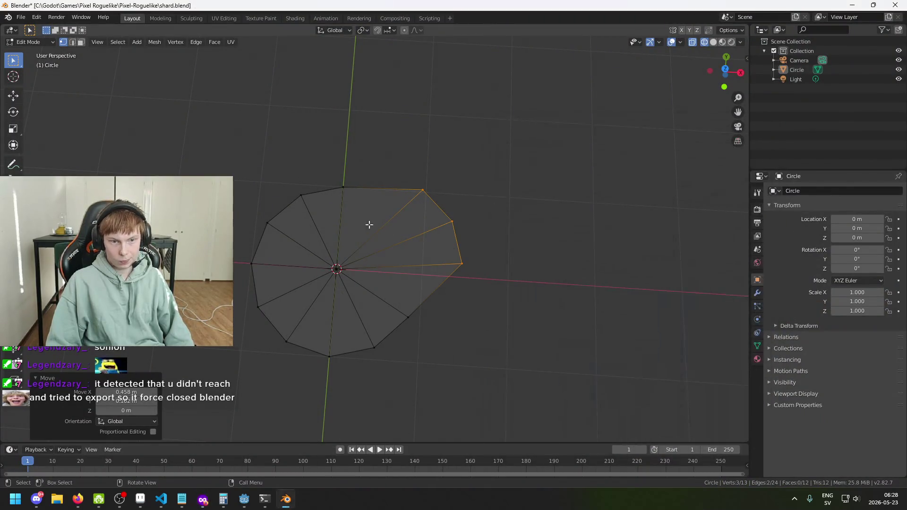
- Select two neighbouring top vertices and move them within the mesh plane
{"action": "left_click", "coordinate": [345, 191], "text": "shift"}
{"action": "left_click", "coordinate": [301, 212], "text": "shift"}
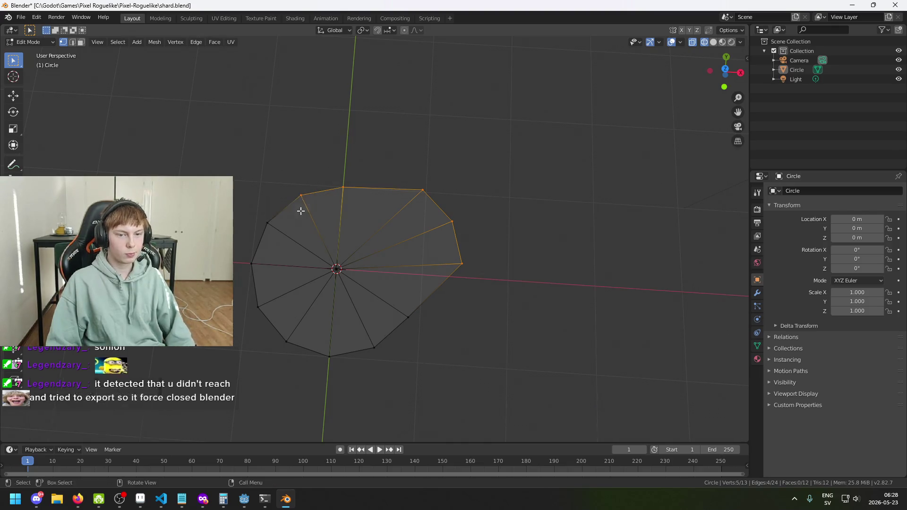
{"action": "right_click", "coordinate": [501, 210]}
{"action": "left_click", "coordinate": [512, 192]}
{"action": "left_click", "coordinate": [301, 195]}
{"action": "left_click", "coordinate": [343, 188], "text": "shift"}
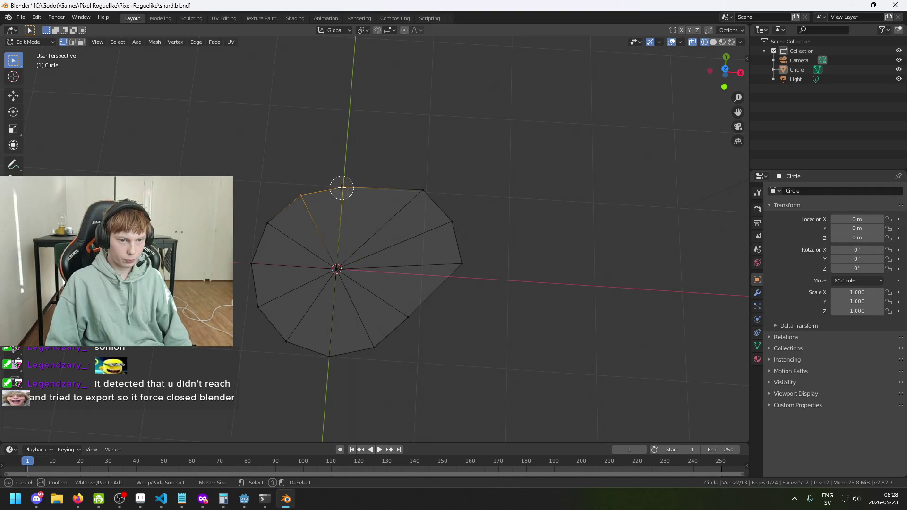
{"action": "left_click_drag", "start_coordinate": [468, 209], "coordinate": [504, 216]}
{"action": "key", "text": "g"}
{"action": "key", "text": "shift+z"}
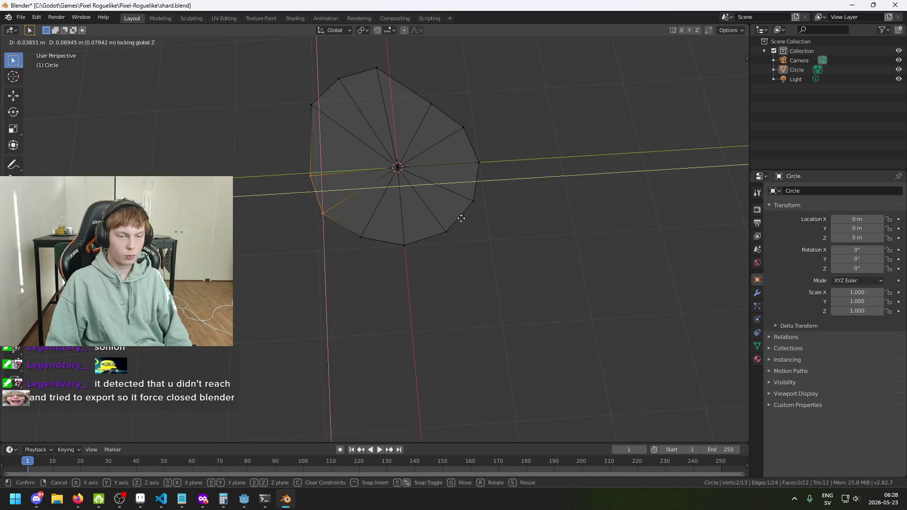
{"action": "left_click", "coordinate": [464, 270]}
- Brush-select the two lower-right vertices and pull them outward
{"action": "key", "text": "c"}
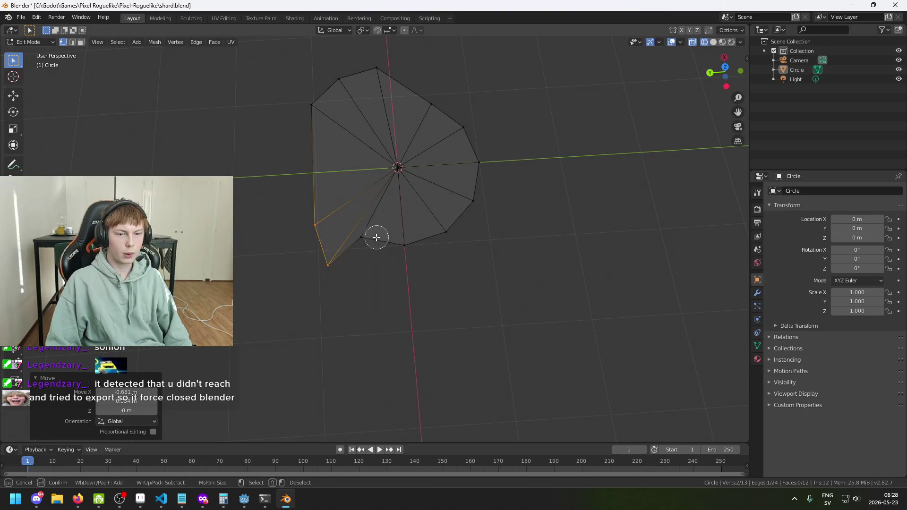
{"action": "key", "text": "Escape"}
{"action": "left_click", "coordinate": [368, 239]}
{"action": "key", "text": "c"}
{"action": "mouse_move", "coordinate": [405, 127]}
{"action": "left_mouse_down"}
{"action": "mouse_move", "coordinate": [479, 148]}
{"action": "mouse_move", "coordinate": [365, 237]}
{"action": "left_mouse_up"}
{"action": "key", "text": "alt+a"}
{"action": "mouse_move", "coordinate": [484, 211]}
{"action": "left_mouse_down"}
{"action": "mouse_move", "coordinate": [458, 247]}
{"action": "mouse_move", "coordinate": [480, 254]}
{"action": "left_mouse_up"}
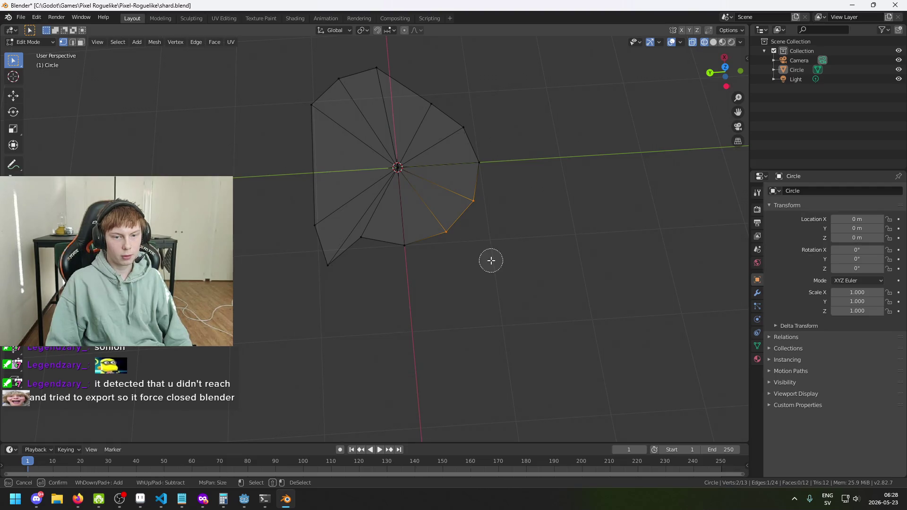
{"action": "key", "text": "Escape"}
{"action": "key", "text": "g"}
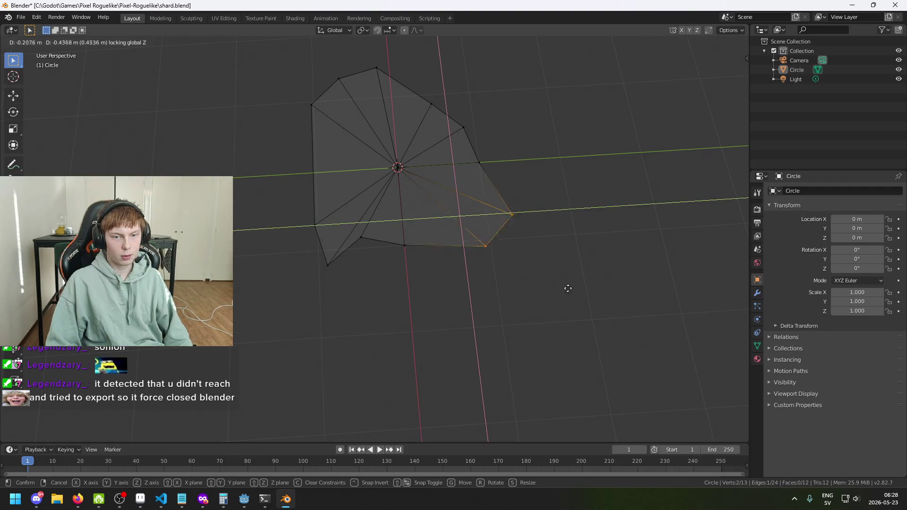
{"action": "left_click", "coordinate": [581, 301]}
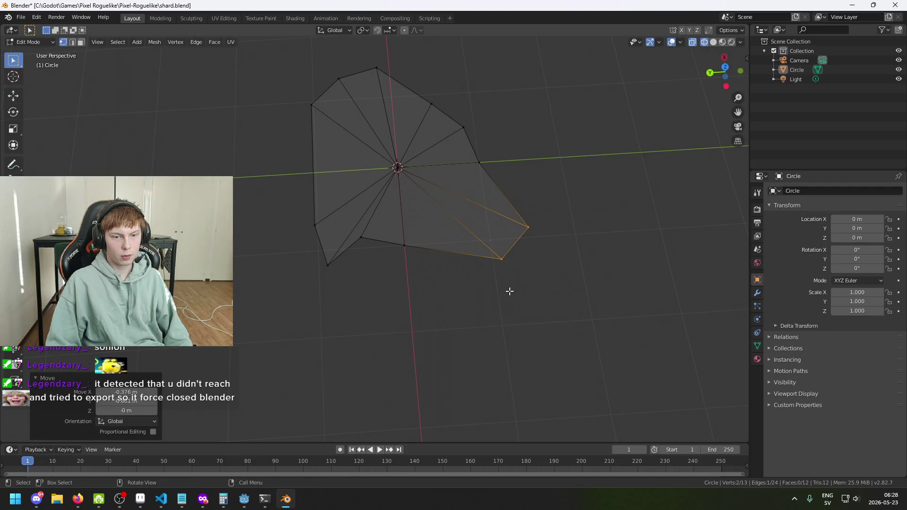
- Shift two bottom vertices within the plane, then pick another bottom vertex
{"action": "left_click", "coordinate": [404, 255]}
{"action": "left_click", "coordinate": [363, 238], "text": "shift"}
{"action": "key", "text": "g"}
{"action": "key", "text": "shift+z"}
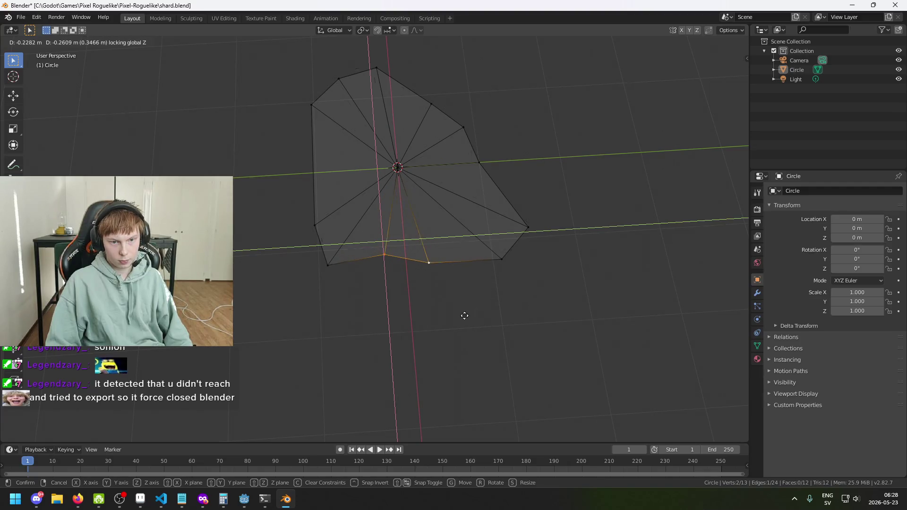
{"action": "left_click", "coordinate": [466, 313]}
{"action": "mouse_move", "coordinate": [468, 312]}
{"action": "left_mouse_down"}
{"action": "mouse_move", "coordinate": [406, 246]}
{"action": "mouse_move", "coordinate": [369, 339]}
{"action": "left_mouse_up"}
{"action": "left_click", "coordinate": [402, 369]}
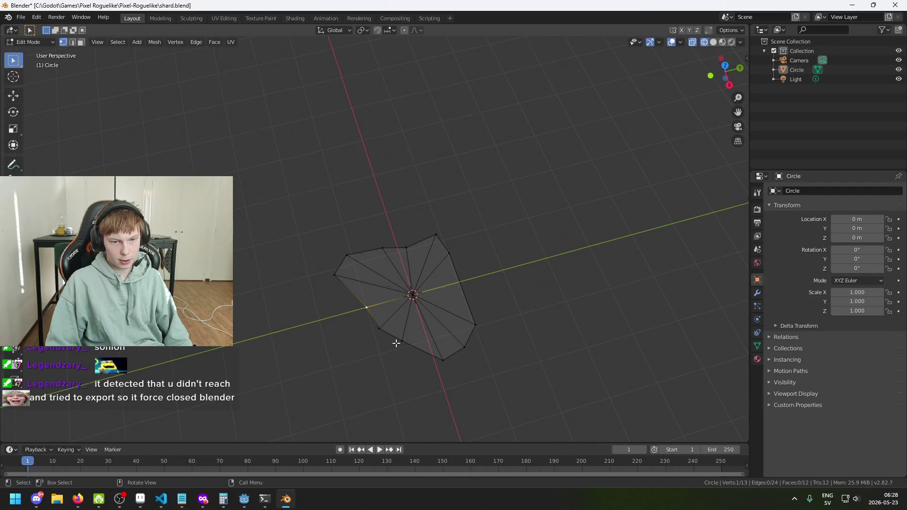
- Pull the bottom vertex down into a tip and shift a right-side vertex in the plane
{"action": "key", "text": "g"}
{"action": "key", "text": "z"}
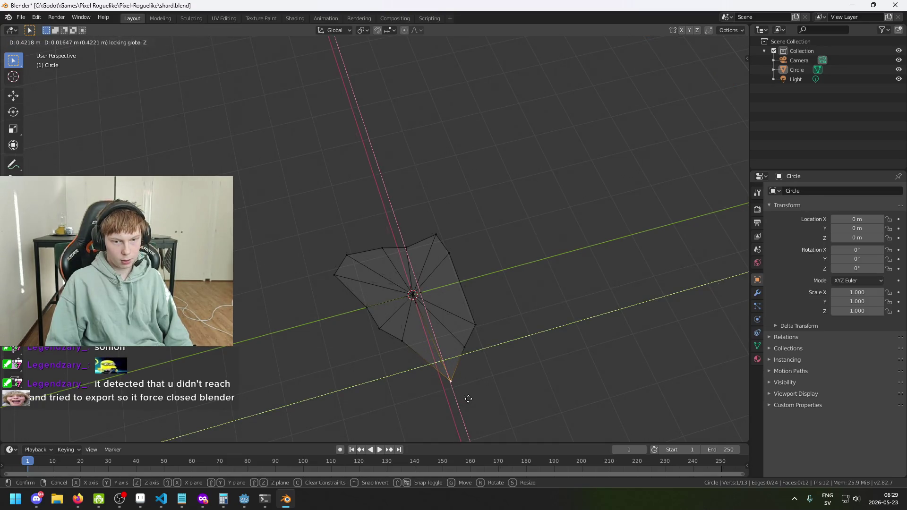
{"action": "left_click", "coordinate": [468, 399]}
{"action": "left_click", "coordinate": [478, 328]}
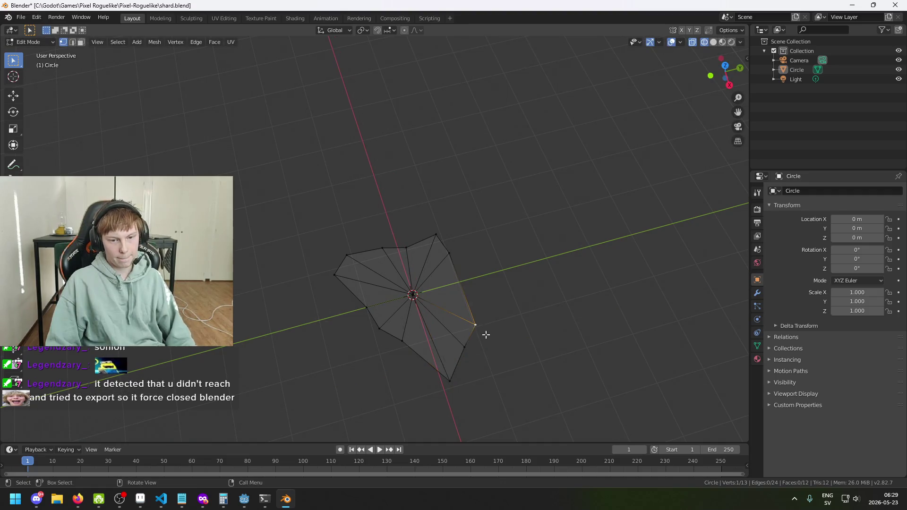
{"action": "key", "text": "g"}
{"action": "key", "text": "shift+z"}
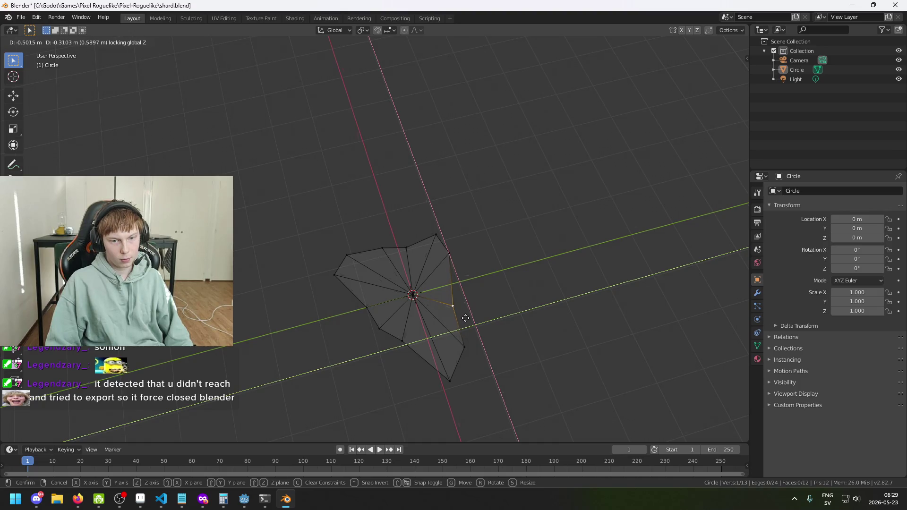
{"action": "left_click", "coordinate": [465, 318]}
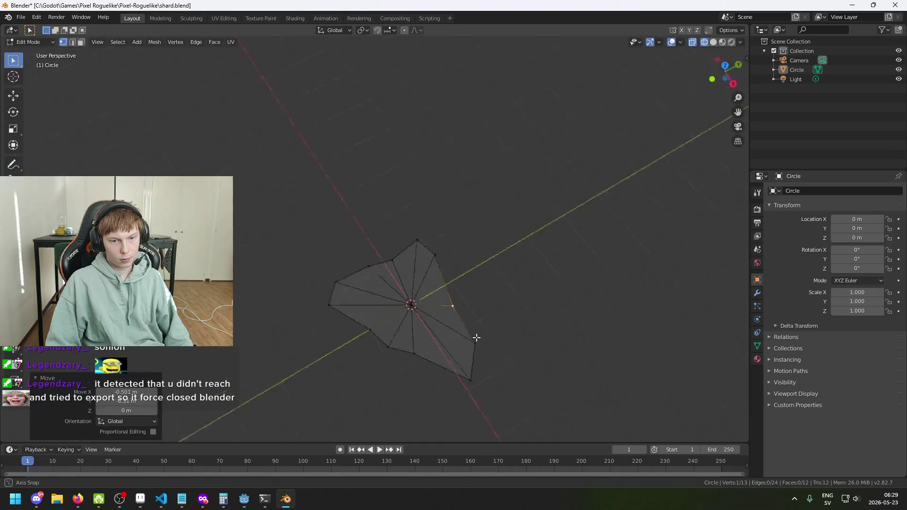
- Move a left-side vertex within the plane in two adjustments
{"action": "left_click", "coordinate": [330, 324]}
{"action": "key", "text": "g"}
{"action": "key", "text": "shift+z"}
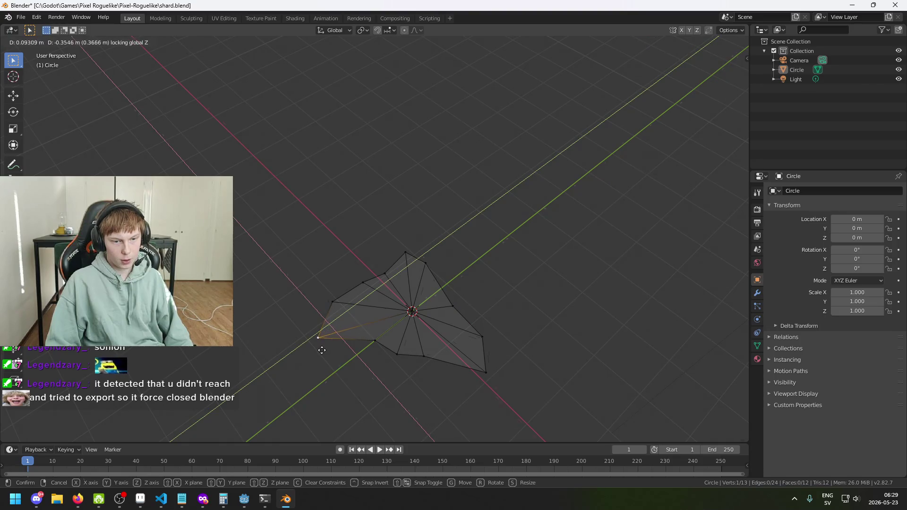
{"action": "left_click", "coordinate": [325, 349]}
{"action": "key", "text": "g"}
{"action": "key", "text": "shift+z"}
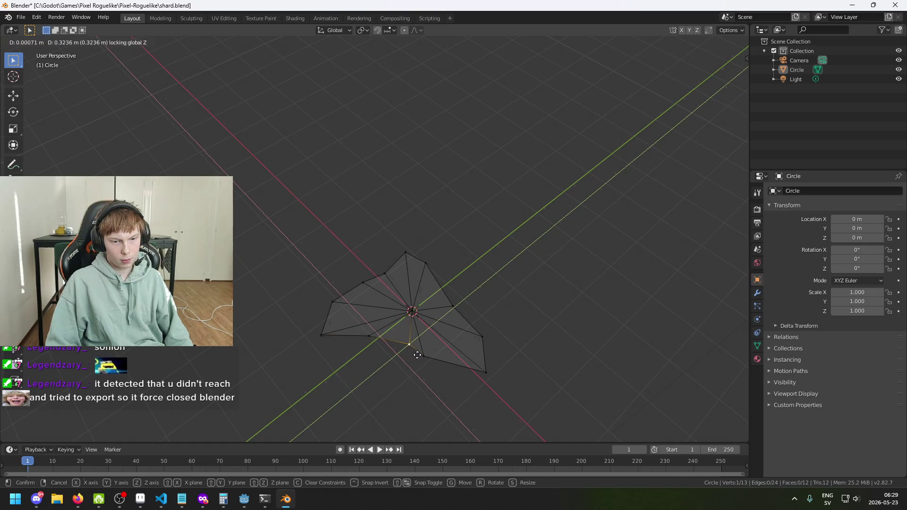
{"action": "left_click", "coordinate": [413, 355]}
- Reposition another left vertex and an upper vertex in the mesh plane
{"action": "mouse_move", "coordinate": [460, 379]}
{"action": "left_mouse_down"}
{"action": "mouse_move", "coordinate": [567, 396]}
{"action": "mouse_move", "coordinate": [464, 392]}
{"action": "mouse_move", "coordinate": [396, 264]}
{"action": "left_mouse_up"}
{"action": "left_click", "coordinate": [392, 258]}
{"action": "key", "text": "g"}
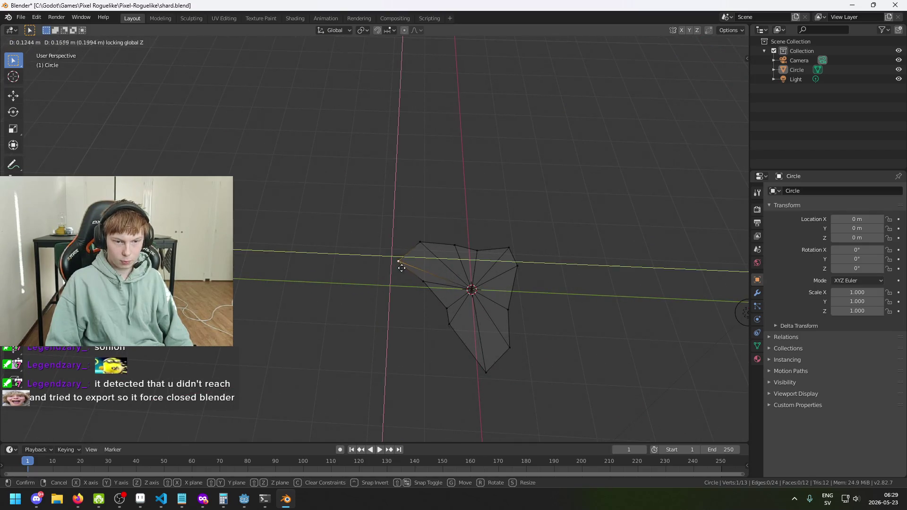
{"action": "left_click", "coordinate": [404, 268]}
{"action": "left_click", "coordinate": [420, 242]}
{"action": "key", "text": "g"}
{"action": "key", "text": "z"}
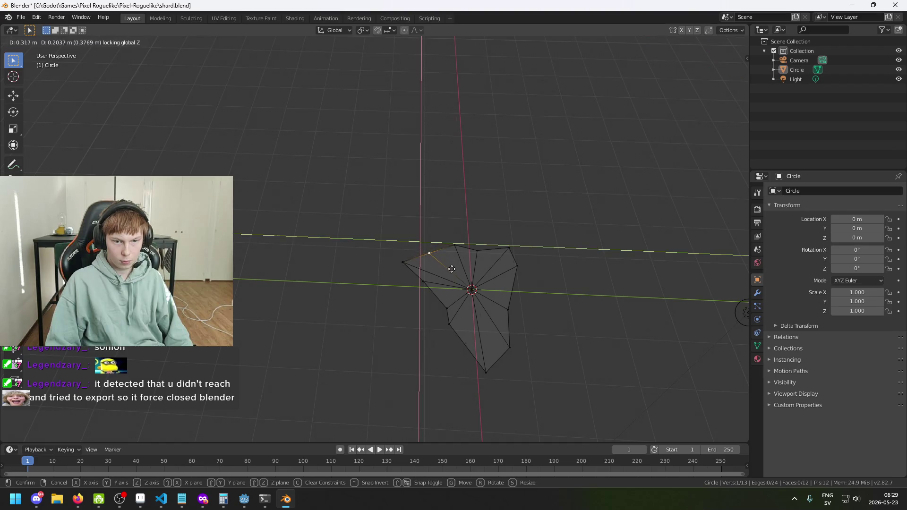
{"action": "left_click", "coordinate": [453, 276]}
- Nudge the upper-left vertex and a right vertex within the plane
{"action": "mouse_move", "coordinate": [454, 276]}
{"action": "left_mouse_down"}
{"action": "mouse_move", "coordinate": [685, 330]}
{"action": "mouse_move", "coordinate": [542, 275]}
{"action": "mouse_move", "coordinate": [425, 275]}
{"action": "mouse_move", "coordinate": [424, 247]}
{"action": "mouse_move", "coordinate": [432, 274]}
{"action": "left_mouse_up"}
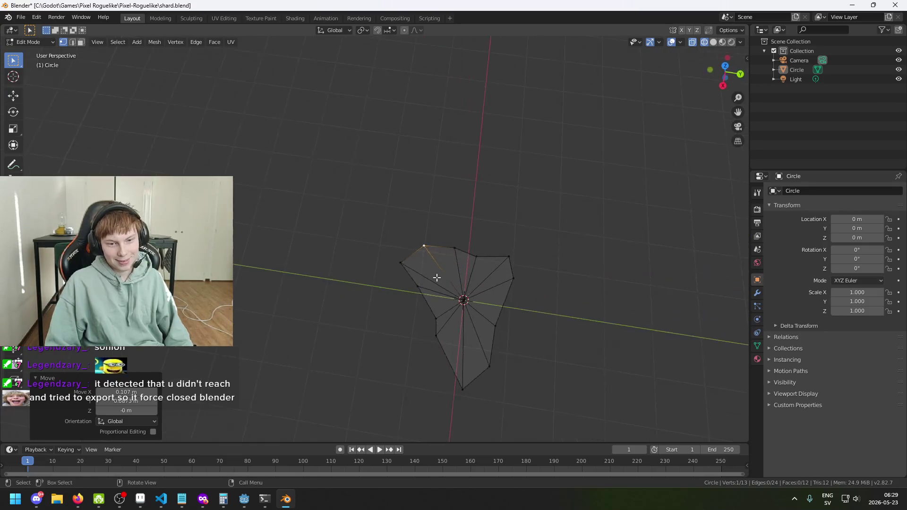
{"action": "left_click", "coordinate": [399, 263]}
{"action": "key", "text": "g"}
{"action": "key", "text": "shift+z"}
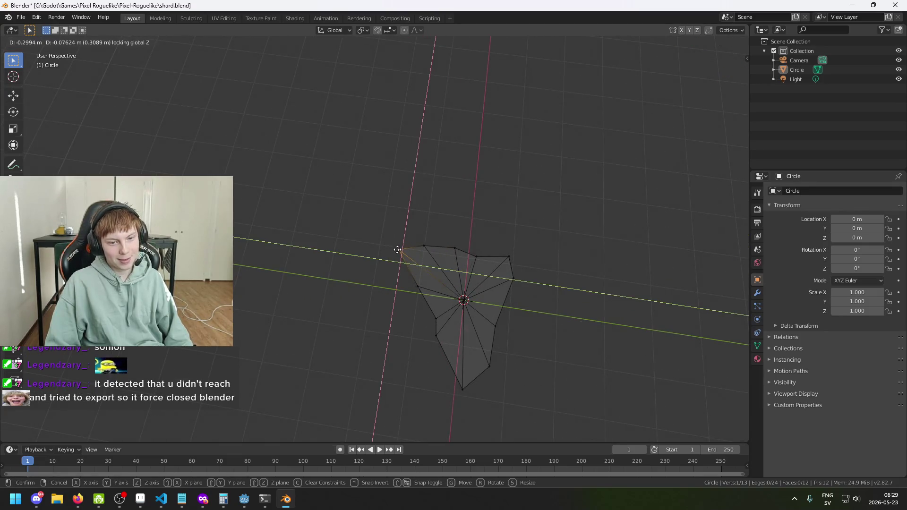
{"action": "left_click", "coordinate": [399, 250]}
{"action": "mouse_move", "coordinate": [415, 260]}
{"action": "left_mouse_down"}
{"action": "mouse_move", "coordinate": [284, 405]}
{"action": "mouse_move", "coordinate": [441, 302]}
{"action": "mouse_move", "coordinate": [411, 279]}
{"action": "left_mouse_up"}
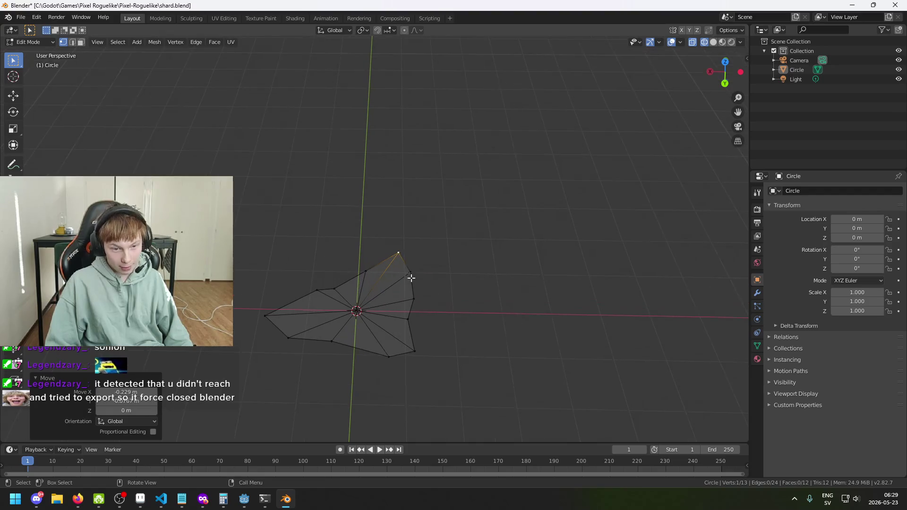
{"action": "left_click", "coordinate": [411, 277]}
{"action": "key", "text": "g"}
{"action": "key", "text": "shift+z"}
{"action": "left_click", "coordinate": [417, 274]}
- Fine-tune another outline vertex, then move one more vertex on the outline
{"action": "mouse_move", "coordinate": [454, 304]}
{"action": "left_mouse_down"}
{"action": "mouse_move", "coordinate": [349, 349]}
{"action": "mouse_move", "coordinate": [348, 272]}
{"action": "left_mouse_up"}
{"action": "key", "text": "g"}
{"action": "key", "text": "shift+z"}
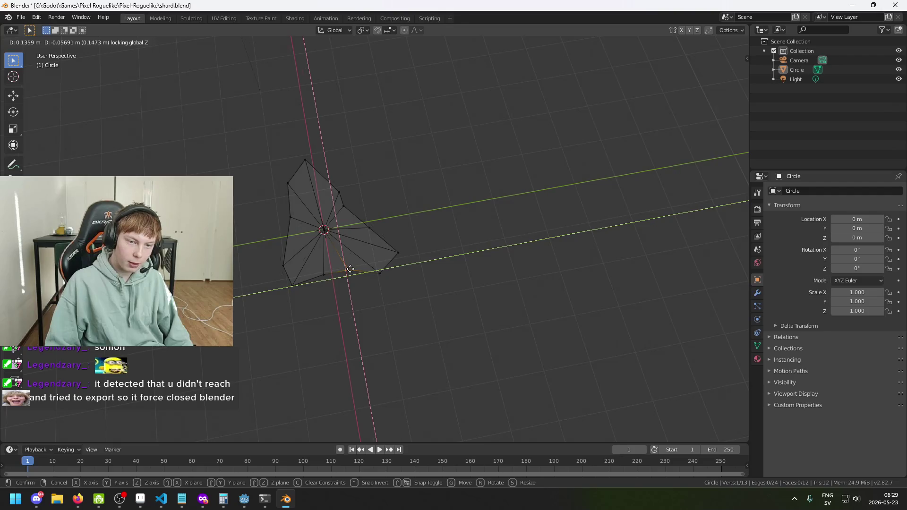
{"action": "left_click", "coordinate": [348, 274]}
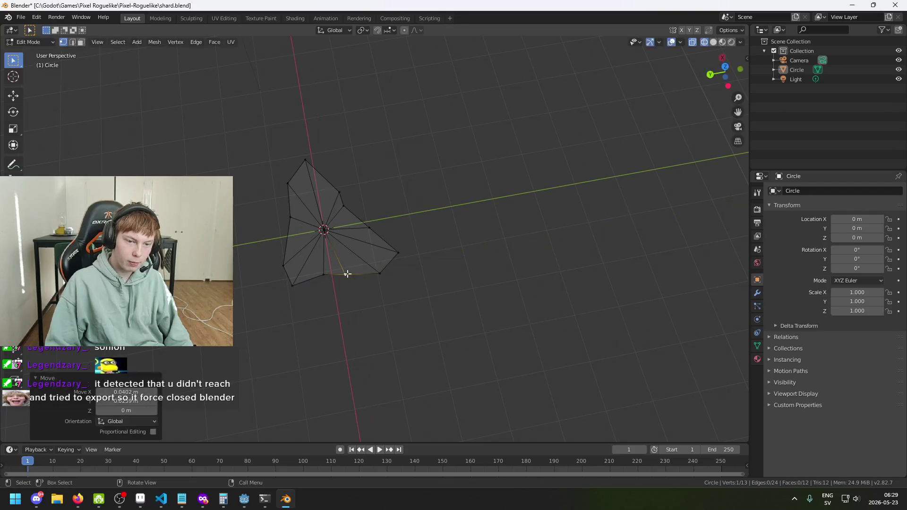
{"action": "key", "text": "g"}
{"action": "key", "text": "shift+z"}
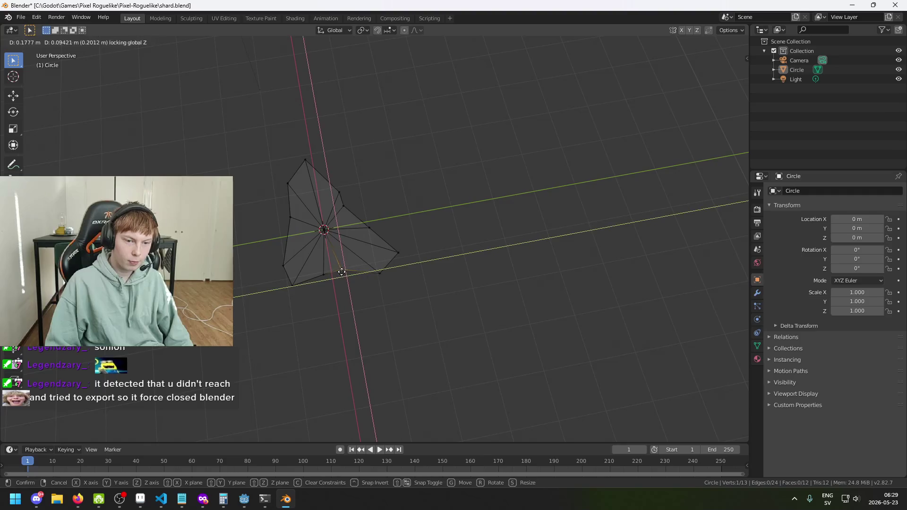
{"action": "left_click", "coordinate": [341, 272]}
{"action": "mouse_move", "coordinate": [368, 299]}
{"action": "left_mouse_down"}
{"action": "mouse_move", "coordinate": [496, 296]}
{"action": "mouse_move", "coordinate": [516, 284]}
{"action": "mouse_move", "coordinate": [577, 355]}
{"action": "mouse_move", "coordinate": [557, 326]}
{"action": "mouse_move", "coordinate": [453, 242]}
{"action": "left_mouse_up"}
{"action": "left_click", "coordinate": [409, 298]}
{"action": "left_click", "coordinate": [318, 264]}
{"action": "key", "text": "g"}
{"action": "left_click", "coordinate": [326, 268]}
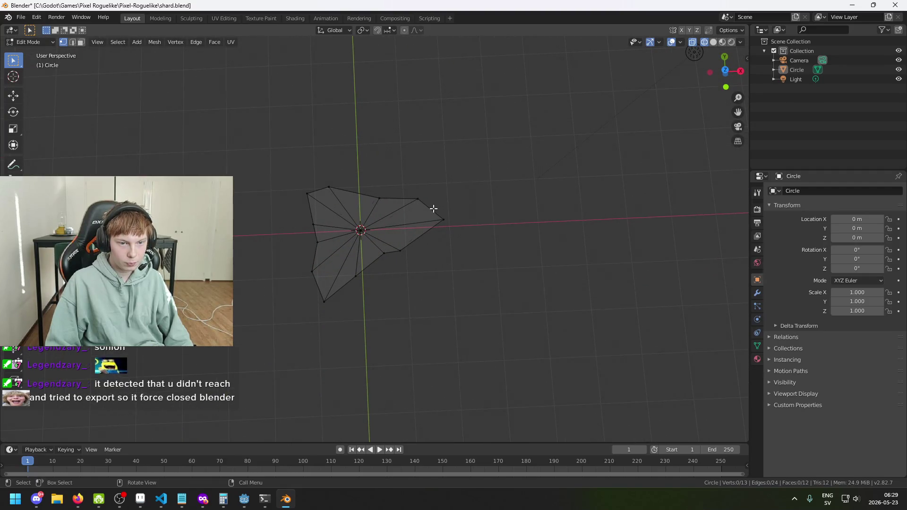
- Shift the upper-right vertex along X and then further within the plane
{"action": "left_click", "coordinate": [416, 202]}
{"action": "key", "text": "g"}
{"action": "key", "text": "x"}
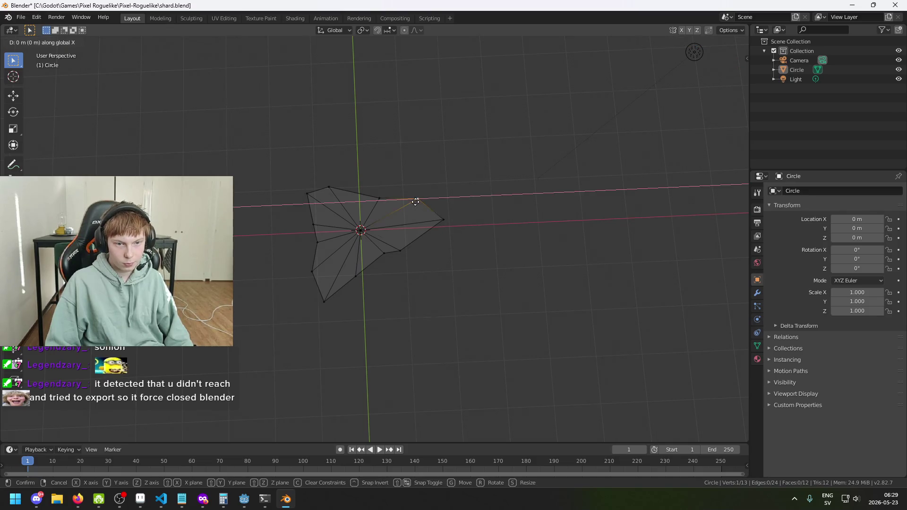
{"action": "left_click", "coordinate": [414, 210]}
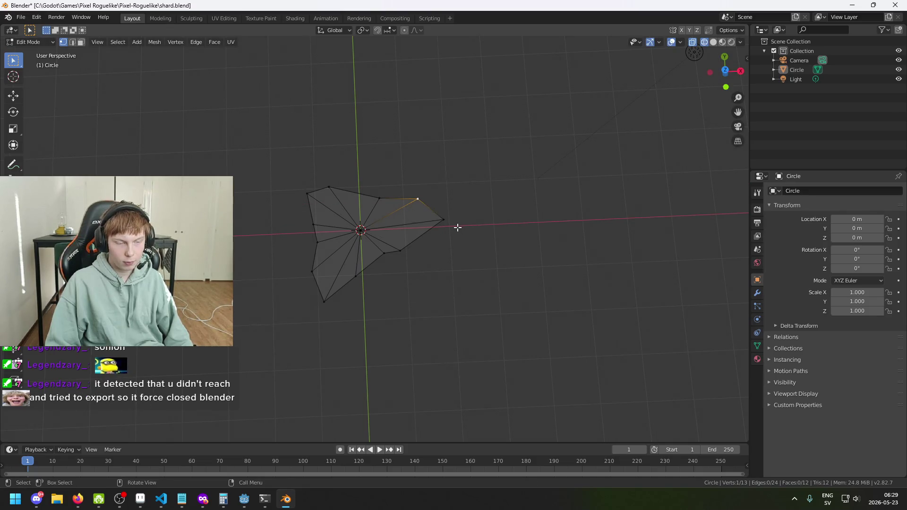
{"action": "key", "text": "g"}
{"action": "key", "text": "shift+z"}
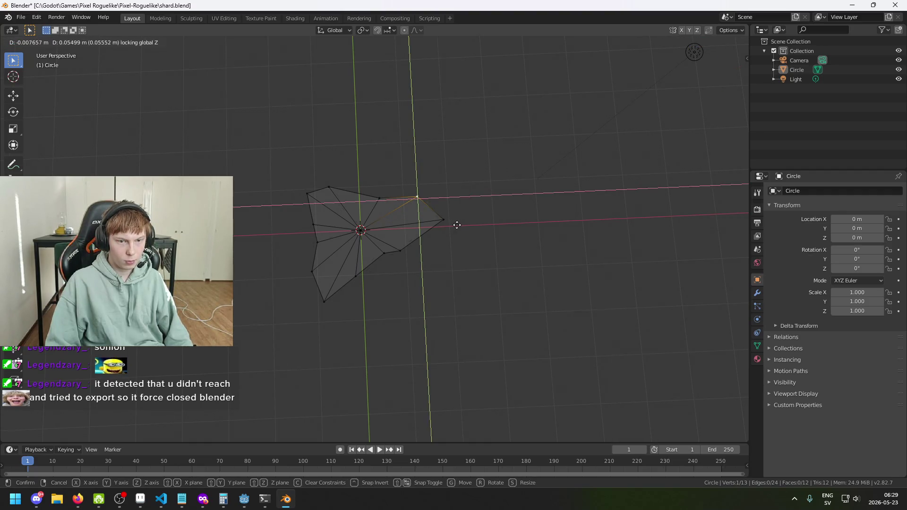
{"action": "left_click", "coordinate": [459, 227]}
- Brush-select the top-edge vertices and move them together 0.398 m along X
{"action": "mouse_move", "coordinate": [470, 247]}
{"action": "left_mouse_down"}
{"action": "mouse_move", "coordinate": [361, 243]}
{"action": "mouse_move", "coordinate": [419, 316]}
{"action": "mouse_move", "coordinate": [471, 279]}
{"action": "left_mouse_up"}
{"action": "mouse_move", "coordinate": [418, 339]}
{"action": "left_mouse_down"}
{"action": "mouse_move", "coordinate": [339, 344]}
{"action": "mouse_move", "coordinate": [344, 320]}
{"action": "mouse_move", "coordinate": [331, 335]}
{"action": "mouse_move", "coordinate": [352, 357]}
{"action": "left_mouse_up"}
{"action": "key", "text": "c"}
{"action": "left_click_drag", "start_coordinate": [290, 264], "coordinate": [397, 288]}
{"action": "key", "text": "Escape"}
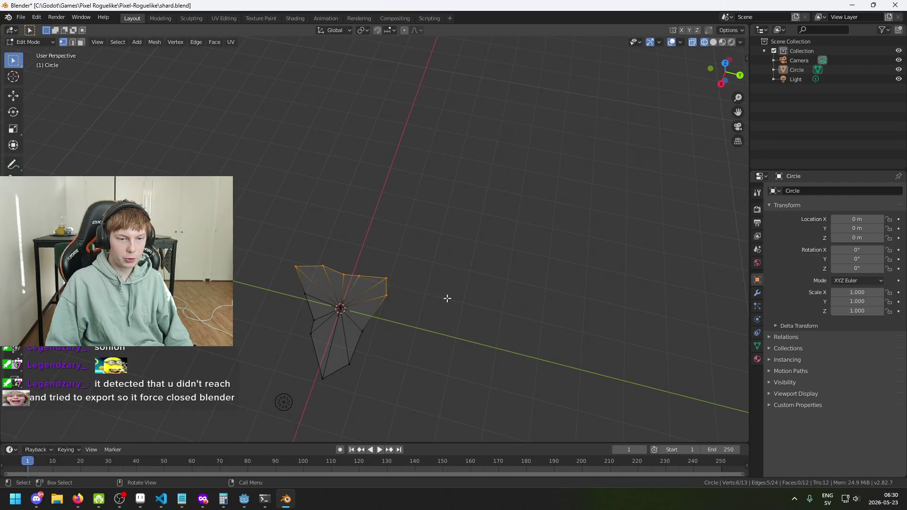
{"action": "key", "text": "g"}
{"action": "key", "text": "z"}
{"action": "left_click", "coordinate": [453, 319]}
- Bring the Firefox seven-shard reference image to the front
{"action": "mouse_move", "coordinate": [458, 326]}
{"action": "left_mouse_down"}
{"action": "mouse_move", "coordinate": [594, 350]}
{"action": "mouse_move", "coordinate": [622, 372]}
{"action": "left_mouse_up"}
{"action": "left_click_drag", "start_coordinate": [474, 309], "coordinate": [548, 271]}
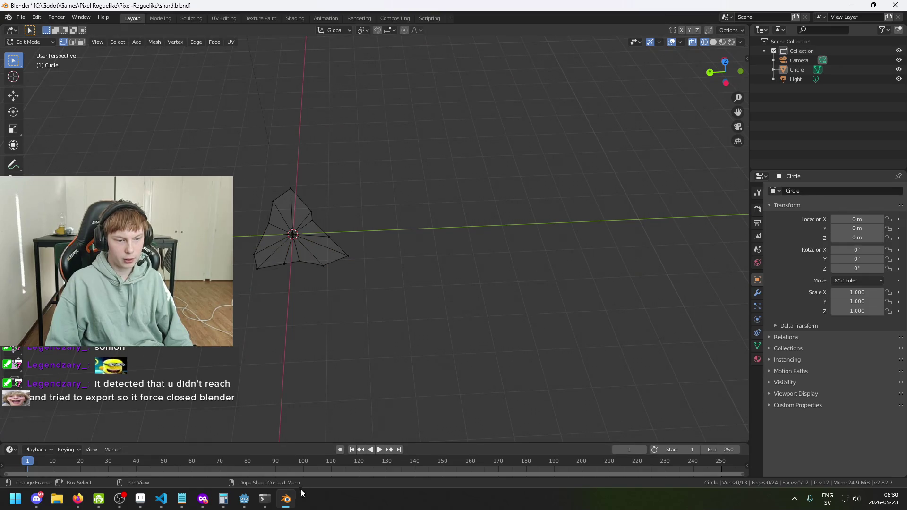
{"action": "mouse_move", "coordinate": [203, 501]}
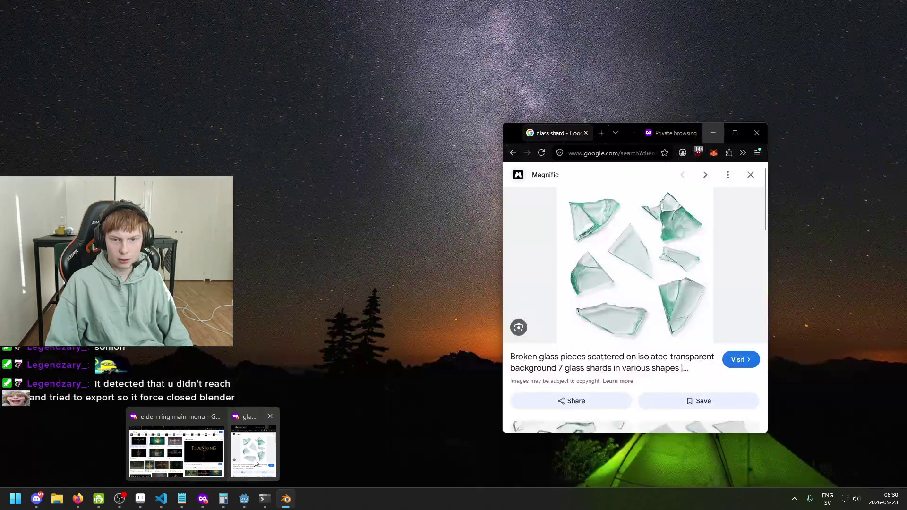
{"action": "left_click", "coordinate": [175, 451]}
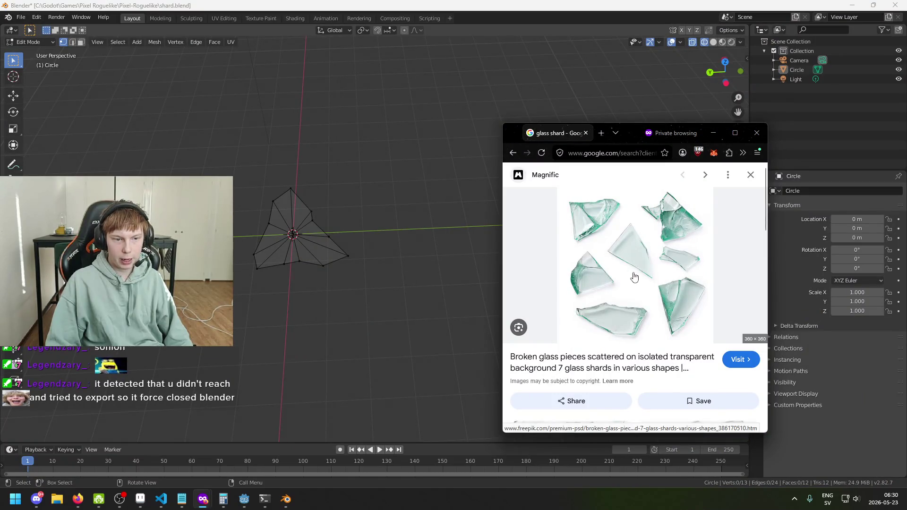
- Shift the selected vertex and a lower-left vertex within the mesh plane
{"action": "mouse_move", "coordinate": [320, 263]}
{"action": "left_mouse_down"}
{"action": "mouse_move", "coordinate": [378, 299]}
{"action": "mouse_move", "coordinate": [458, 301]}
{"action": "mouse_move", "coordinate": [402, 327]}
{"action": "mouse_move", "coordinate": [298, 288]}
{"action": "left_mouse_up"}
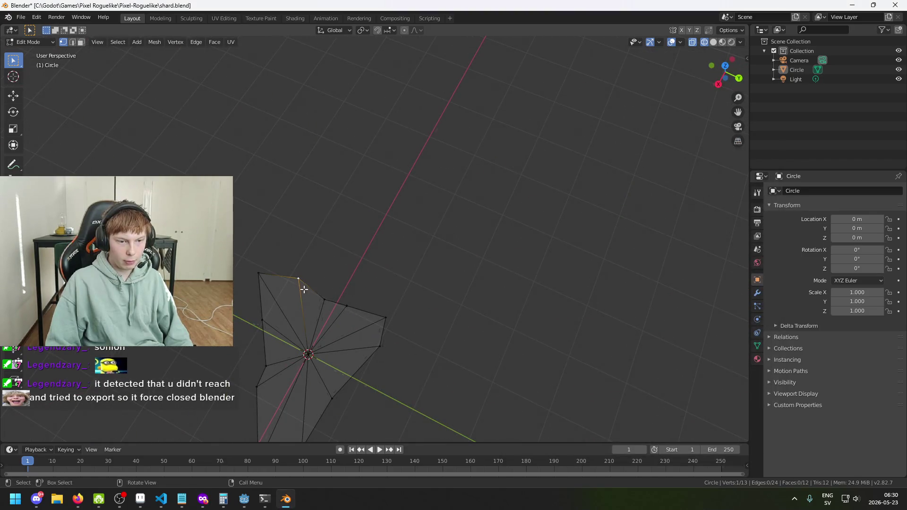
{"action": "key", "text": "g"}
{"action": "key", "text": "shift+z"}
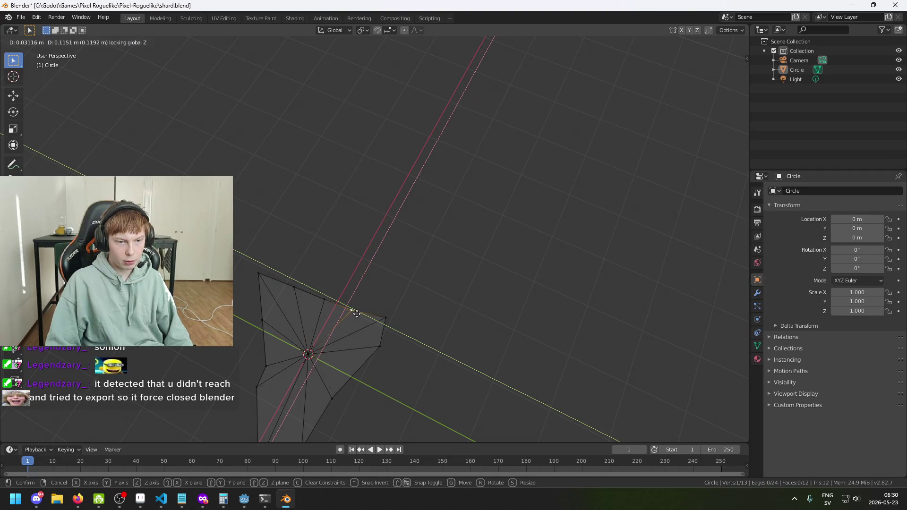
{"action": "left_click", "coordinate": [358, 313]}
{"action": "mouse_move", "coordinate": [356, 314]}
{"action": "left_mouse_down"}
{"action": "mouse_move", "coordinate": [399, 361]}
{"action": "mouse_move", "coordinate": [293, 367]}
{"action": "mouse_move", "coordinate": [385, 326]}
{"action": "mouse_move", "coordinate": [437, 345]}
{"action": "mouse_move", "coordinate": [366, 335]}
{"action": "left_mouse_up"}
{"action": "left_click", "coordinate": [351, 328]}
{"action": "key", "text": "g"}
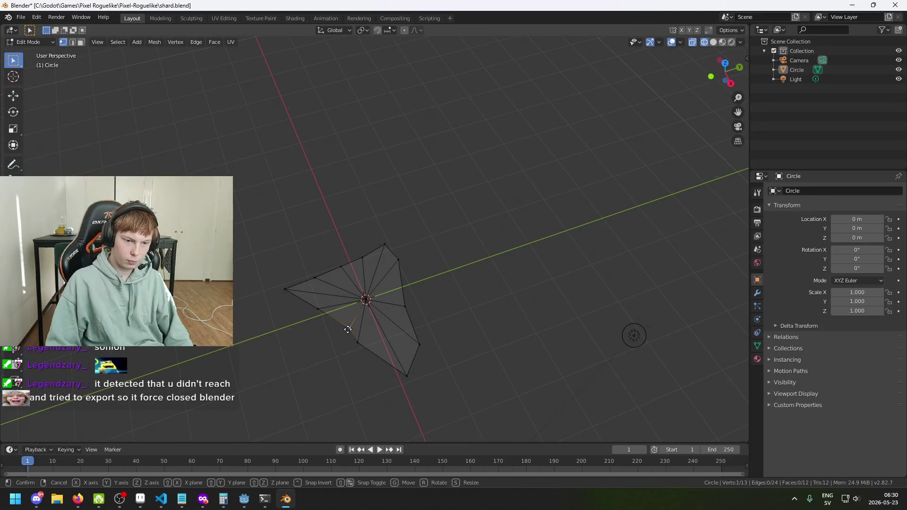
{"action": "key", "text": "shift+z"}
{"action": "key", "text": "g"}
{"action": "key", "text": "shift+z"}
{"action": "left_click", "coordinate": [315, 308]}
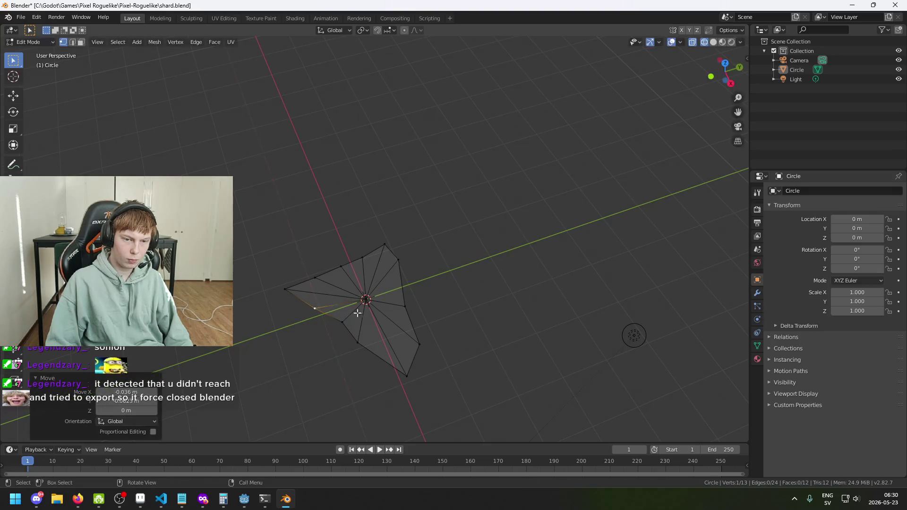
- Nudge the right-side vertex in the plane, then reopen the glass-shard reference
{"action": "left_click", "coordinate": [406, 308]}
{"action": "key", "text": "g"}
{"action": "key", "text": "shift+z"}
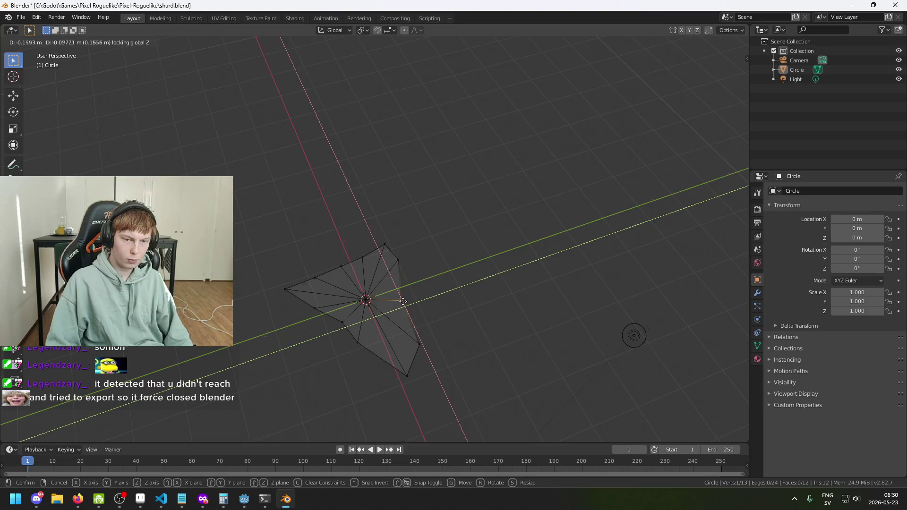
{"action": "left_click", "coordinate": [411, 299]}
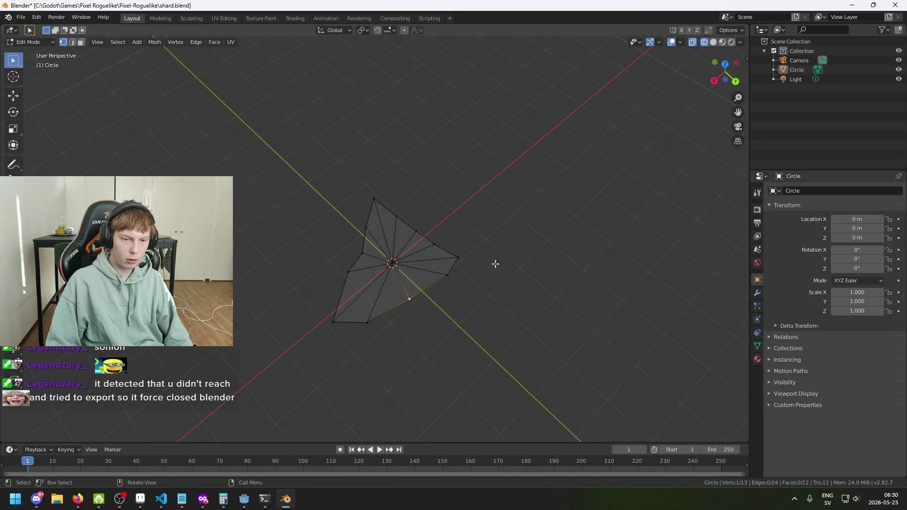
{"action": "mouse_move", "coordinate": [205, 500]}
{"action": "left_click", "coordinate": [176, 453]}
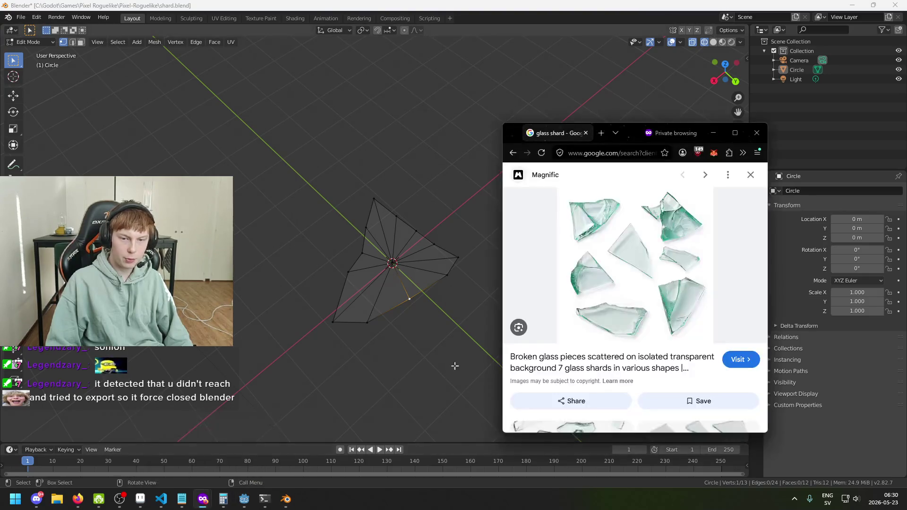
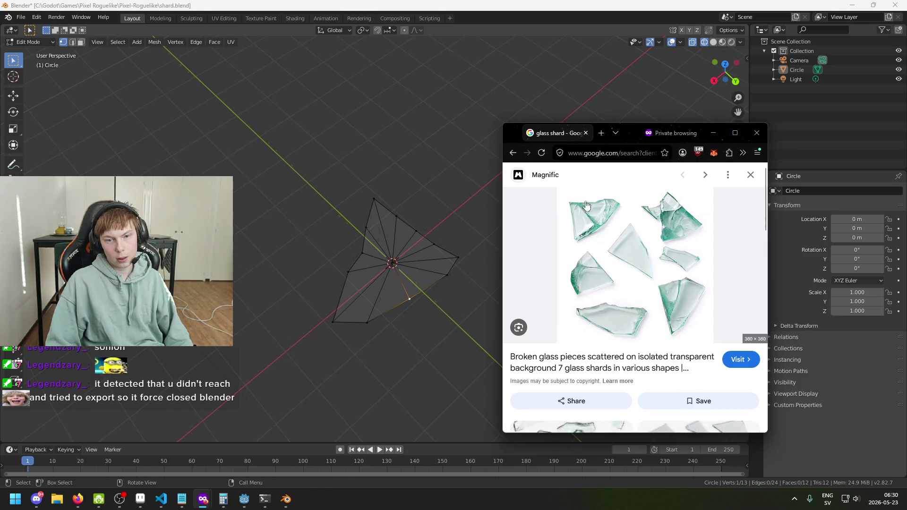
- Put away the reference images and pull the first two outer vertices outward within the ground plane
{"action": "left_click", "coordinate": [714, 133]}
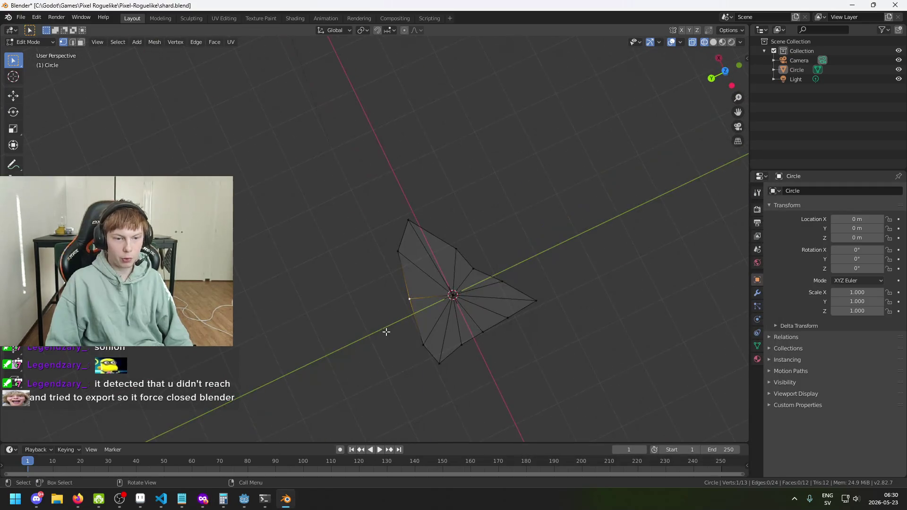
{"action": "key", "text": "g"}
{"action": "key", "text": "shift+z"}
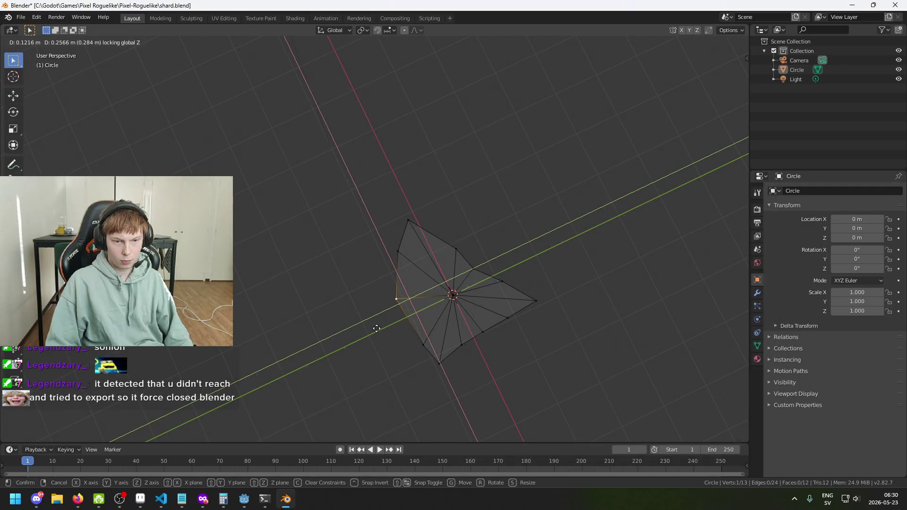
{"action": "left_click", "coordinate": [395, 328]}
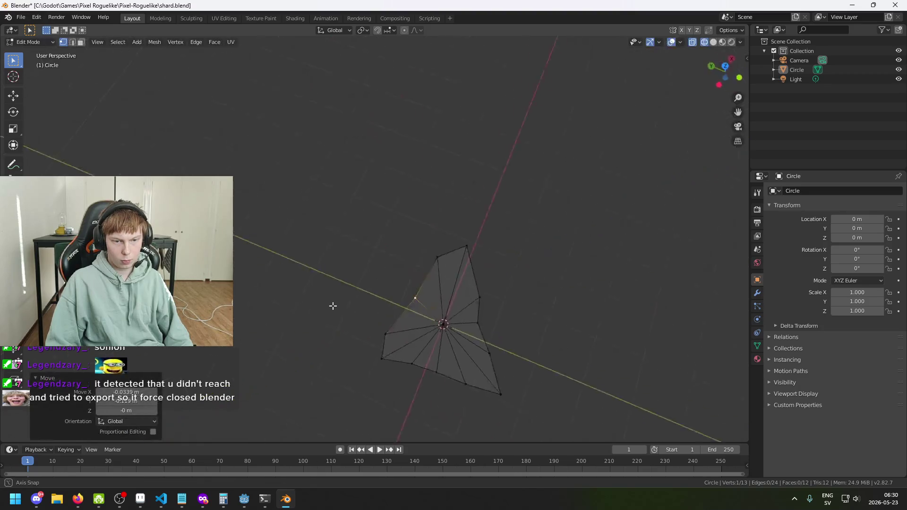
{"action": "mouse_move", "coordinate": [367, 332]}
{"action": "left_mouse_down"}
{"action": "mouse_move", "coordinate": [273, 389]}
{"action": "mouse_move", "coordinate": [305, 373]}
{"action": "mouse_move", "coordinate": [376, 243]}
{"action": "left_mouse_up"}
{"action": "left_click", "coordinate": [371, 238]}
{"action": "key", "text": "g"}
{"action": "key", "text": "shift+z"}
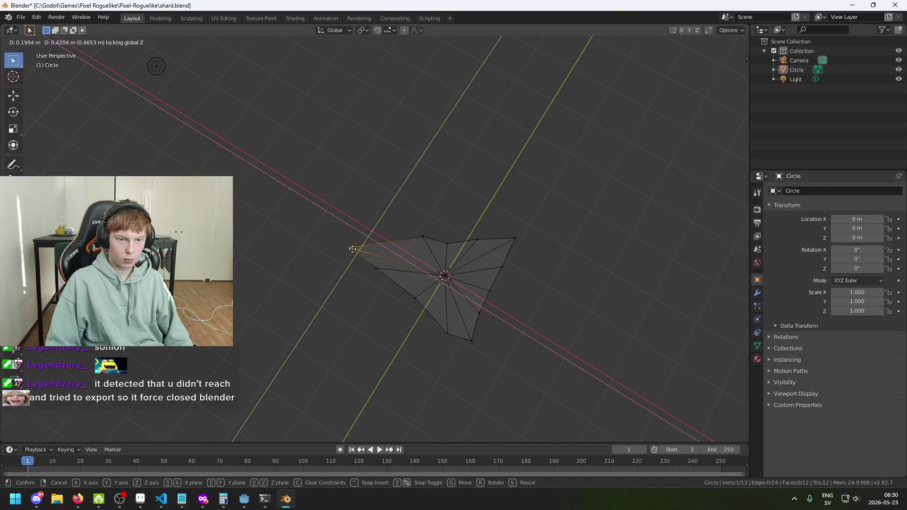
{"action": "left_click", "coordinate": [352, 251]}
- Reposition the top vertex of the fan, keeping its move flat in the ground plane
{"action": "mouse_move", "coordinate": [537, 314]}
{"action": "left_mouse_down"}
{"action": "mouse_move", "coordinate": [563, 280]}
{"action": "mouse_move", "coordinate": [559, 300]}
{"action": "mouse_move", "coordinate": [415, 318]}
{"action": "mouse_move", "coordinate": [501, 312]}
{"action": "left_mouse_up"}
{"action": "key", "text": "g"}
{"action": "key", "text": "shift+z"}
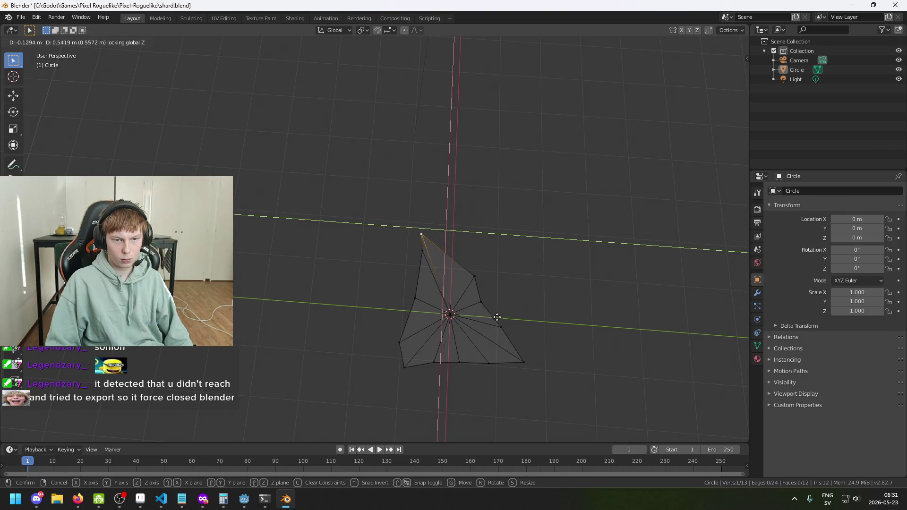
{"action": "left_click", "coordinate": [503, 320]}
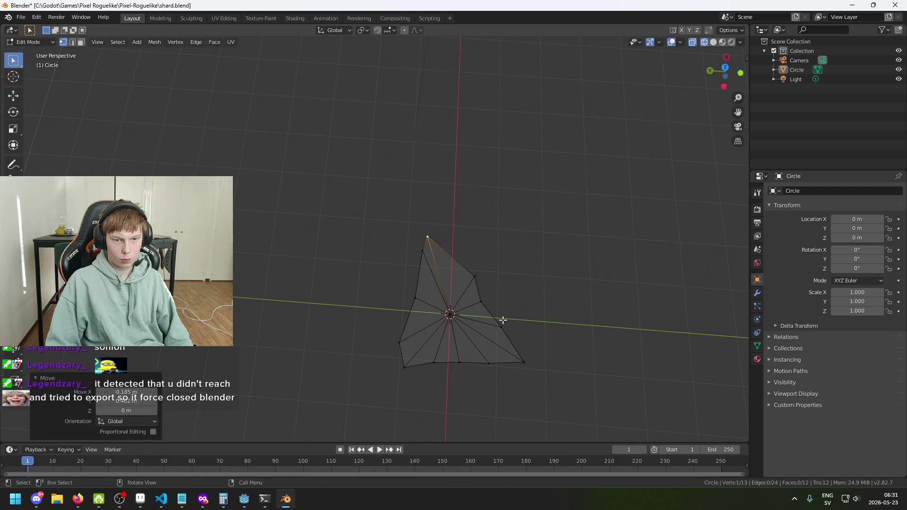
{"action": "key", "text": "g"}
{"action": "key", "text": "z"}
{"action": "key", "text": "g"}
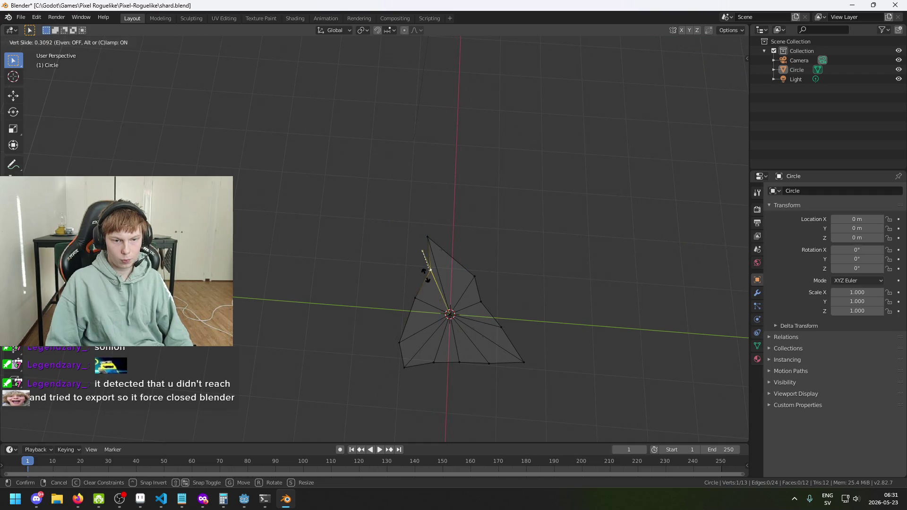
{"action": "key", "text": "g"}
{"action": "key", "text": "shift+z"}
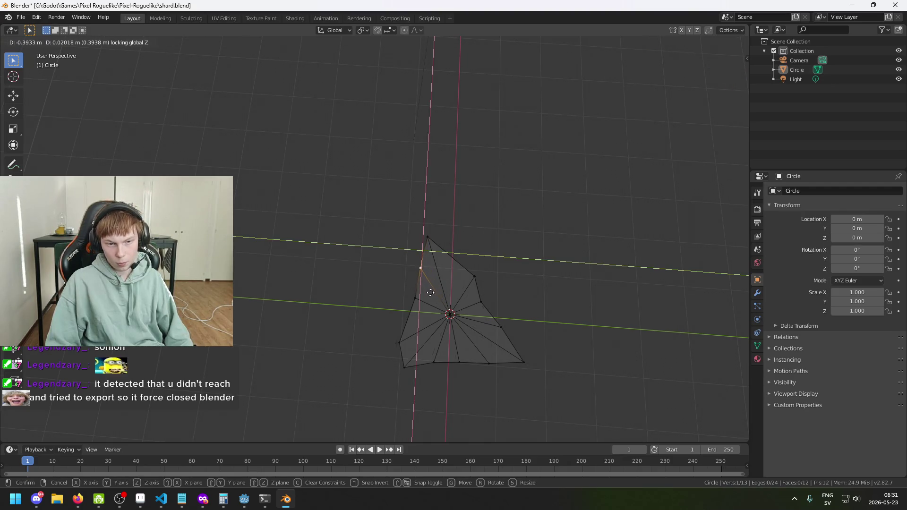
{"action": "left_click", "coordinate": [430, 292]}
- Pull two more outer vertices, including the left one, into the pointed shard outline
{"action": "mouse_move", "coordinate": [429, 290]}
{"action": "left_mouse_down"}
{"action": "mouse_move", "coordinate": [513, 314]}
{"action": "mouse_move", "coordinate": [469, 345]}
{"action": "mouse_move", "coordinate": [536, 335]}
{"action": "mouse_move", "coordinate": [457, 338]}
{"action": "left_mouse_up"}
{"action": "left_click", "coordinate": [364, 305]}
{"action": "key", "text": "g"}
{"action": "key", "text": "shift+z"}
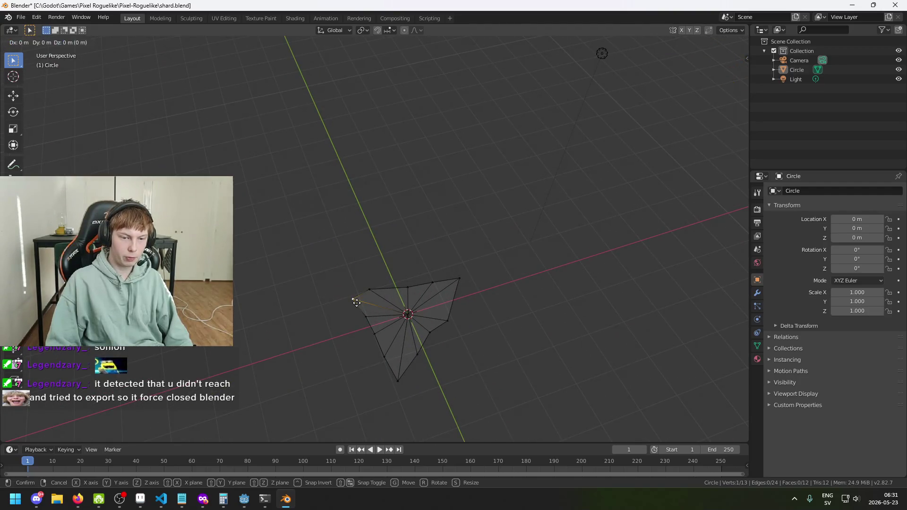
{"action": "left_click", "coordinate": [347, 300]}
{"action": "mouse_move", "coordinate": [345, 298]}
{"action": "left_mouse_down"}
{"action": "mouse_move", "coordinate": [537, 351]}
{"action": "mouse_move", "coordinate": [611, 358]}
{"action": "mouse_move", "coordinate": [506, 351]}
{"action": "mouse_move", "coordinate": [473, 369]}
{"action": "left_mouse_up"}
{"action": "left_click", "coordinate": [611, 359]}
{"action": "left_click", "coordinate": [354, 268]}
{"action": "key", "text": "g"}
{"action": "key", "text": "shift+z"}
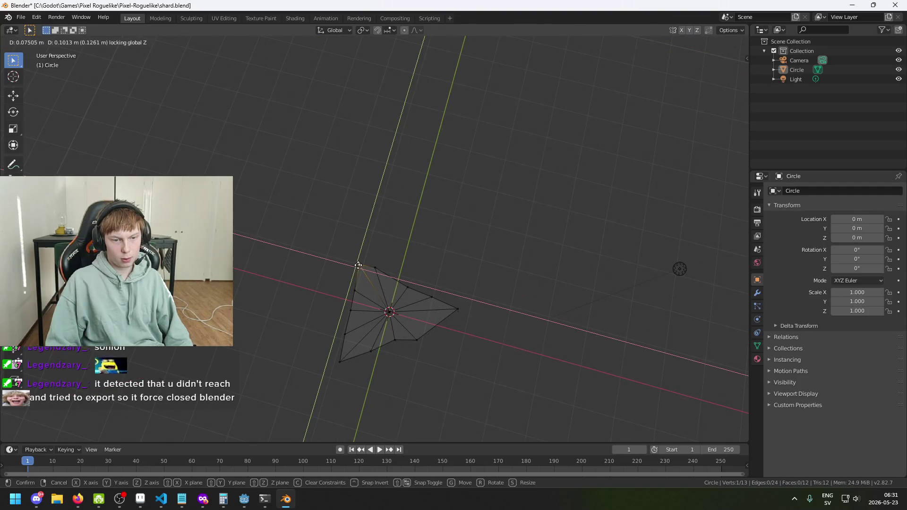
{"action": "left_click", "coordinate": [462, 314]}
- Deselect and orbit around to inspect the irregular shard outline
{"action": "left_click", "coordinate": [527, 357]}
{"action": "mouse_move", "coordinate": [526, 357]}
{"action": "left_mouse_down"}
{"action": "mouse_move", "coordinate": [659, 338]}
{"action": "mouse_move", "coordinate": [522, 338]}
{"action": "left_mouse_up"}
{"action": "mouse_move", "coordinate": [394, 389]}
{"action": "left_mouse_down"}
{"action": "mouse_move", "coordinate": [409, 356]}
{"action": "mouse_move", "coordinate": [474, 413]}
{"action": "mouse_move", "coordinate": [491, 381]}
{"action": "left_mouse_up"}
{"action": "mouse_move", "coordinate": [468, 339]}
{"action": "left_mouse_down"}
{"action": "mouse_move", "coordinate": [461, 330]}
{"action": "mouse_move", "coordinate": [493, 347]}
{"action": "mouse_move", "coordinate": [591, 319]}
{"action": "left_mouse_up"}
{"action": "mouse_move", "coordinate": [545, 241]}
{"action": "left_mouse_down"}
{"action": "mouse_move", "coordinate": [614, 257]}
{"action": "mouse_move", "coordinate": [553, 266]}
{"action": "left_mouse_up"}
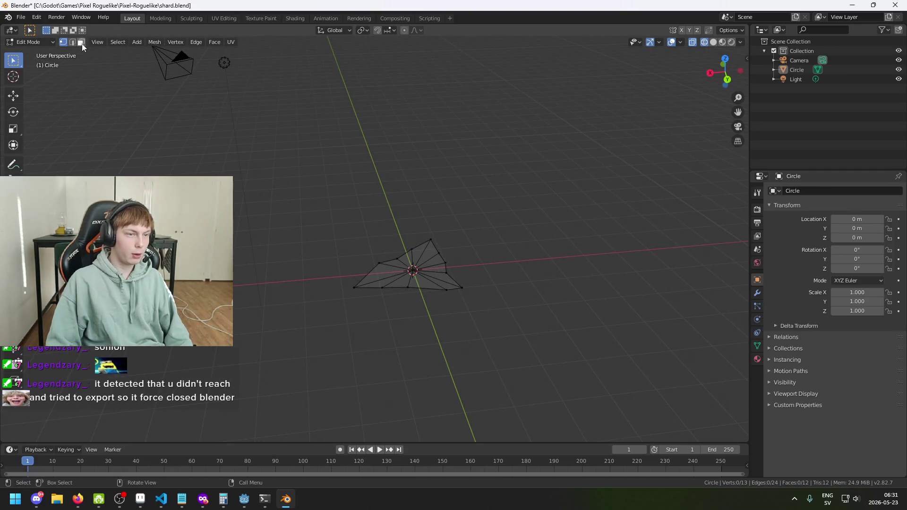
{"action": "left_click_drag", "start_coordinate": [427, 282], "coordinate": [384, 261]}
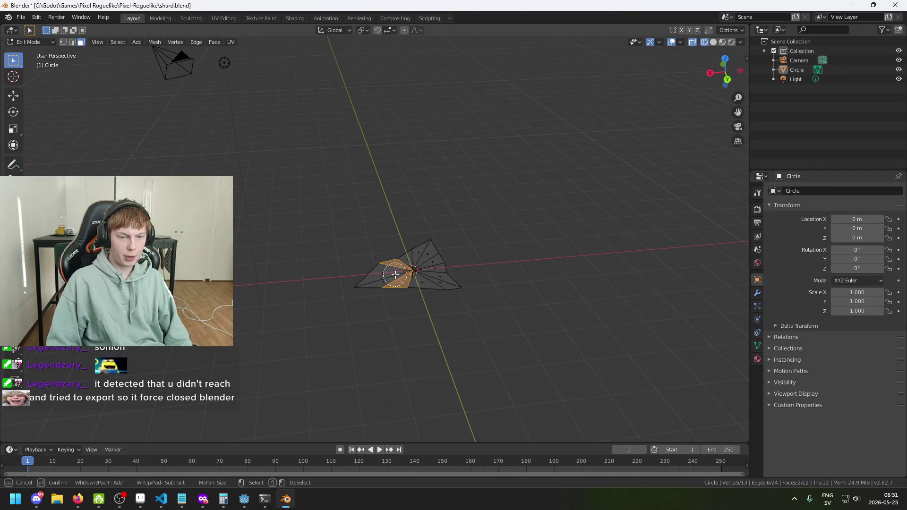
- Save shard.blend and circle-select all twelve faces of the shard
{"action": "left_click", "coordinate": [530, 285]}
{"action": "key", "text": "ctrl+s"}
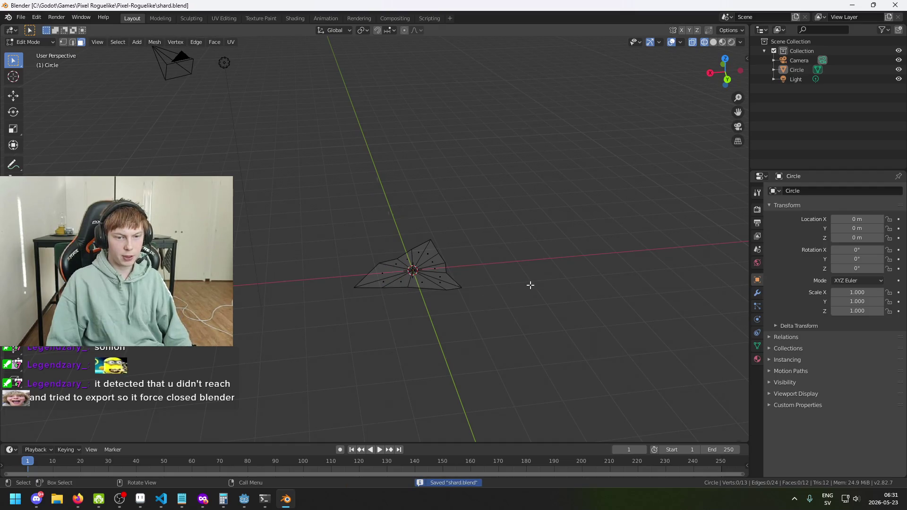
{"action": "scroll", "coordinate": [447, 284], "scroll_direction": "up", "scroll_amount": 2}
{"action": "key", "text": "c"}
{"action": "mouse_move", "coordinate": [447, 283]}
{"action": "left_mouse_down"}
{"action": "mouse_move", "coordinate": [406, 295]}
{"action": "mouse_move", "coordinate": [461, 293]}
{"action": "mouse_move", "coordinate": [445, 305]}
{"action": "left_mouse_up"}
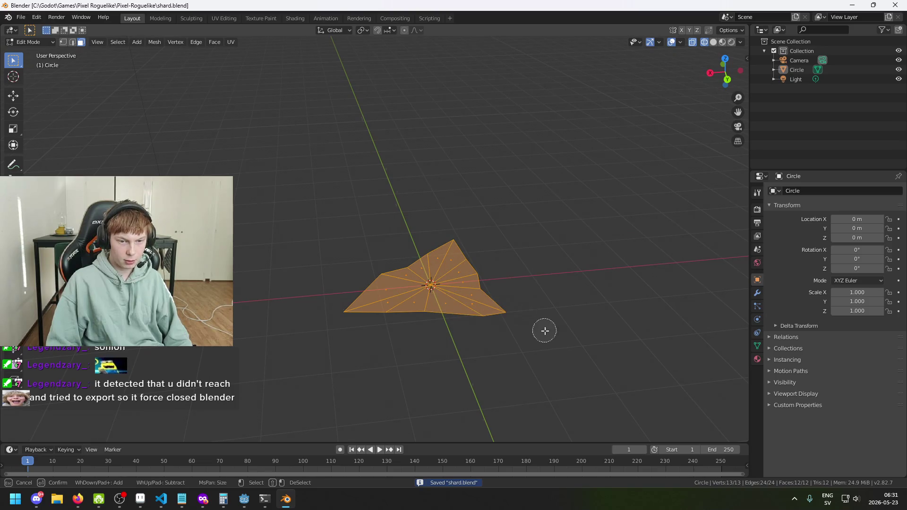
{"action": "key", "text": "Escape"}
{"action": "mouse_move", "coordinate": [585, 326]}
{"action": "left_mouse_down"}
{"action": "mouse_move", "coordinate": [537, 291]}
{"action": "mouse_move", "coordinate": [576, 287]}
{"action": "left_mouse_up"}
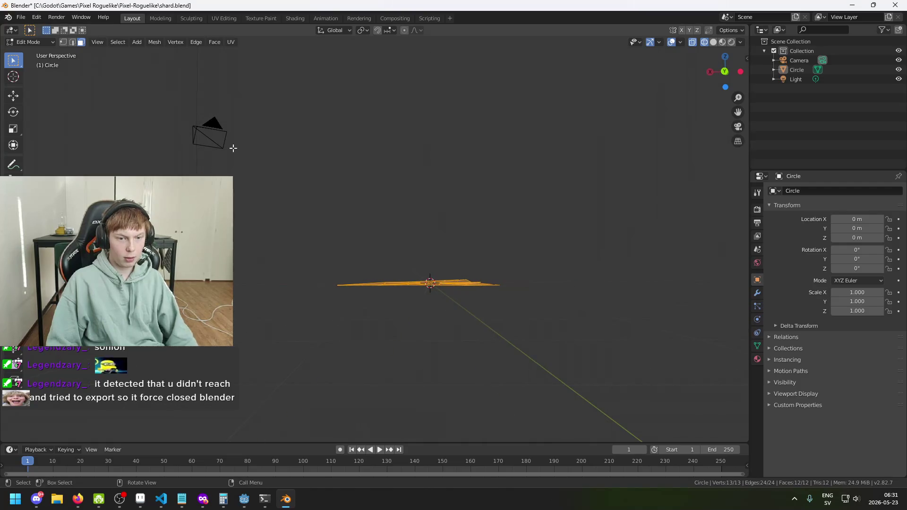
{"action": "mouse_move", "coordinate": [328, 256]}
{"action": "left_mouse_down"}
{"action": "mouse_move", "coordinate": [363, 363]}
{"action": "mouse_move", "coordinate": [484, 337]}
{"action": "left_mouse_up"}
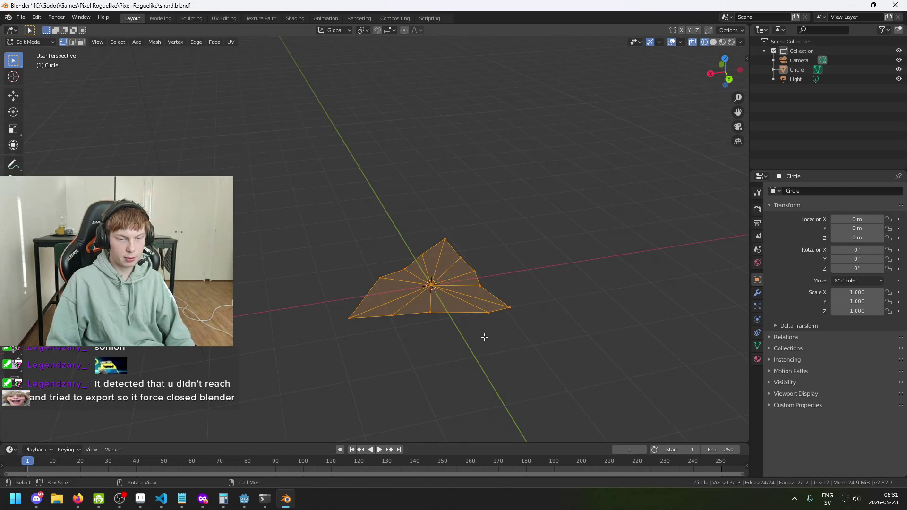
- Flatten the shard by scaling its faces to 0 along Z
{"action": "key", "text": "s"}
{"action": "key", "text": "z"}
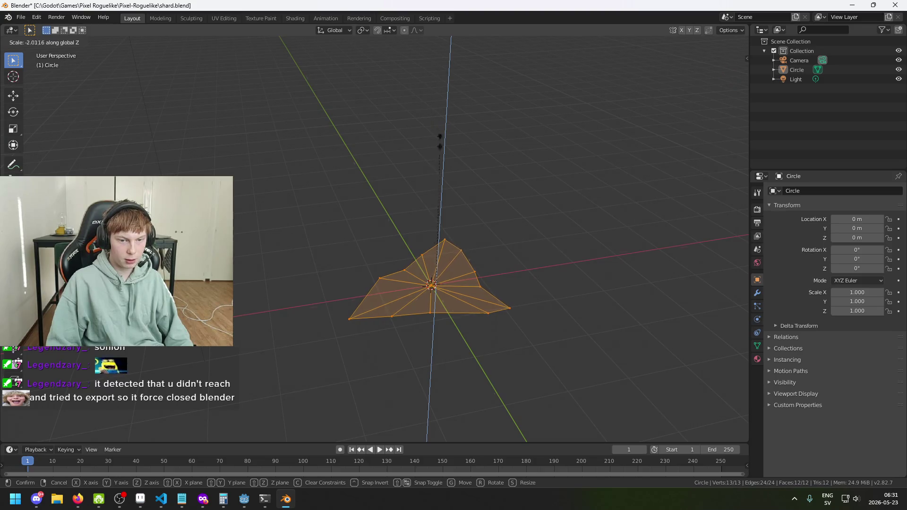
{"action": "left_click", "coordinate": [440, 142]}
{"action": "left_click", "coordinate": [133, 410]}
{"action": "type", "text": "0"}
{"action": "key", "text": "Return"}
- Reselect all shard faces and start extruding them upward about 0.186 m
{"action": "left_click", "coordinate": [416, 350]}
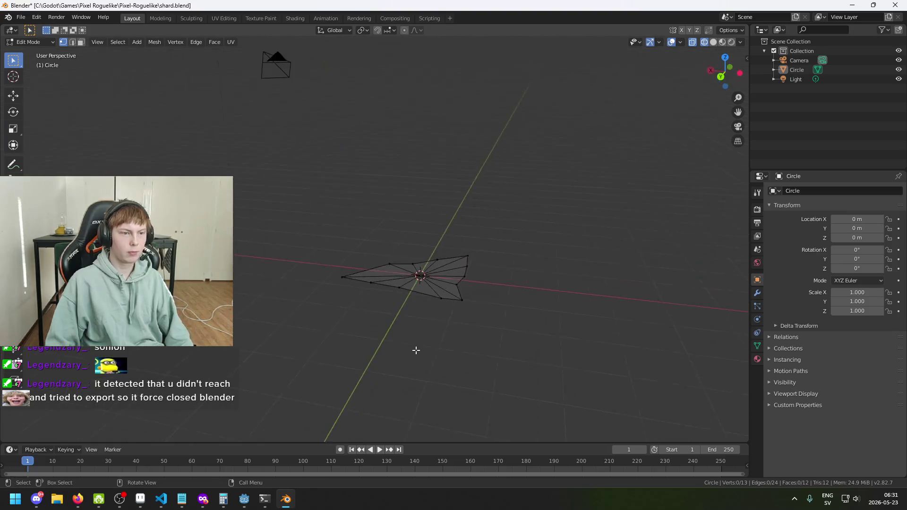
{"action": "left_click_drag", "start_coordinate": [416, 350], "coordinate": [97, 86]}
{"action": "key", "text": "c"}
{"action": "mouse_move", "coordinate": [239, 184]}
{"action": "left_mouse_down"}
{"action": "mouse_move", "coordinate": [466, 267]}
{"action": "mouse_move", "coordinate": [420, 292]}
{"action": "left_mouse_up"}
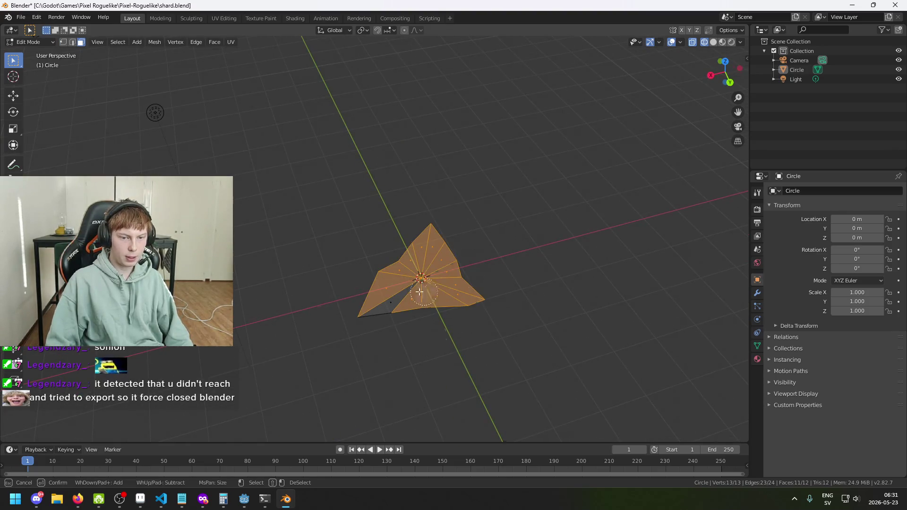
{"action": "key", "text": "Escape"}
{"action": "mouse_move", "coordinate": [542, 365]}
{"action": "left_mouse_down"}
{"action": "mouse_move", "coordinate": [496, 330]}
{"action": "mouse_move", "coordinate": [525, 310]}
{"action": "mouse_move", "coordinate": [528, 321]}
{"action": "left_mouse_up"}
{"action": "key", "text": "e"}
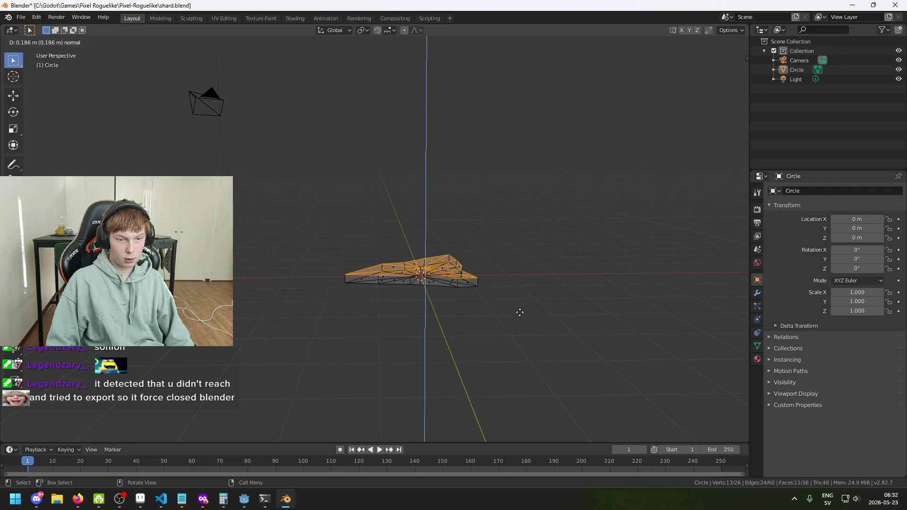
- Confirm the extrusion, inspect the slab from the side, then undo back to the flat outline
{"action": "left_click", "coordinate": [519, 312]}
{"action": "key", "text": "alt+a"}
{"action": "mouse_move", "coordinate": [524, 318]}
{"action": "left_mouse_down"}
{"action": "mouse_move", "coordinate": [391, 311]}
{"action": "mouse_move", "coordinate": [289, 320]}
{"action": "mouse_move", "coordinate": [281, 334]}
{"action": "mouse_move", "coordinate": [307, 304]}
{"action": "mouse_move", "coordinate": [430, 356]}
{"action": "left_mouse_up"}
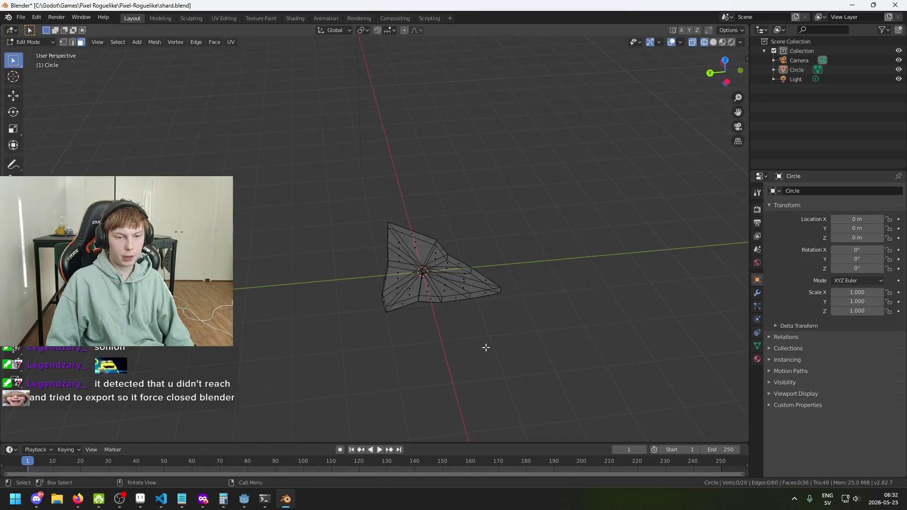
{"action": "left_click_drag", "start_coordinate": [486, 347], "coordinate": [583, 305]}
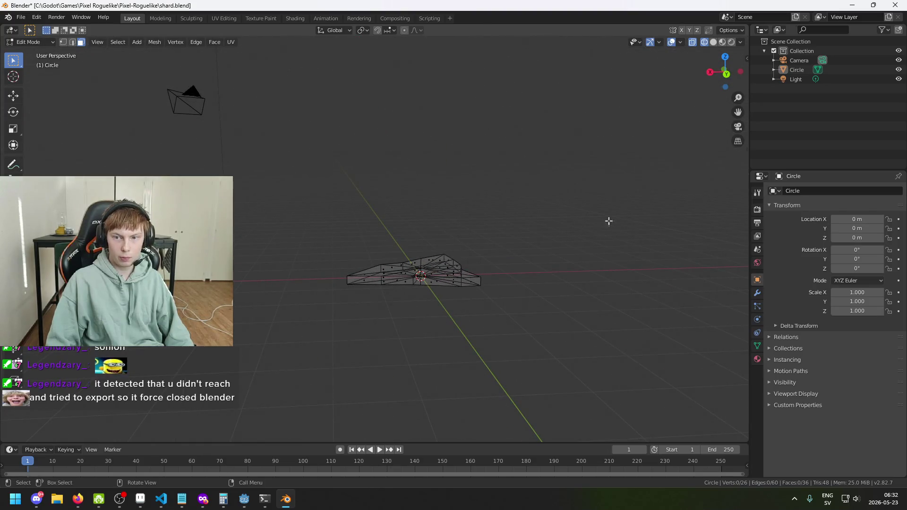
{"action": "key", "text": "ctrl+z"}
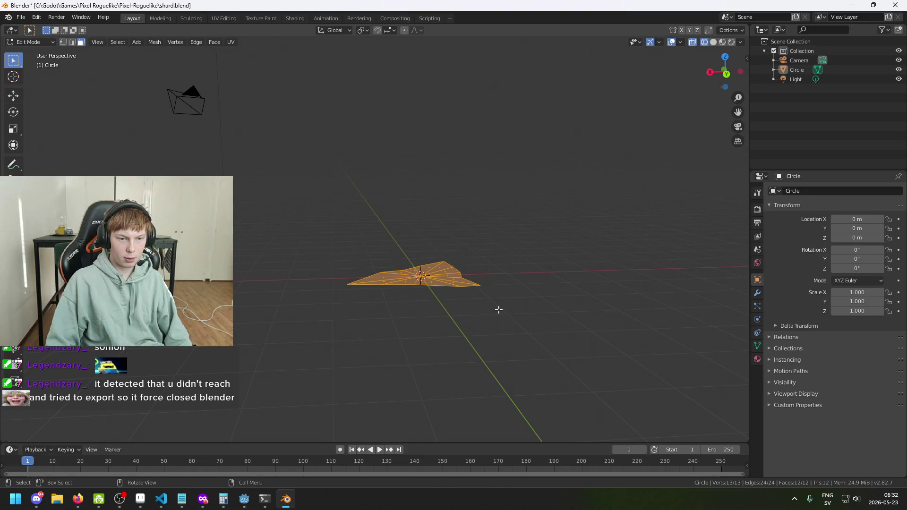
- Extrude the flat shard along its normal to exactly 0.2 m thickness
{"action": "key", "text": "g"}
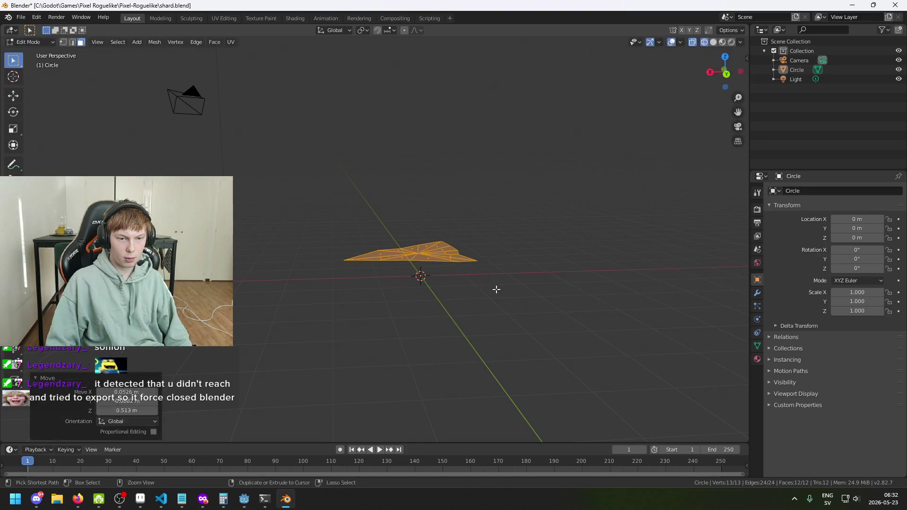
{"action": "key", "text": "Escape"}
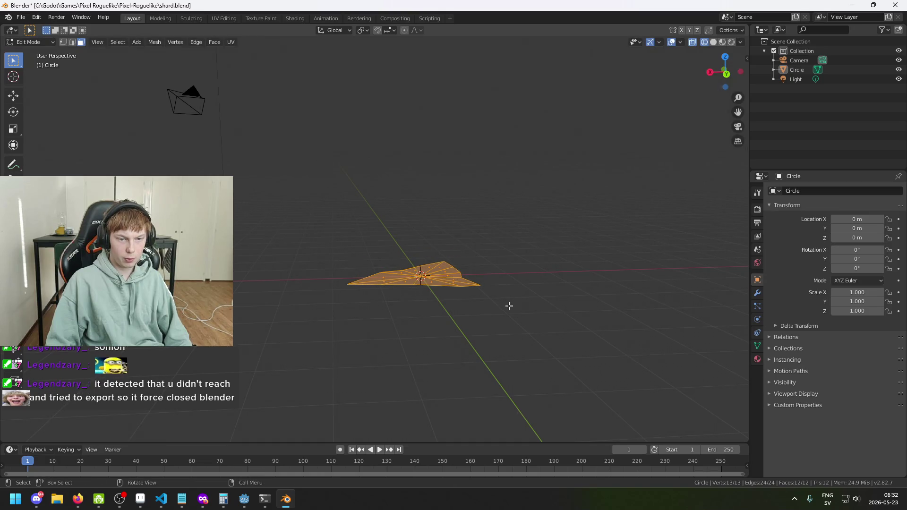
{"action": "key", "text": "e"}
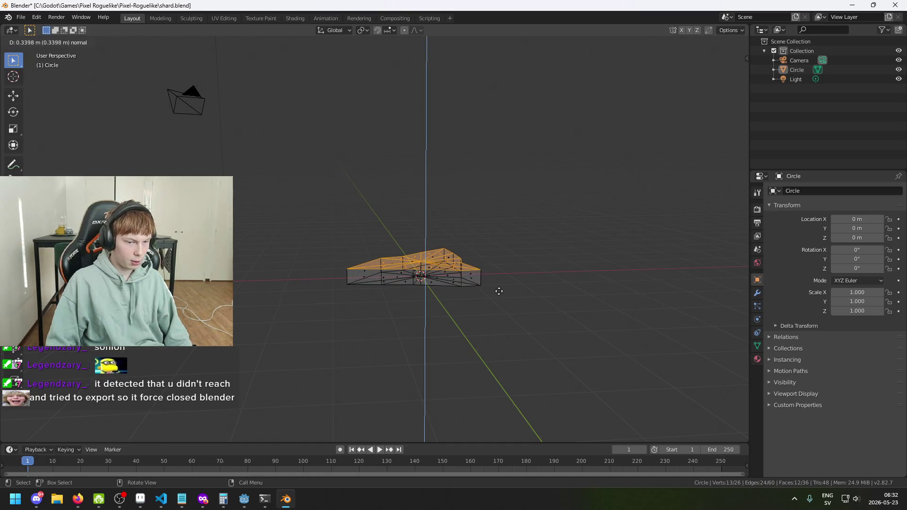
{"action": "left_click", "coordinate": [499, 291]}
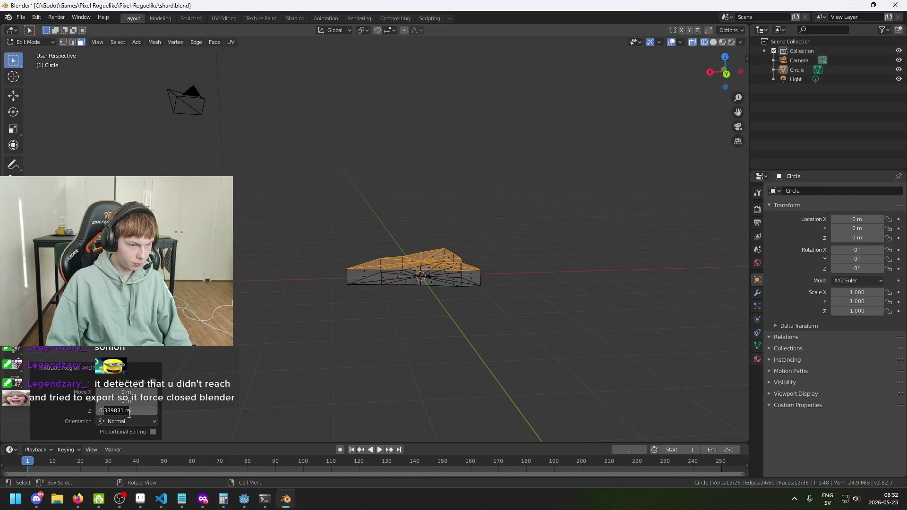
{"action": "type", "text": "0.2"}
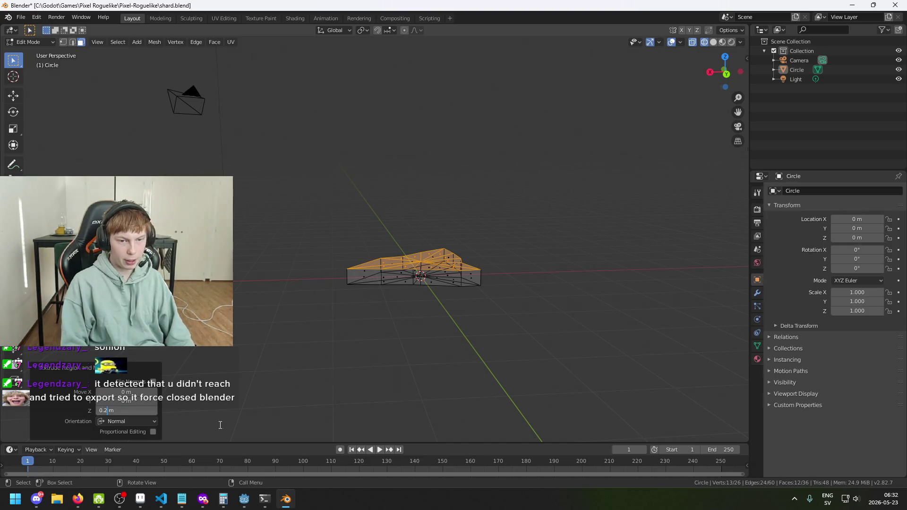
{"action": "key", "text": "Return"}
- Select the whole slab and lower it 0.1 m along Z so it centres on the origin
{"action": "mouse_move", "coordinate": [328, 364]}
{"action": "left_mouse_down"}
{"action": "mouse_move", "coordinate": [391, 349]}
{"action": "mouse_move", "coordinate": [455, 350]}
{"action": "mouse_move", "coordinate": [319, 352]}
{"action": "left_mouse_up"}
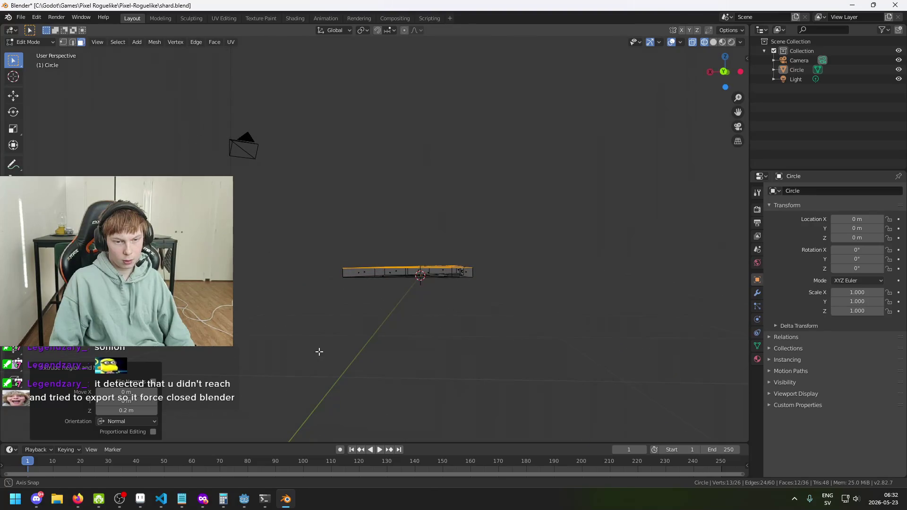
{"action": "key", "text": "a"}
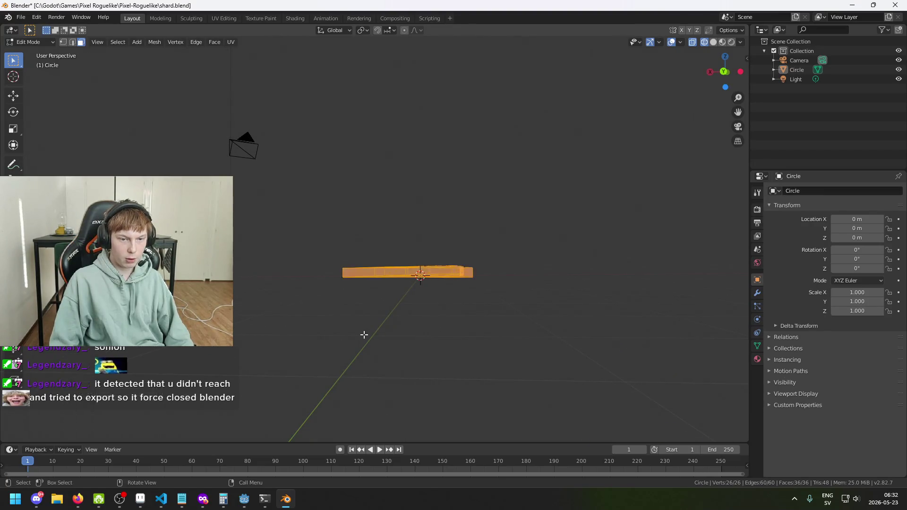
{"action": "key", "text": "g"}
{"action": "key", "text": "z"}
{"action": "left_click", "coordinate": [364, 337]}
{"action": "left_click", "coordinate": [150, 411]}
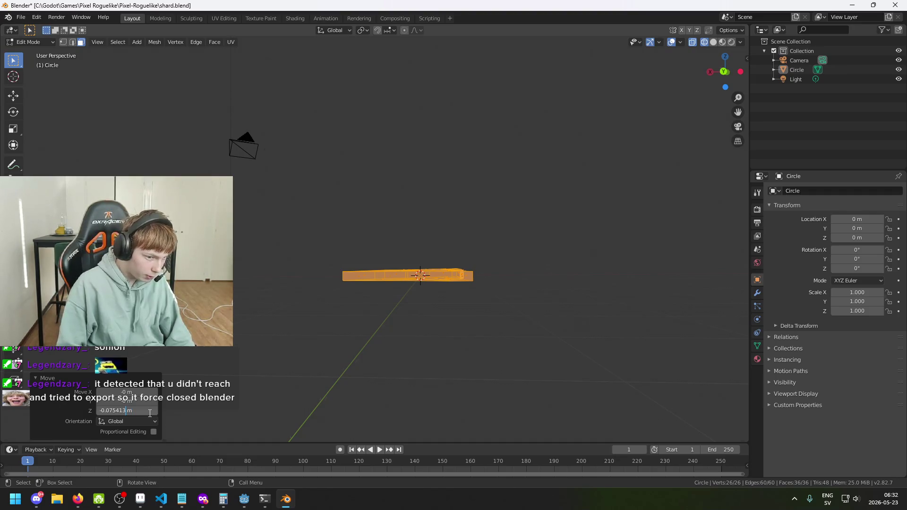
{"action": "key", "text": "BackSpace"}
{"action": "key", "text": "BackSpace"}
{"action": "key", "text": "BackSpace"}
{"action": "key", "text": "Return"}
- Deselect the slab, save shard.blend and inspect the result
{"action": "left_click", "coordinate": [312, 338]}
{"action": "mouse_move", "coordinate": [311, 338]}
{"action": "left_mouse_down"}
{"action": "mouse_move", "coordinate": [360, 425]}
{"action": "mouse_move", "coordinate": [428, 381]}
{"action": "mouse_move", "coordinate": [347, 338]}
{"action": "left_mouse_up"}
{"action": "key", "text": "ctrl+s"}
{"action": "left_click_drag", "start_coordinate": [422, 344], "coordinate": [310, 313]}
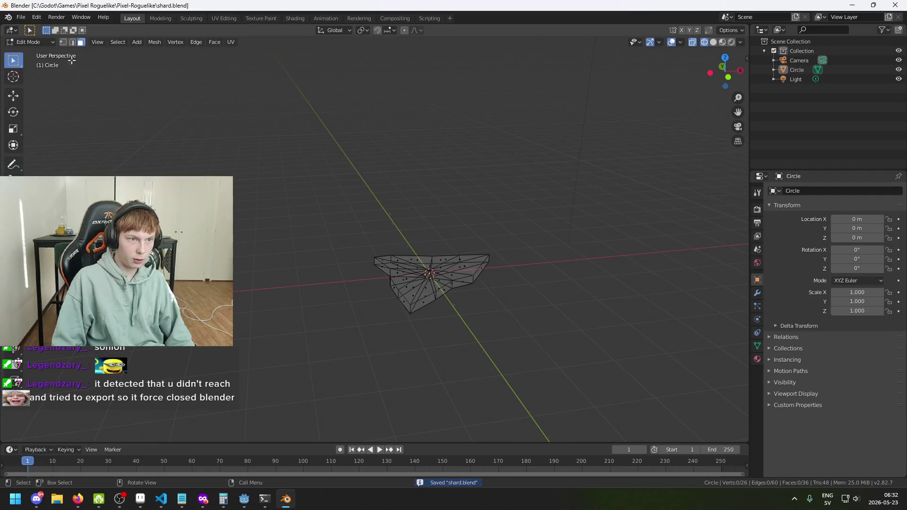
{"action": "left_click", "coordinate": [21, 17]}
{"action": "mouse_move", "coordinate": [69, 153]}
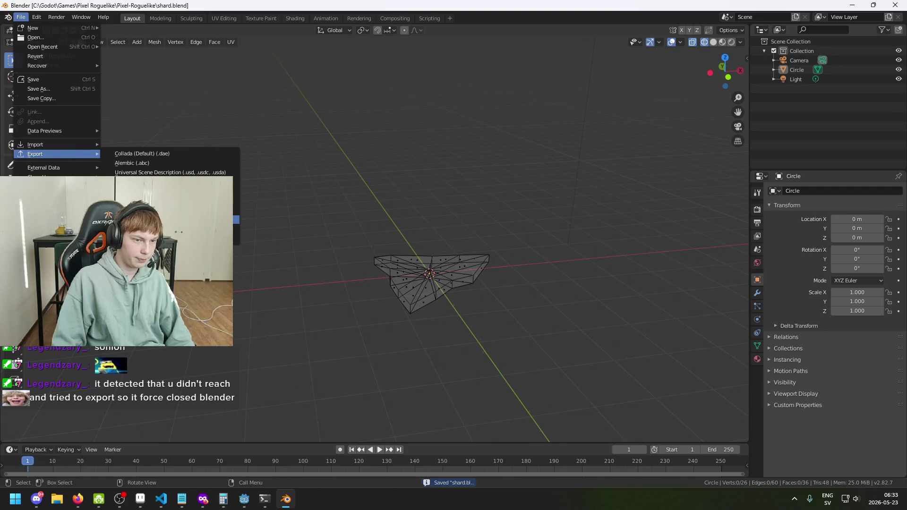
- Preview the slab in Rendered shading, then return to Solid shading
{"action": "left_click_drag", "start_coordinate": [334, 314], "coordinate": [421, 303]}
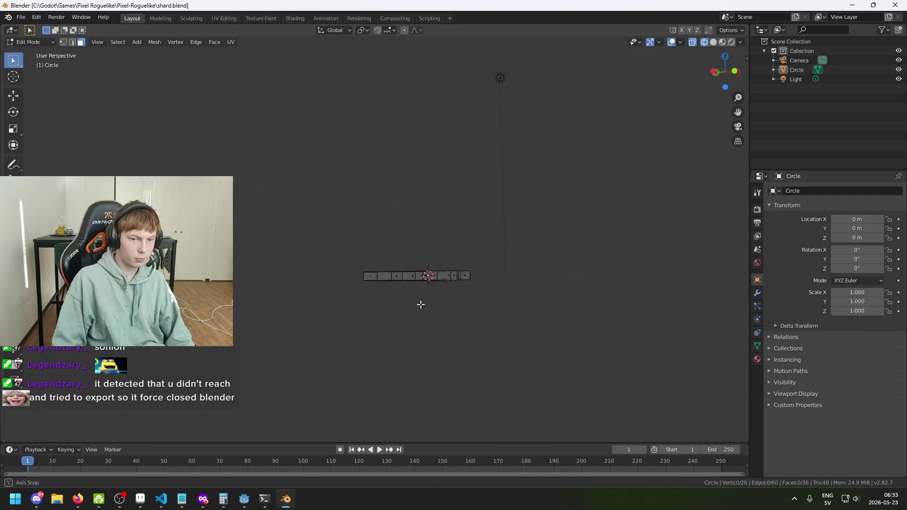
{"action": "left_click", "coordinate": [712, 42]}
{"action": "mouse_move", "coordinate": [662, 137]}
{"action": "left_mouse_down"}
{"action": "mouse_move", "coordinate": [532, 214]}
{"action": "mouse_move", "coordinate": [458, 239]}
{"action": "mouse_move", "coordinate": [364, 178]}
{"action": "mouse_move", "coordinate": [314, 243]}
{"action": "mouse_move", "coordinate": [257, 222]}
{"action": "mouse_move", "coordinate": [296, 277]}
{"action": "mouse_move", "coordinate": [348, 204]}
{"action": "mouse_move", "coordinate": [416, 168]}
{"action": "mouse_move", "coordinate": [474, 215]}
{"action": "mouse_move", "coordinate": [531, 239]}
{"action": "mouse_move", "coordinate": [480, 184]}
{"action": "mouse_move", "coordinate": [444, 230]}
{"action": "mouse_move", "coordinate": [370, 215]}
{"action": "mouse_move", "coordinate": [333, 186]}
{"action": "left_mouse_up"}
{"action": "left_click", "coordinate": [732, 42]}
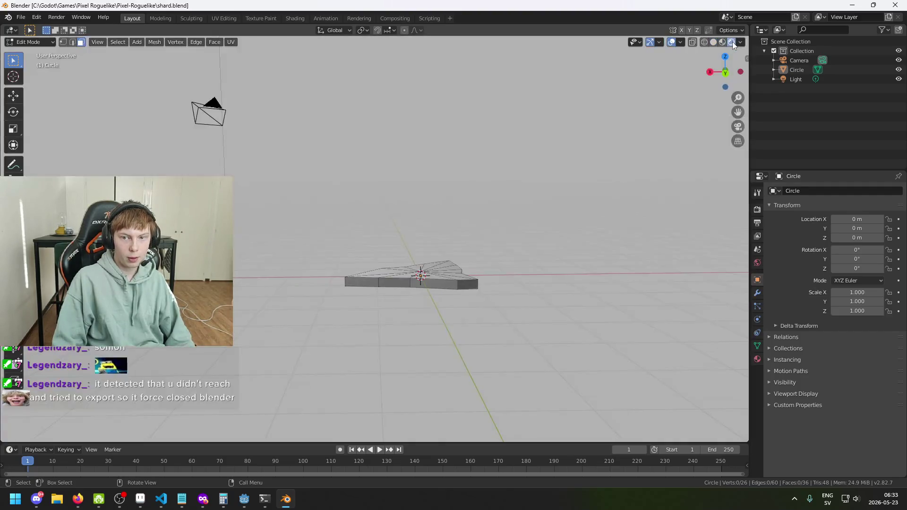
{"action": "left_click_drag", "start_coordinate": [728, 55], "coordinate": [731, 56]}
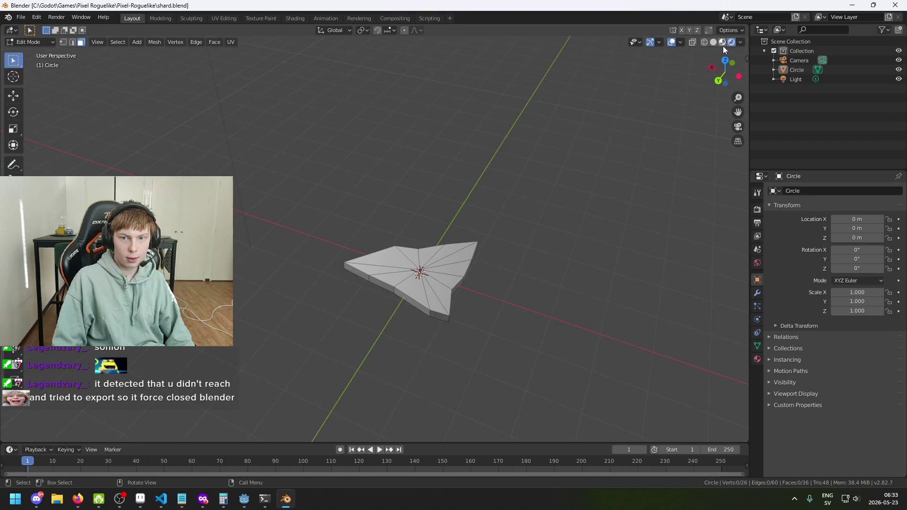
{"action": "left_click", "coordinate": [713, 42]}
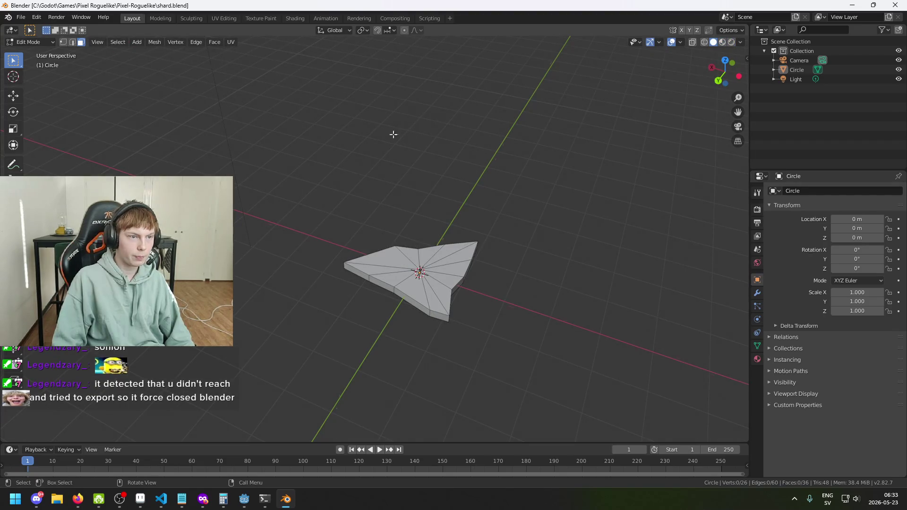
- Switch the shard to Object Mode and orbit around it
{"action": "left_click", "coordinate": [37, 42]}
{"action": "left_click", "coordinate": [40, 50]}
{"action": "mouse_move", "coordinate": [313, 211]}
{"action": "left_mouse_down"}
{"action": "mouse_move", "coordinate": [581, 196]}
{"action": "mouse_move", "coordinate": [640, 278]}
{"action": "mouse_move", "coordinate": [563, 254]}
{"action": "mouse_move", "coordinate": [487, 214]}
{"action": "mouse_move", "coordinate": [412, 257]}
{"action": "mouse_move", "coordinate": [410, 270]}
{"action": "mouse_move", "coordinate": [597, 284]}
{"action": "mouse_move", "coordinate": [586, 279]}
{"action": "left_mouse_up"}
- Return the shard to Edit Mode and orbit to a lower view
{"action": "left_click", "coordinate": [31, 41]}
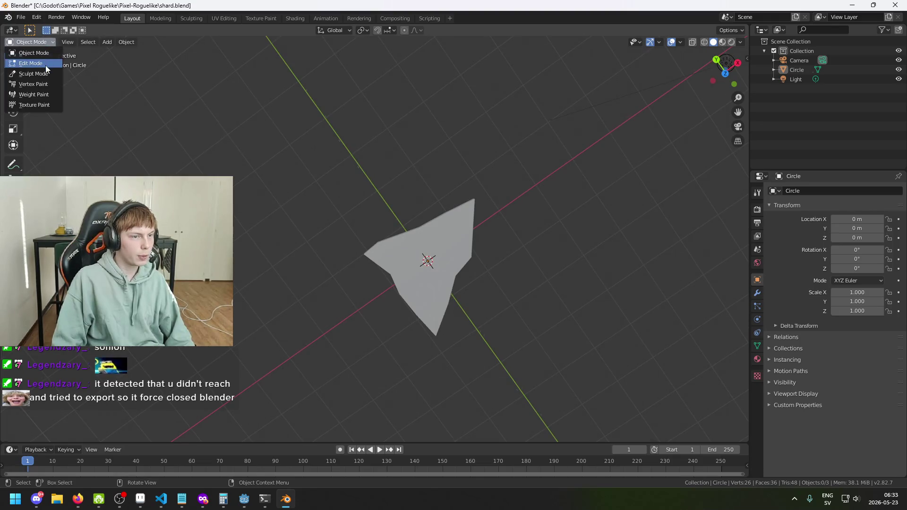
{"action": "left_click", "coordinate": [45, 65]}
{"action": "mouse_move", "coordinate": [469, 266]}
{"action": "left_mouse_down"}
{"action": "mouse_move", "coordinate": [509, 214]}
{"action": "mouse_move", "coordinate": [588, 267]}
{"action": "mouse_move", "coordinate": [579, 198]}
{"action": "mouse_move", "coordinate": [543, 198]}
{"action": "left_mouse_up"}
{"action": "key", "text": "c"}
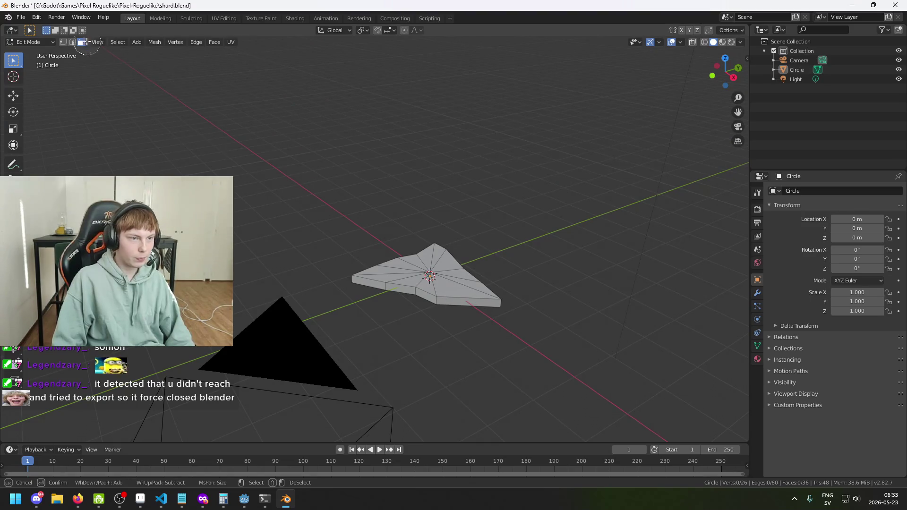
{"action": "key", "text": "Escape"}
{"action": "mouse_move", "coordinate": [64, 46]}
{"action": "left_mouse_down"}
{"action": "mouse_move", "coordinate": [328, 228]}
{"action": "mouse_move", "coordinate": [156, 92]}
{"action": "left_mouse_up"}
- Pull one side edge's two vertices outward in the ground plane and save shard.blend
{"action": "left_click", "coordinate": [62, 43]}
{"action": "mouse_move", "coordinate": [440, 286]}
{"action": "left_mouse_down"}
{"action": "mouse_move", "coordinate": [454, 312]}
{"action": "mouse_move", "coordinate": [442, 377]}
{"action": "mouse_move", "coordinate": [425, 382]}
{"action": "left_mouse_up"}
{"action": "key", "text": "g"}
{"action": "key", "text": "shift+z"}
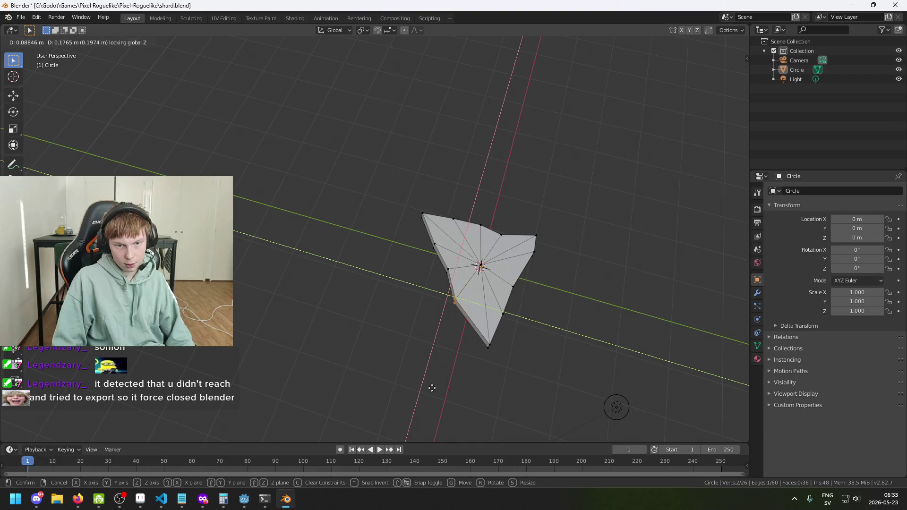
{"action": "left_click", "coordinate": [431, 388]}
{"action": "key", "text": "ctrl+s"}
{"action": "left_click", "coordinate": [21, 17]}
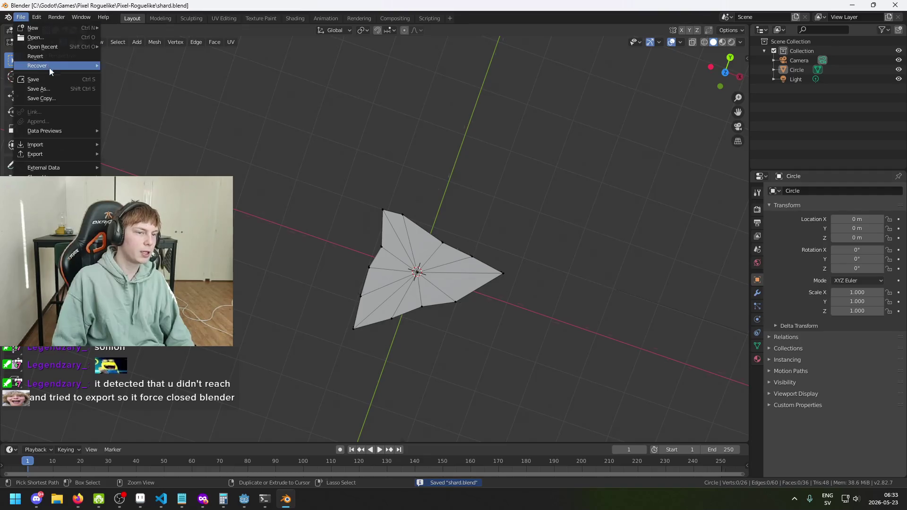
- Bring the Firefox window forward, maximize it and open a new private tab
{"action": "mouse_move", "coordinate": [55, 152]}
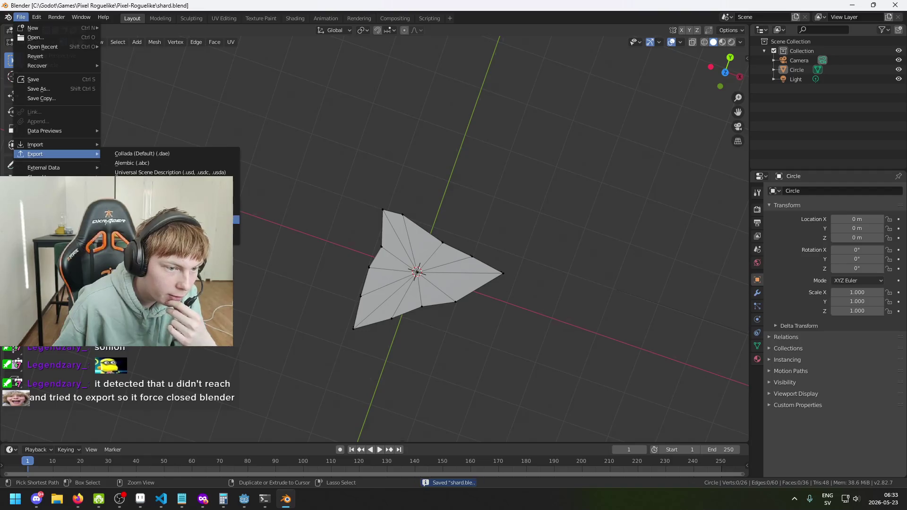
{"action": "mouse_move", "coordinate": [203, 499]}
{"action": "left_click", "coordinate": [161, 461]}
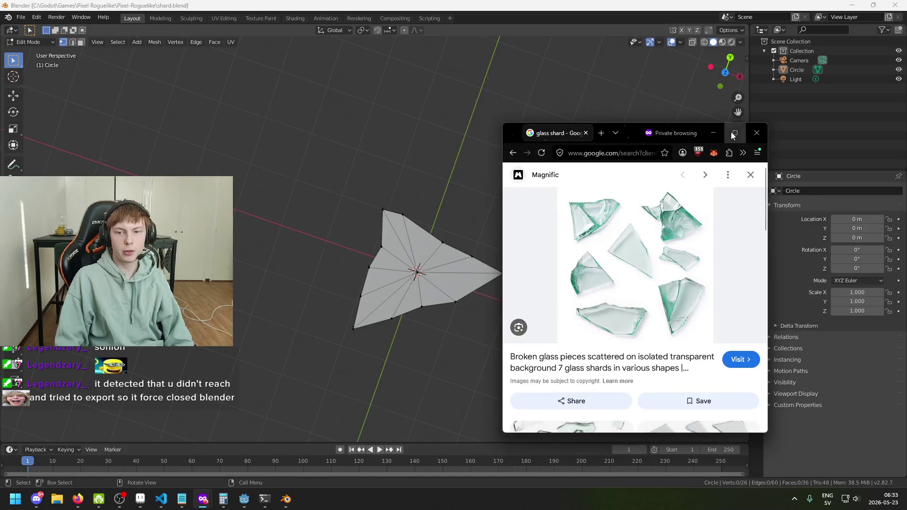
{"action": "left_click_drag", "start_coordinate": [628, 133], "coordinate": [107, 3]}
{"action": "key", "text": "ctrl+t"}
- Search Google for 'godot what 3d model file type to use'
{"action": "type", "text": "whats best 3d"}
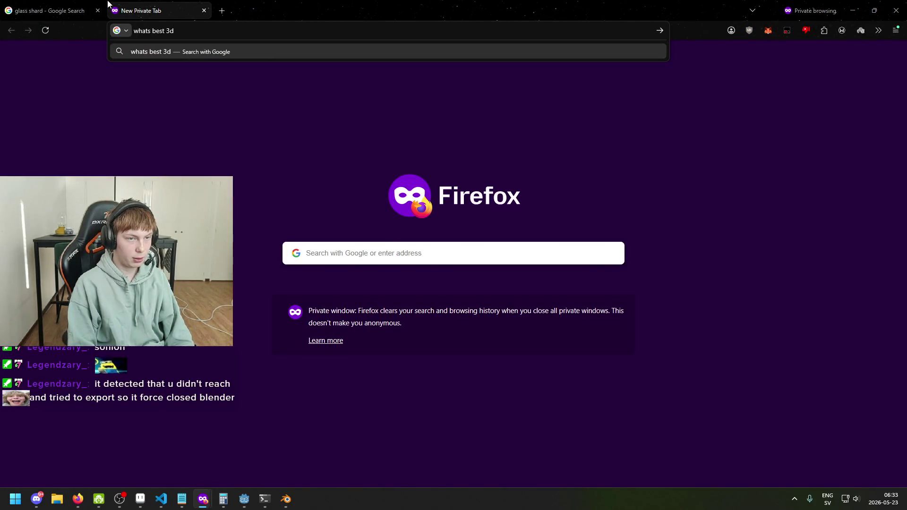
{"action": "key", "text": "ctrl+a"}
{"action": "type", "text": "godot w"}
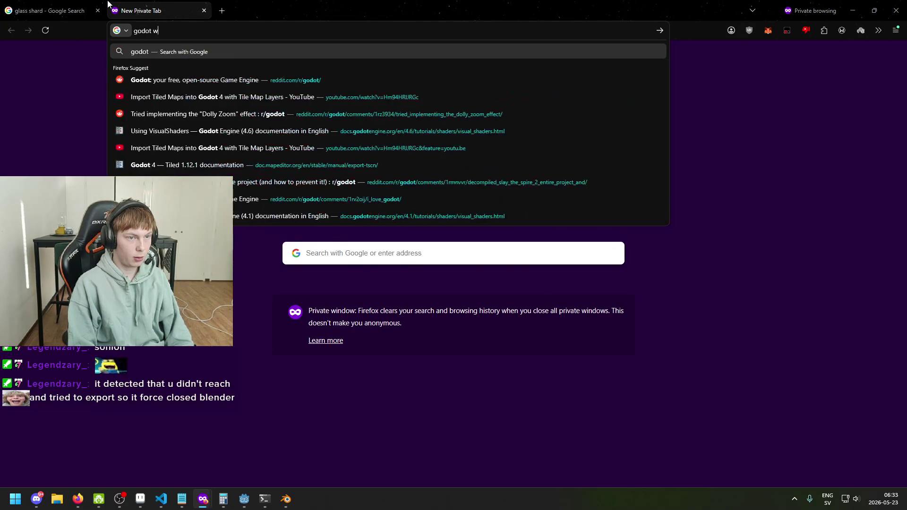
{"action": "type", "text": "hat 3d model "}
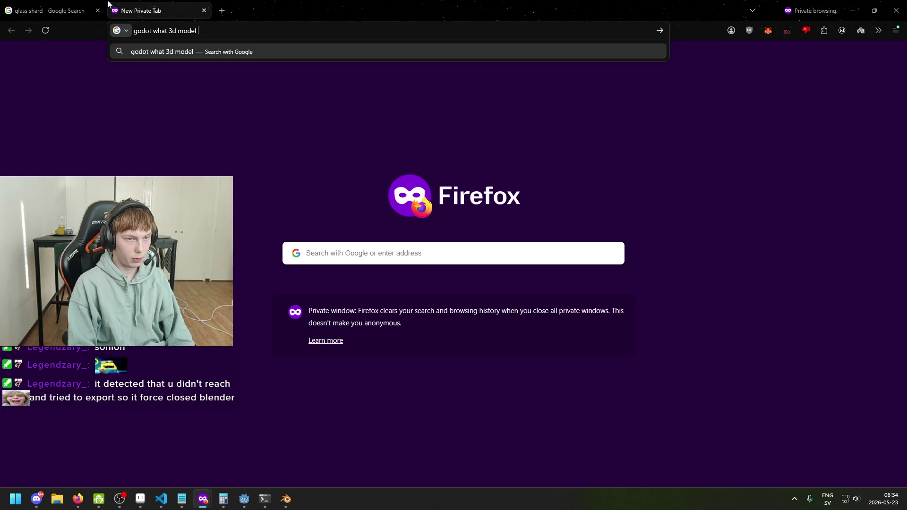
{"action": "type", "text": "file "}
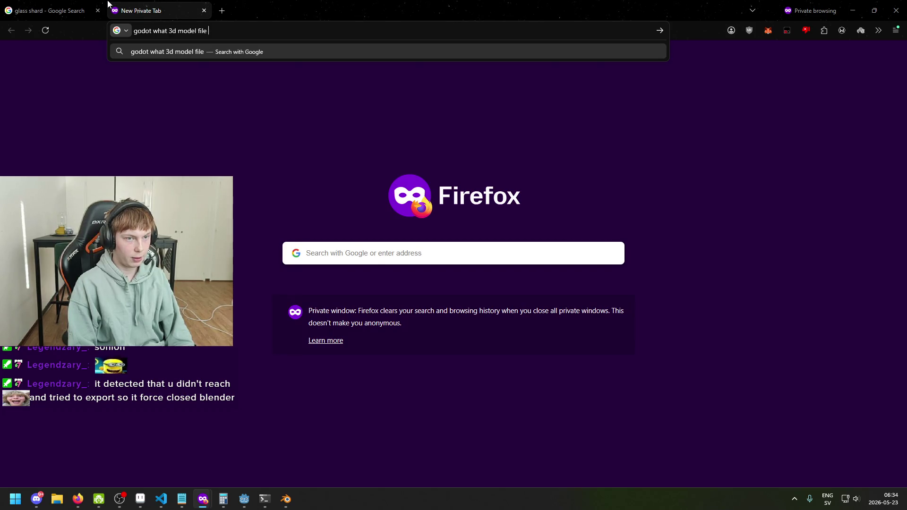
{"action": "type", "text": "type to sue"}
{"action": "key", "text": "Return"}
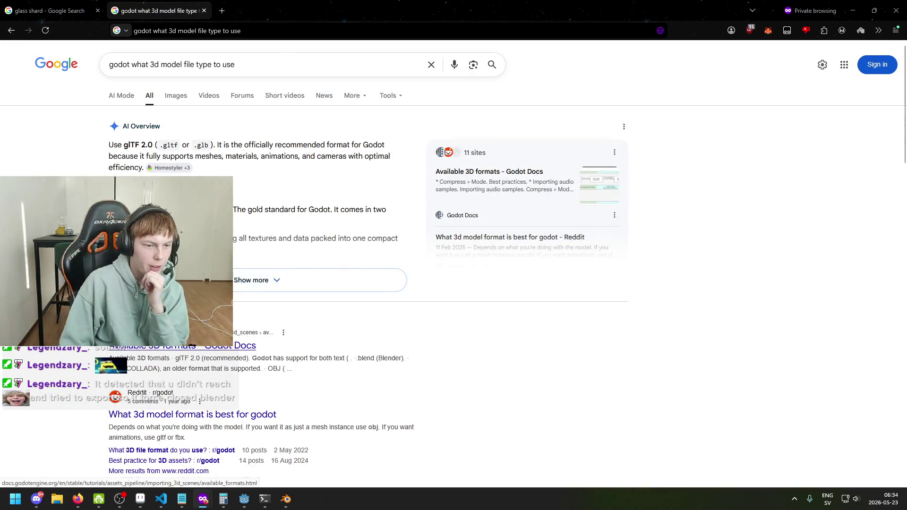
- Open the Godot formats docs in a background tab and expand the AI Overview
{"action": "right_click", "coordinate": [207, 333]}
{"action": "left_click", "coordinate": [266, 138]}
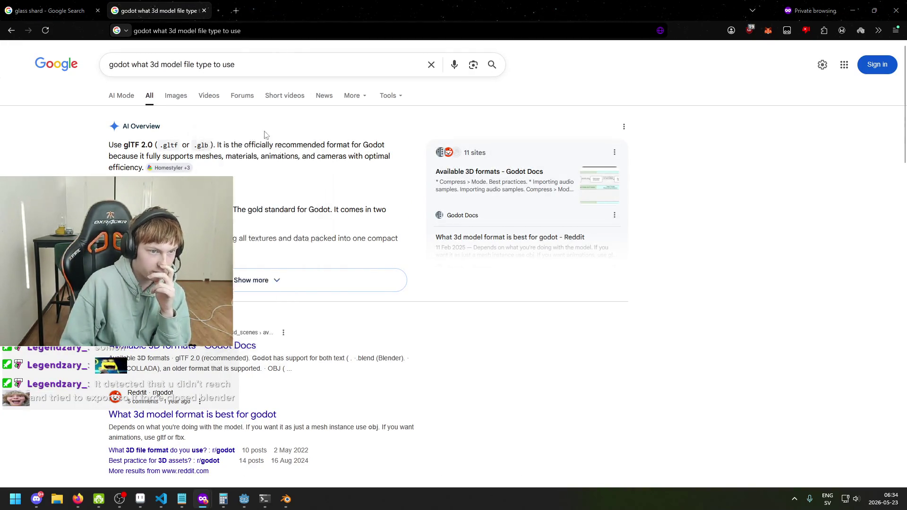
{"action": "left_click_drag", "start_coordinate": [128, 144], "coordinate": [135, 144]}
{"action": "left_click", "coordinate": [143, 145]}
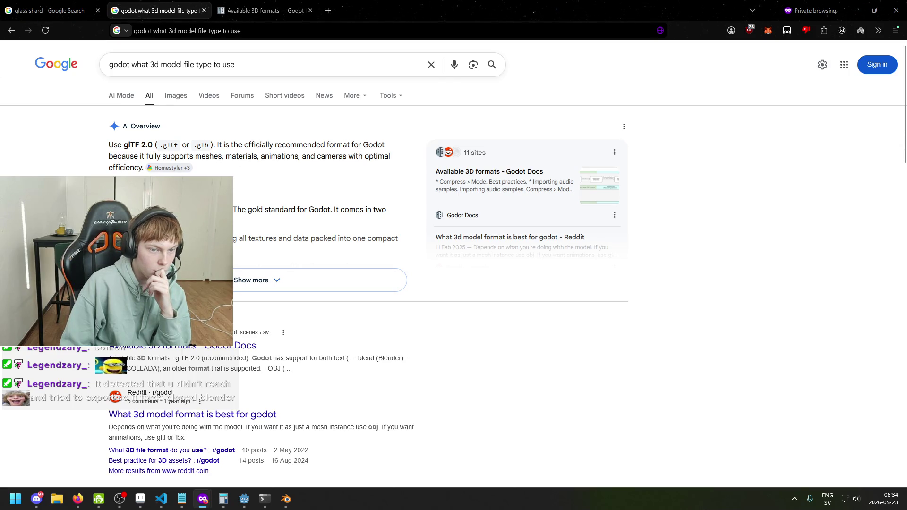
{"action": "left_click", "coordinate": [277, 285]}
{"action": "scroll", "coordinate": [453, 260], "scroll_direction": "down", "scroll_amount": 2}
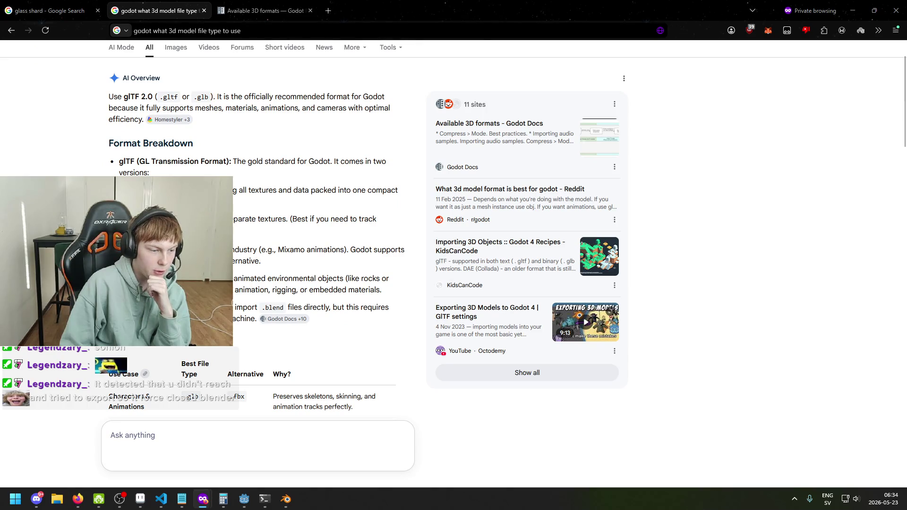
{"action": "scroll", "coordinate": [283, 283], "scroll_direction": "down", "scroll_amount": 5}
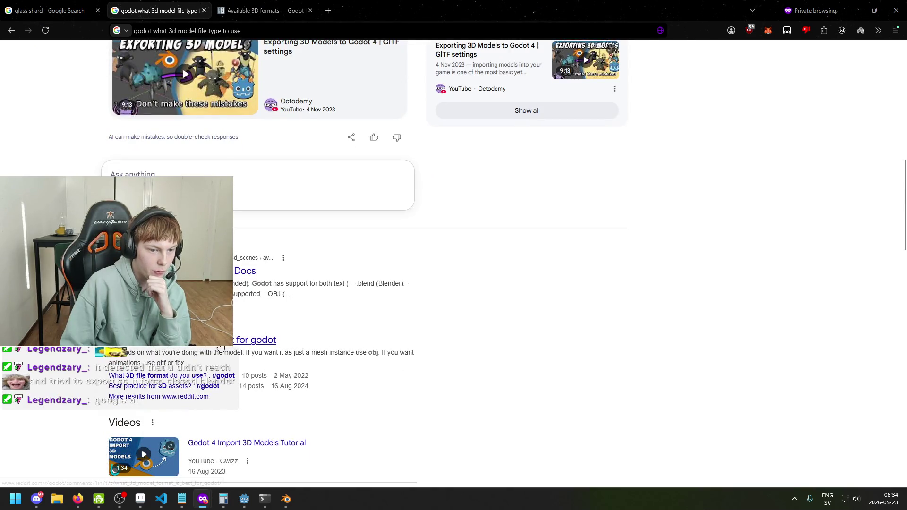
- Open the Reddit thread recommending glTF, read it, then return to Blender
{"action": "right_click", "coordinate": [222, 340]}
{"action": "left_click", "coordinate": [277, 145]}
{"action": "key", "text": "ctrl+Tab"}
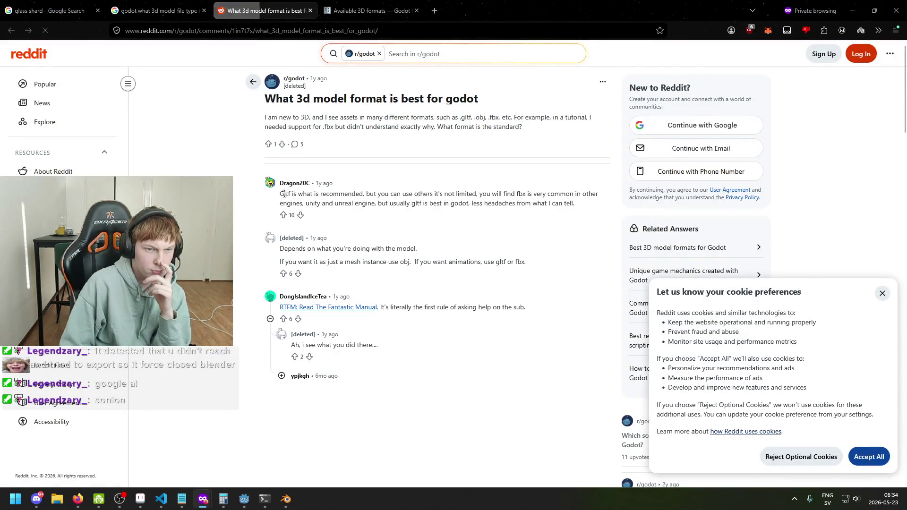
{"action": "left_click_drag", "start_coordinate": [285, 194], "coordinate": [337, 199]}
{"action": "left_click", "coordinate": [356, 203]}
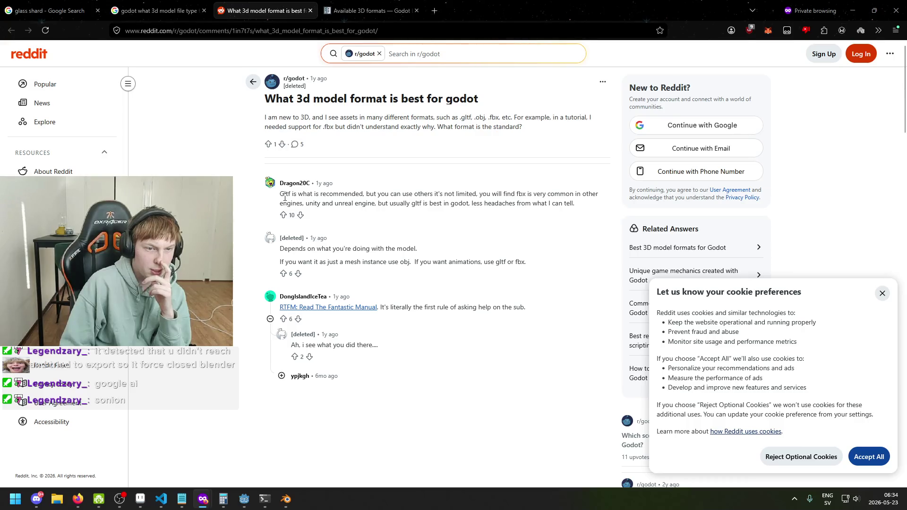
{"action": "left_click", "coordinate": [286, 499]}
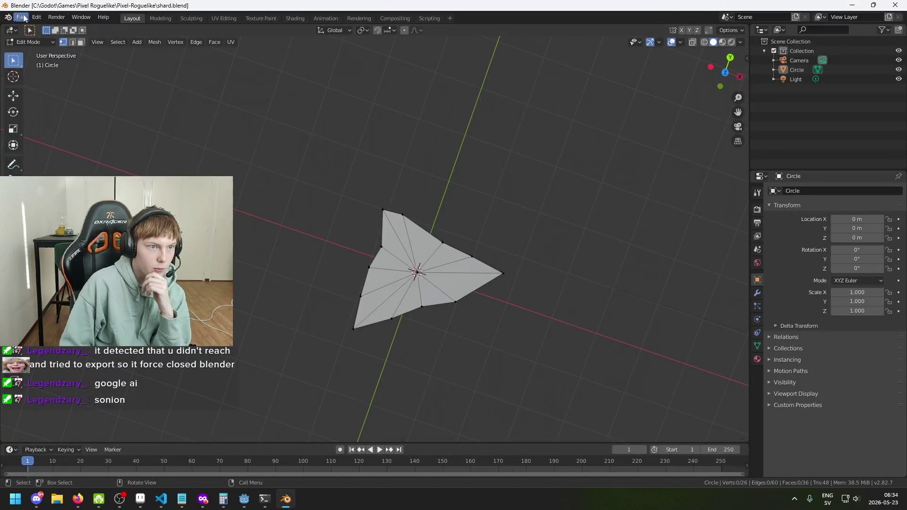
- Export the shard as glTF Binary 'shard' into the Pixel-Roguelike folder, then return to Object Mode
{"action": "left_click", "coordinate": [20, 17]}
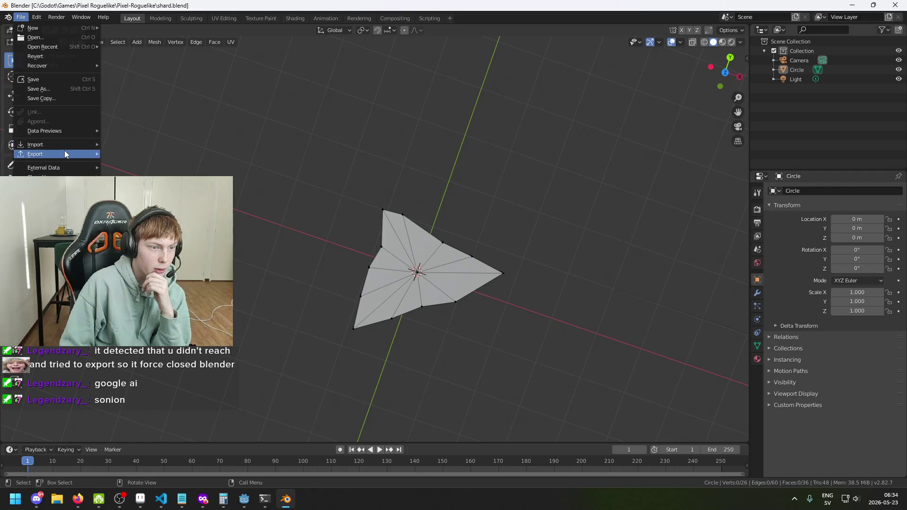
{"action": "mouse_move", "coordinate": [67, 154]}
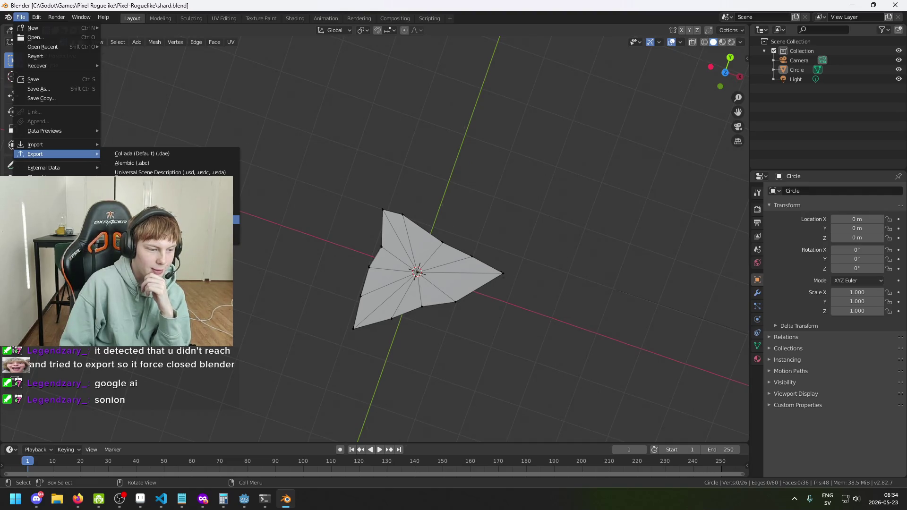
{"action": "left_click", "coordinate": [166, 219]}
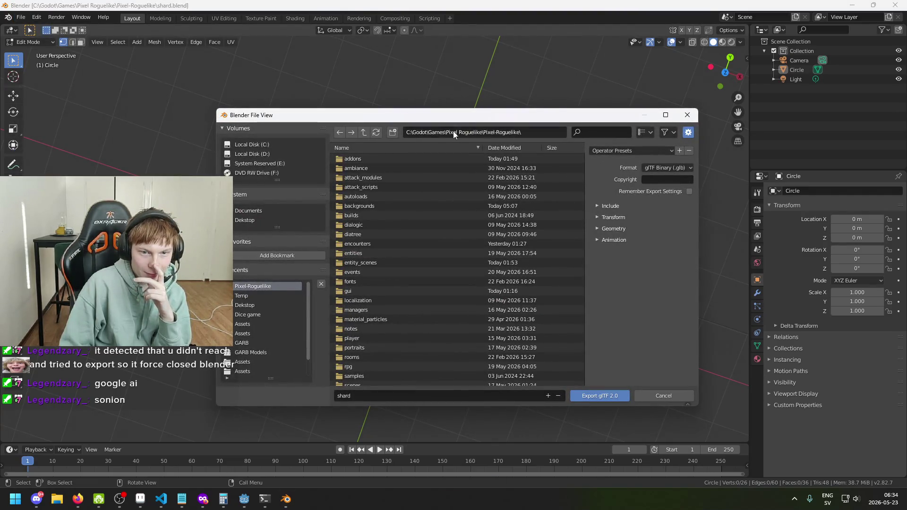
{"action": "left_click", "coordinate": [498, 400]}
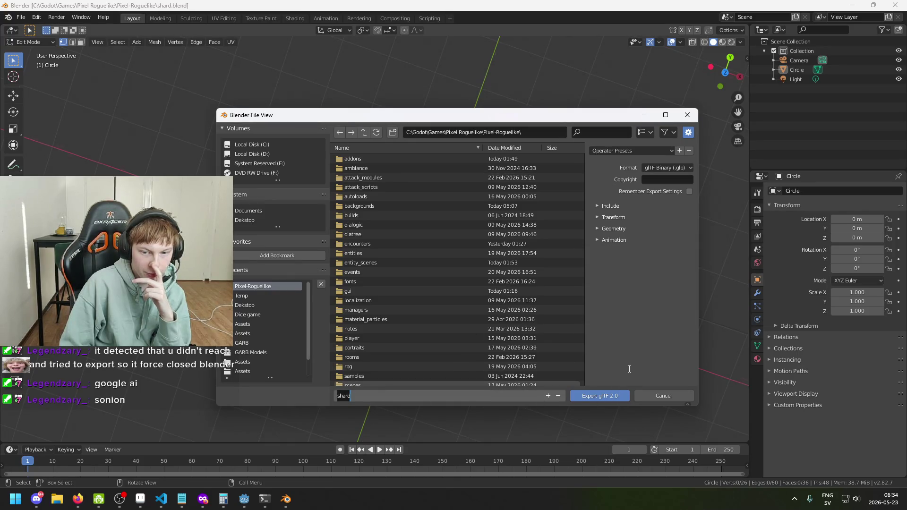
{"action": "key", "text": "Return"}
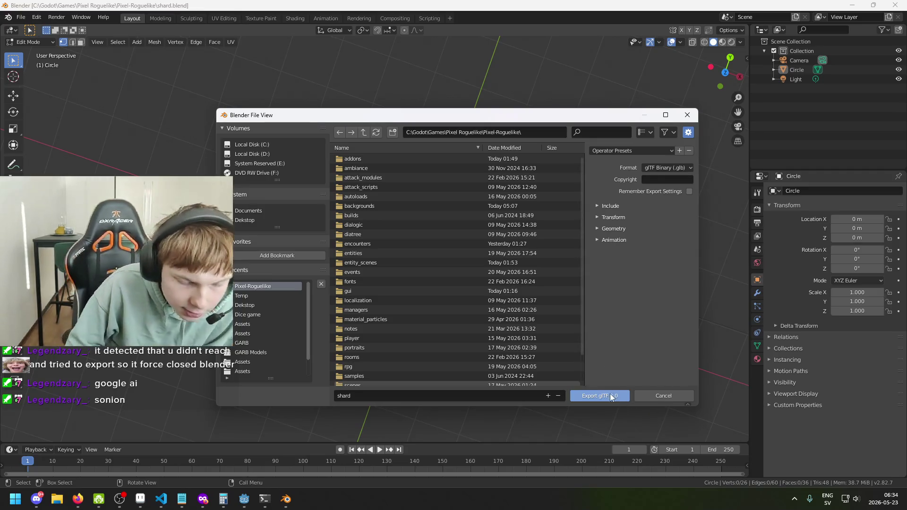
{"action": "left_click", "coordinate": [611, 396]}
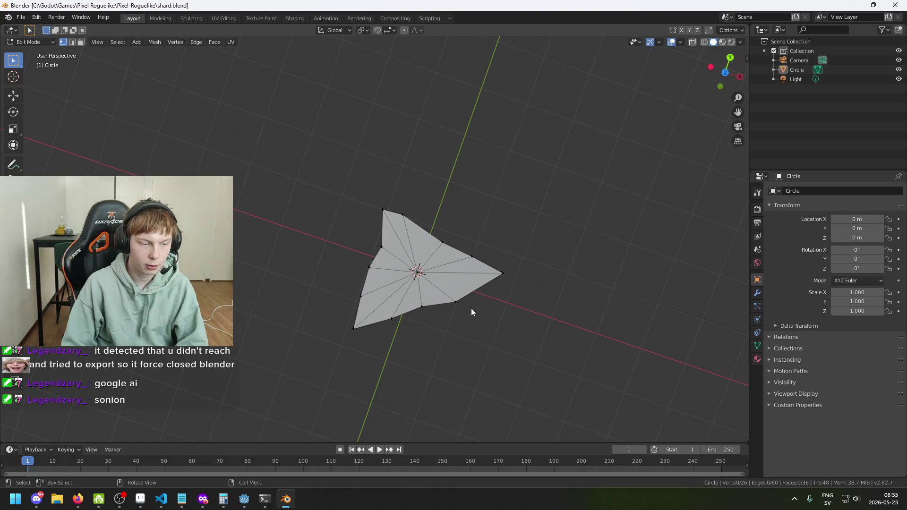
{"action": "key", "text": "Tab"}
{"action": "mouse_move", "coordinate": [468, 318]}
{"action": "left_mouse_down"}
{"action": "mouse_move", "coordinate": [448, 291]}
{"action": "mouse_move", "coordinate": [474, 208]}
{"action": "mouse_move", "coordinate": [421, 204]}
{"action": "mouse_move", "coordinate": [332, 268]}
{"action": "mouse_move", "coordinate": [474, 292]}
{"action": "mouse_move", "coordinate": [410, 261]}
{"action": "mouse_move", "coordinate": [400, 279]}
{"action": "left_mouse_up"}
- Select Circle, expand it in the Outliner to show Circle.001, then switch to Godot
{"action": "left_click", "coordinate": [400, 279]}
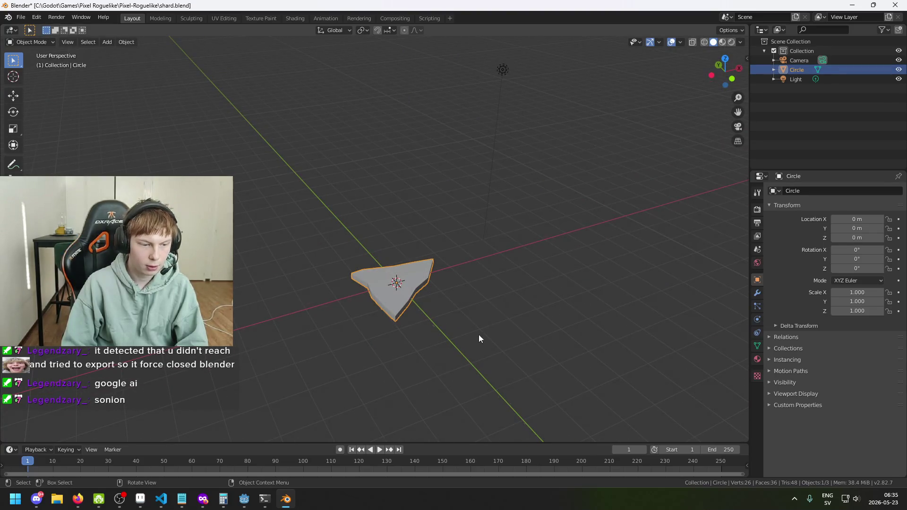
{"action": "left_click", "coordinate": [774, 70]}
{"action": "left_click_drag", "start_coordinate": [657, 217], "coordinate": [591, 276]}
{"action": "mouse_move", "coordinate": [224, 503]}
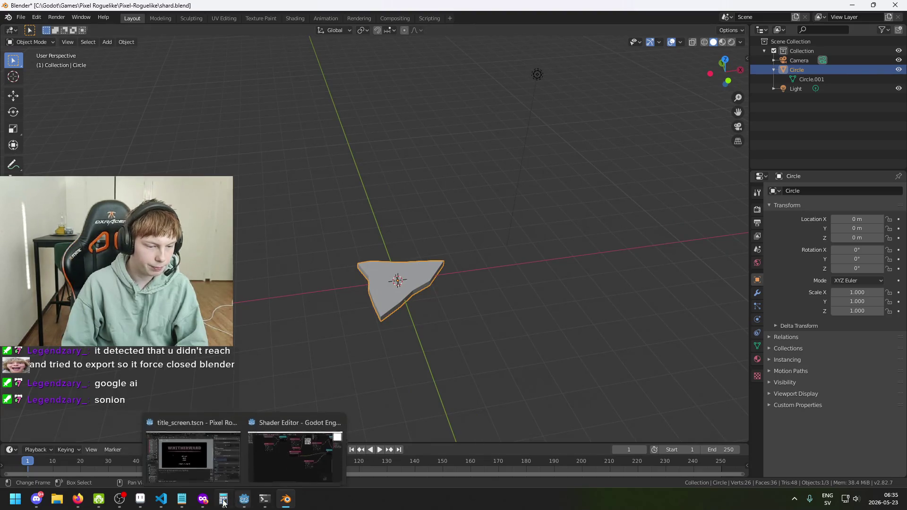
{"action": "left_click", "coordinate": [214, 452]}
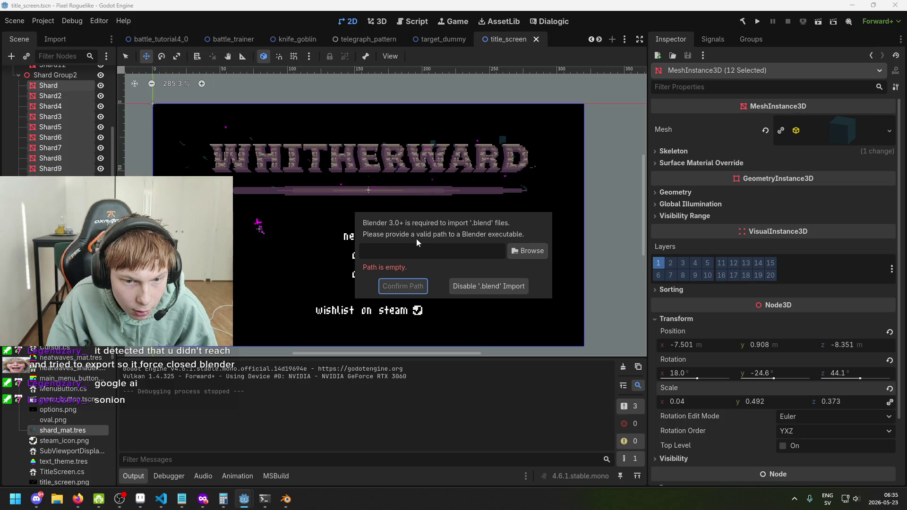
- In Godot, disable '.blend' file import from the Blender executable path dialog
{"action": "left_click", "coordinate": [474, 287]}
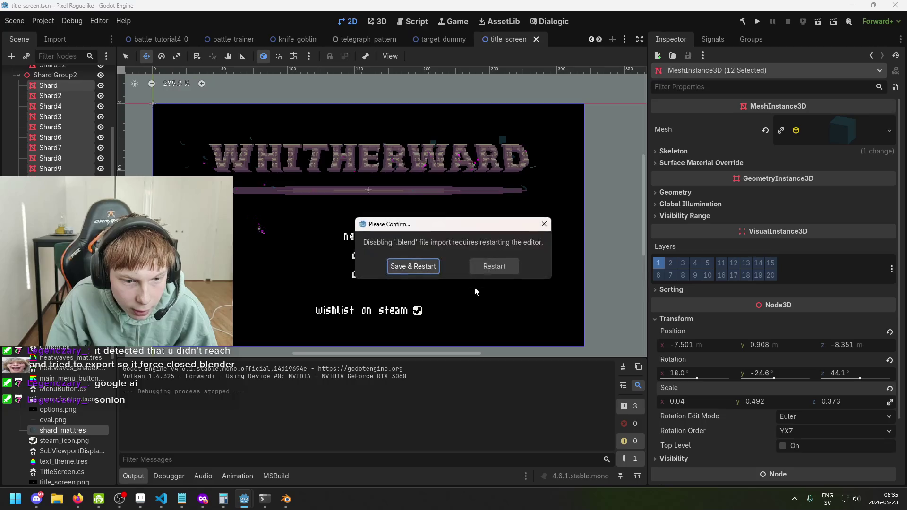